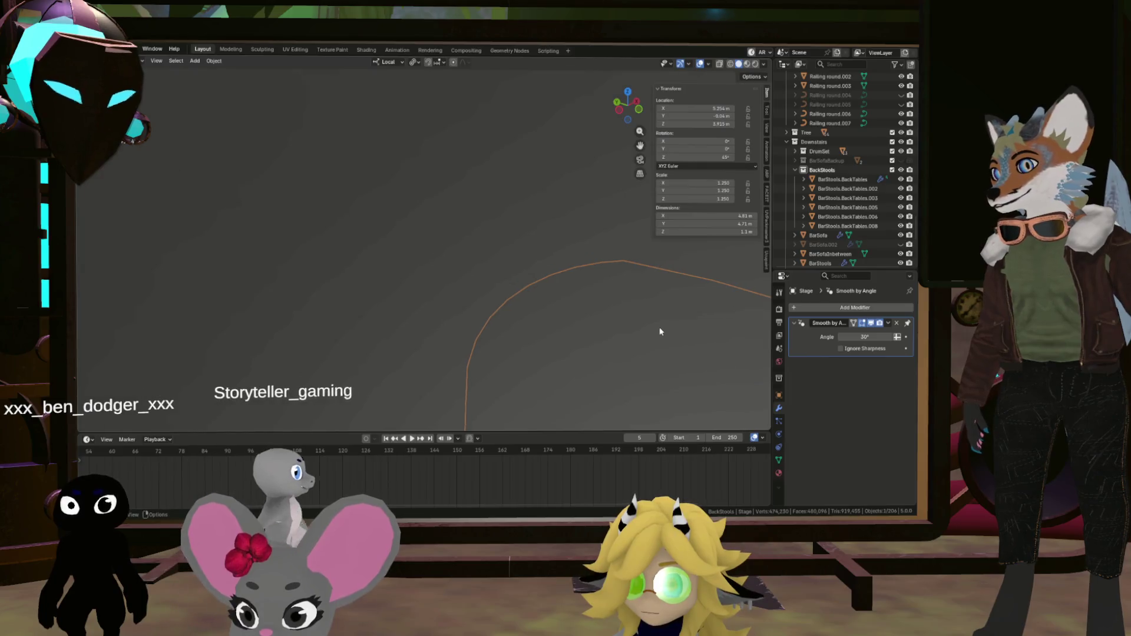
# Select the wedge-shaped wall piece (Cube.002) and zoom the view in on it
pyautogui.scroll(-5, 641, 309)
pyautogui.scroll(-6, 628, 313)
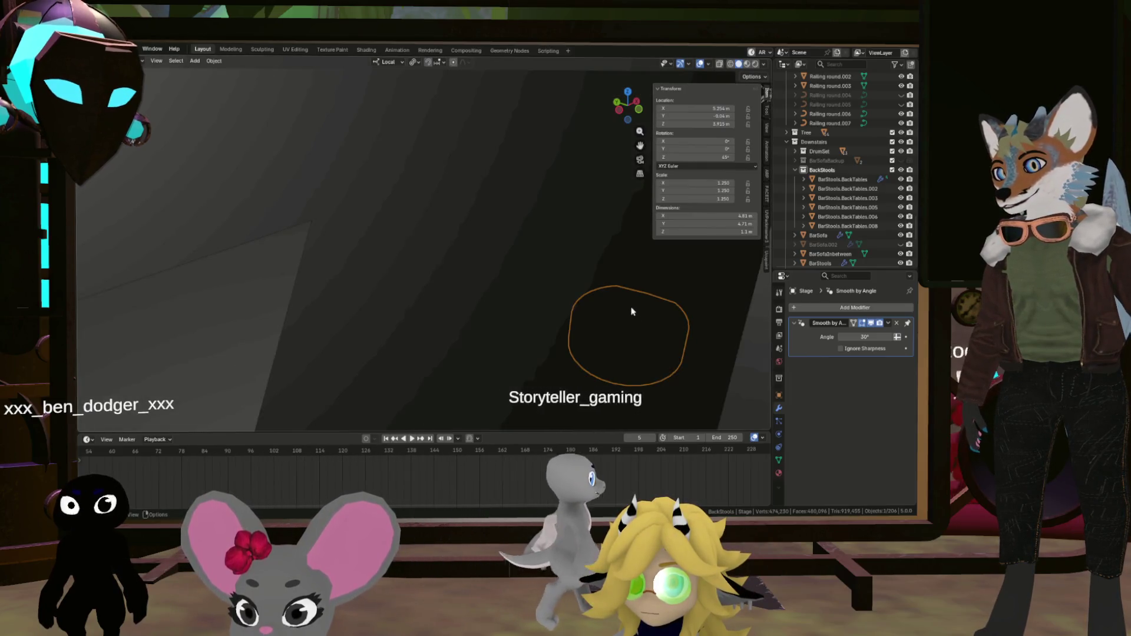
pyautogui.moveTo(620, 306); pyautogui.dragTo(471, 286)
pyautogui.scroll(5, 474, 284)
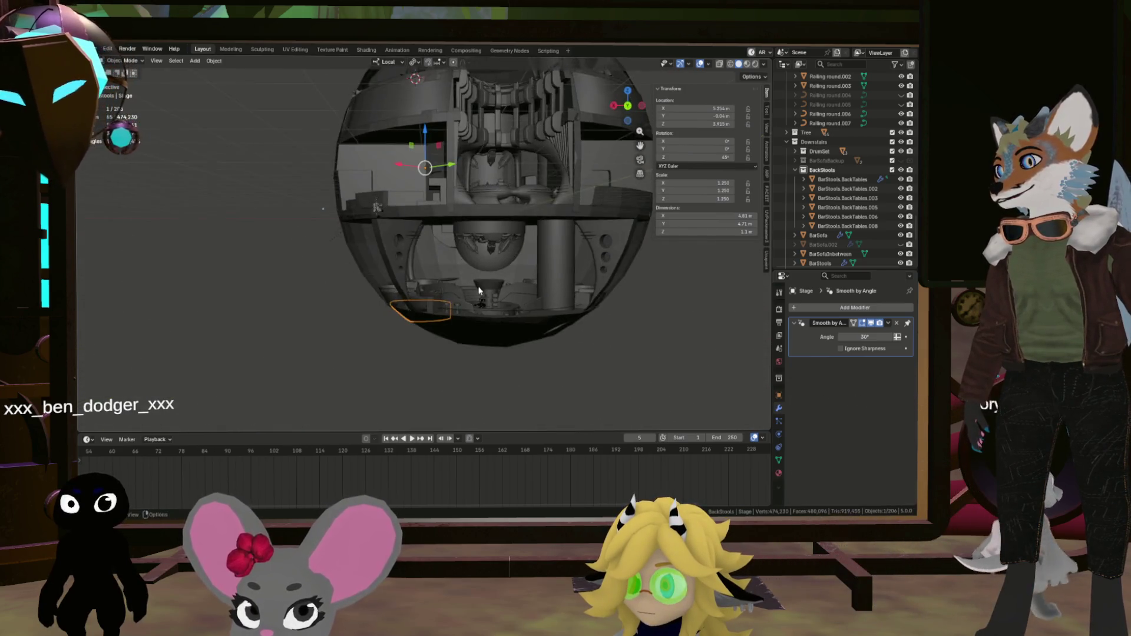
pyautogui.click(94, 49)
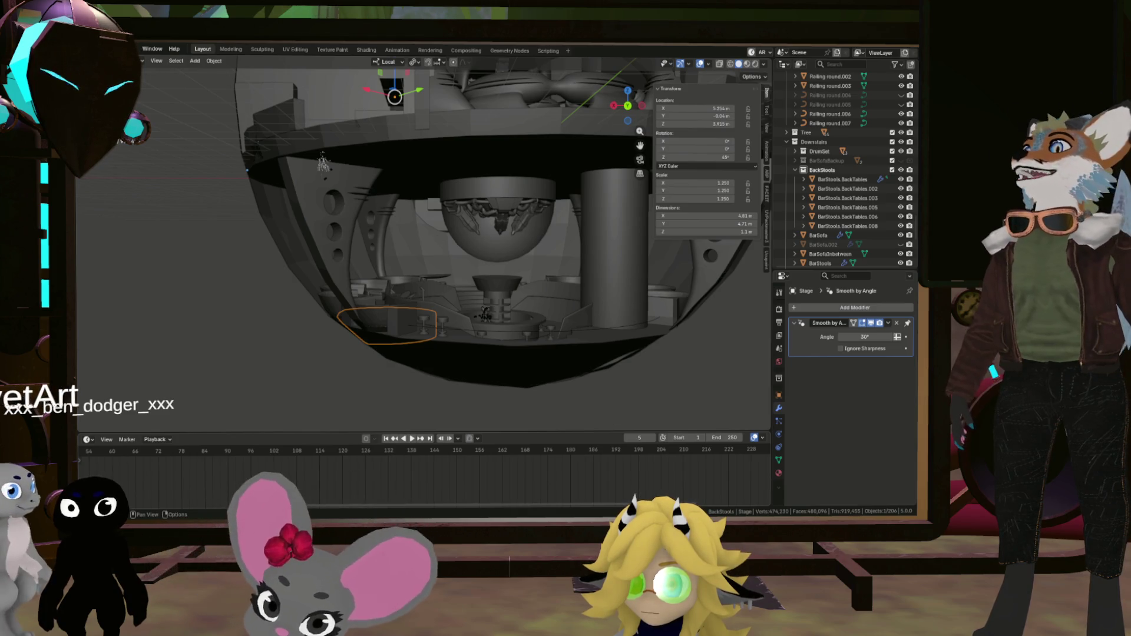
pyautogui.click(97, 49)
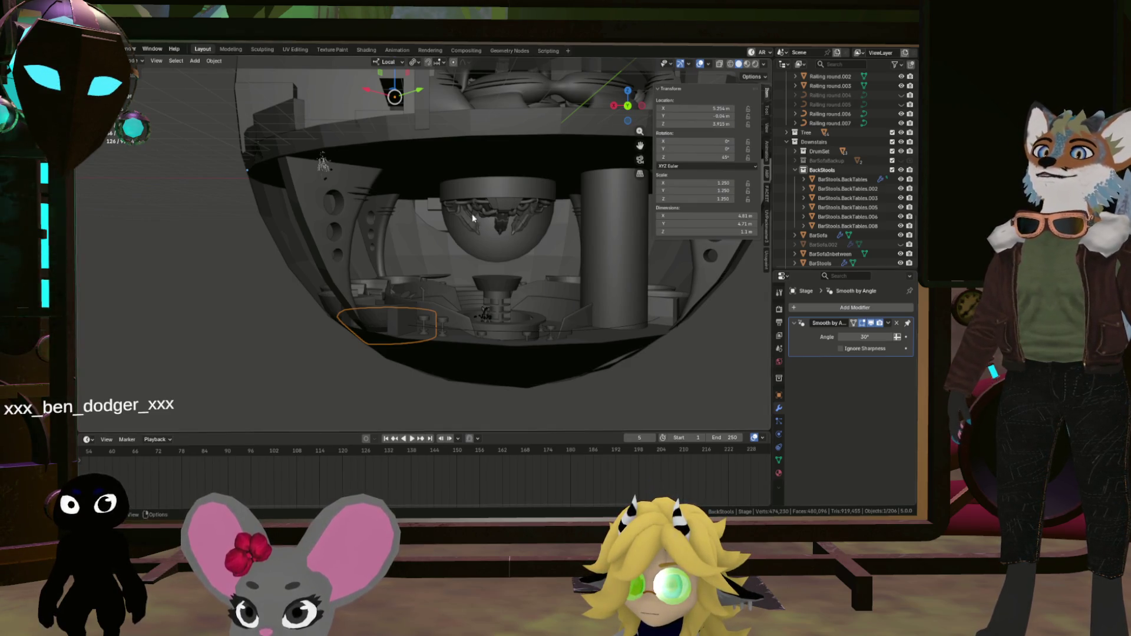
pyautogui.moveTo(466, 248)
pyautogui.mouseDown()
pyautogui.moveTo(425, 246)
pyautogui.moveTo(479, 261)
pyautogui.moveTo(454, 253)
pyautogui.mouseUp()
pyautogui.click(425, 246)
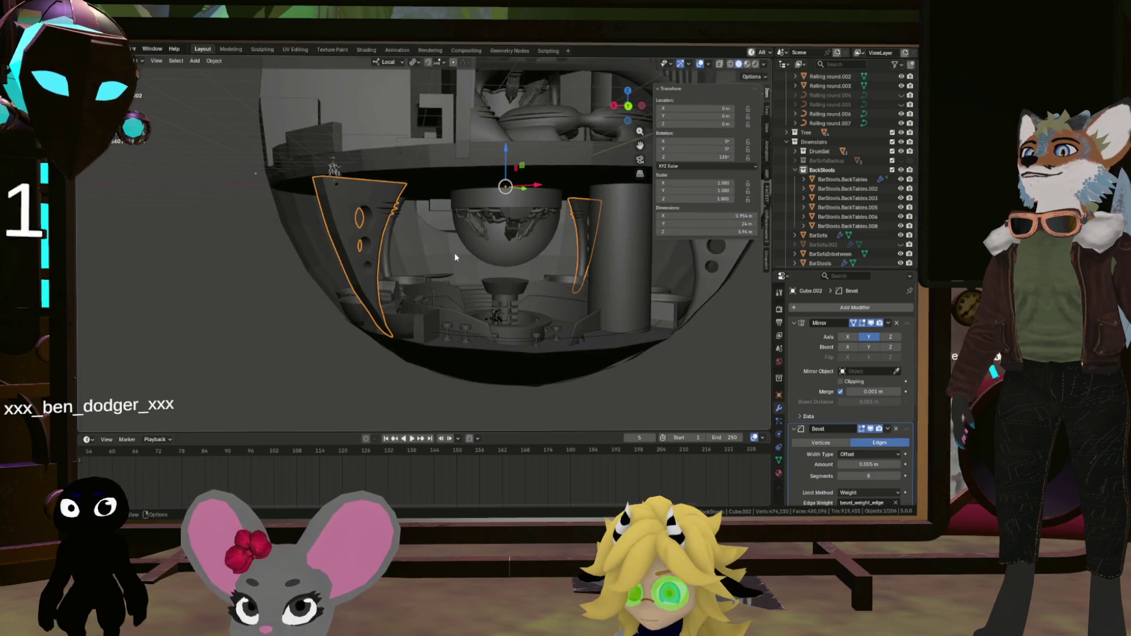
pyautogui.moveTo(389, 238); pyautogui.dragTo(402, 253)
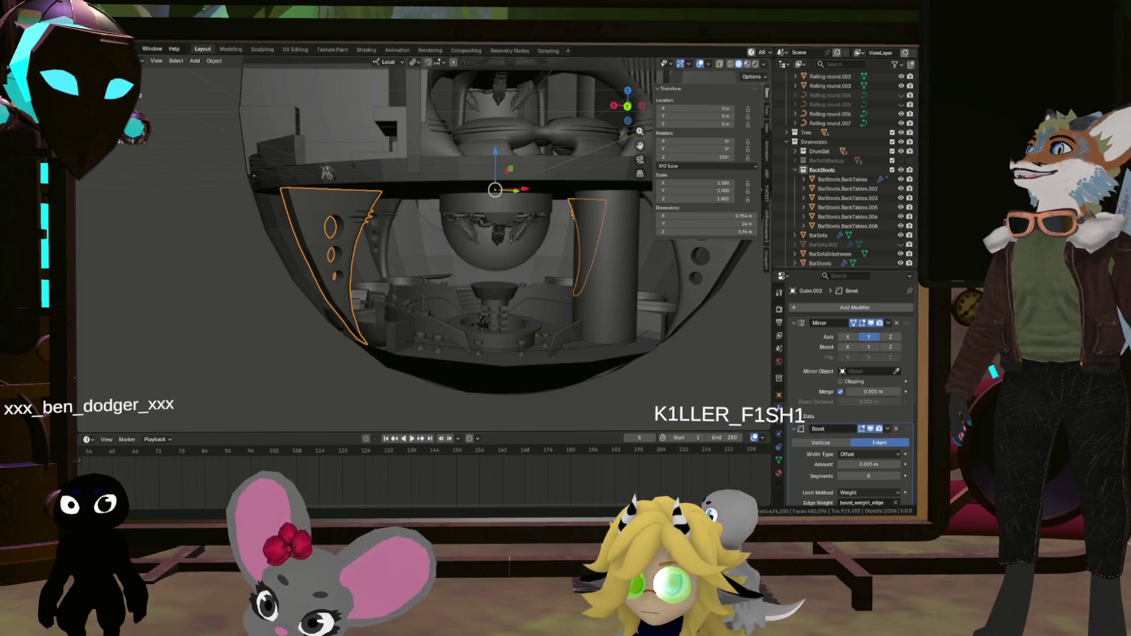
# Start exporting Cube.002 as an FBX (.fbx) file
pyautogui.click(96, 49)
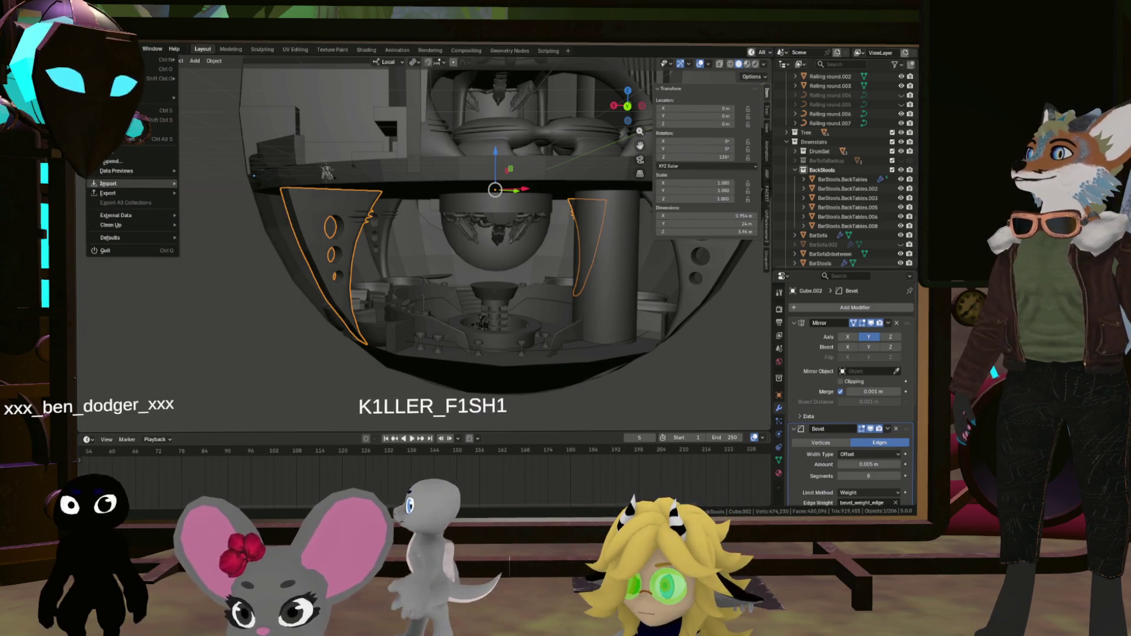
pyautogui.moveTo(131, 194)
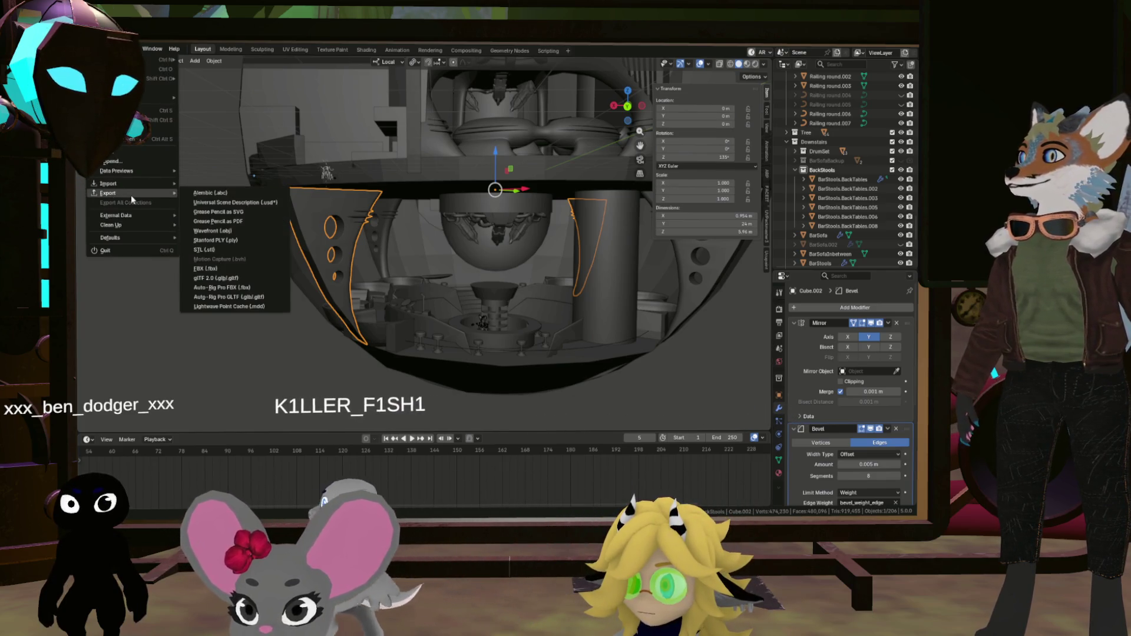
pyautogui.click(242, 269)
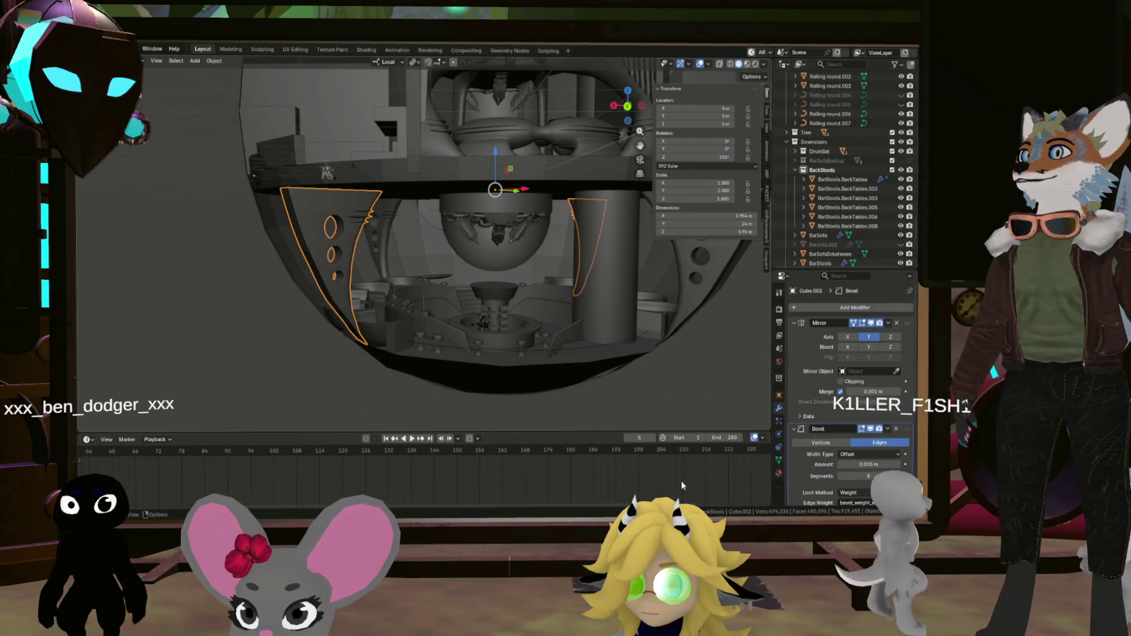
# Remove the Mirror and Bevel modifiers from the wedge, leaving only Smooth by Angle
pyautogui.click(896, 323)
pyautogui.click(896, 324)
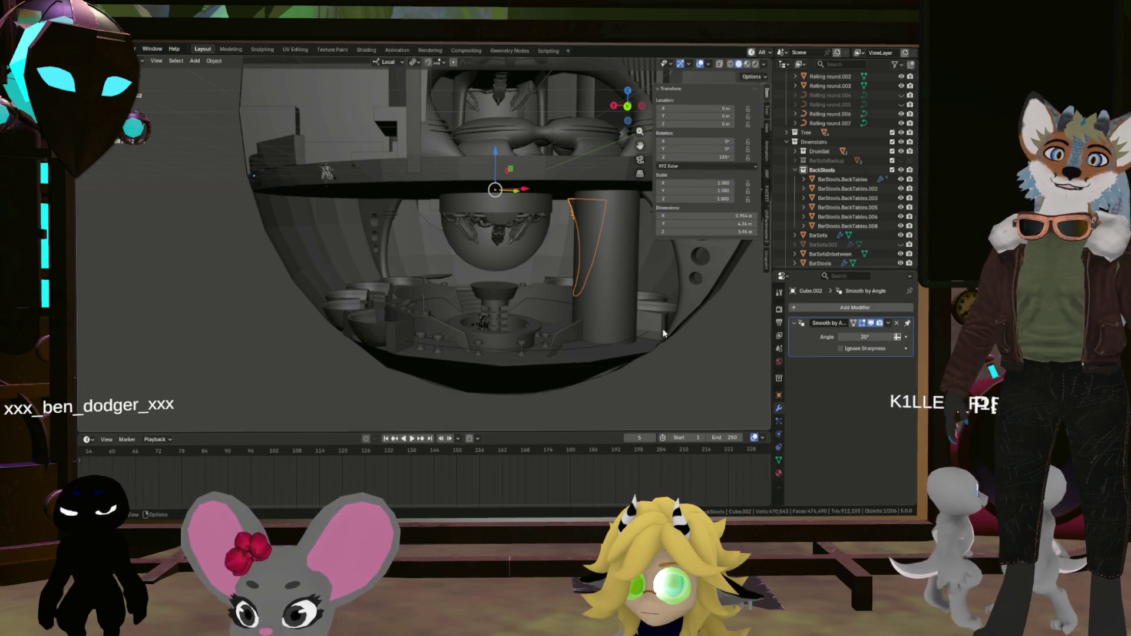
pyautogui.scroll(3, 607, 264)
pyautogui.scroll(-5, 327, 189)
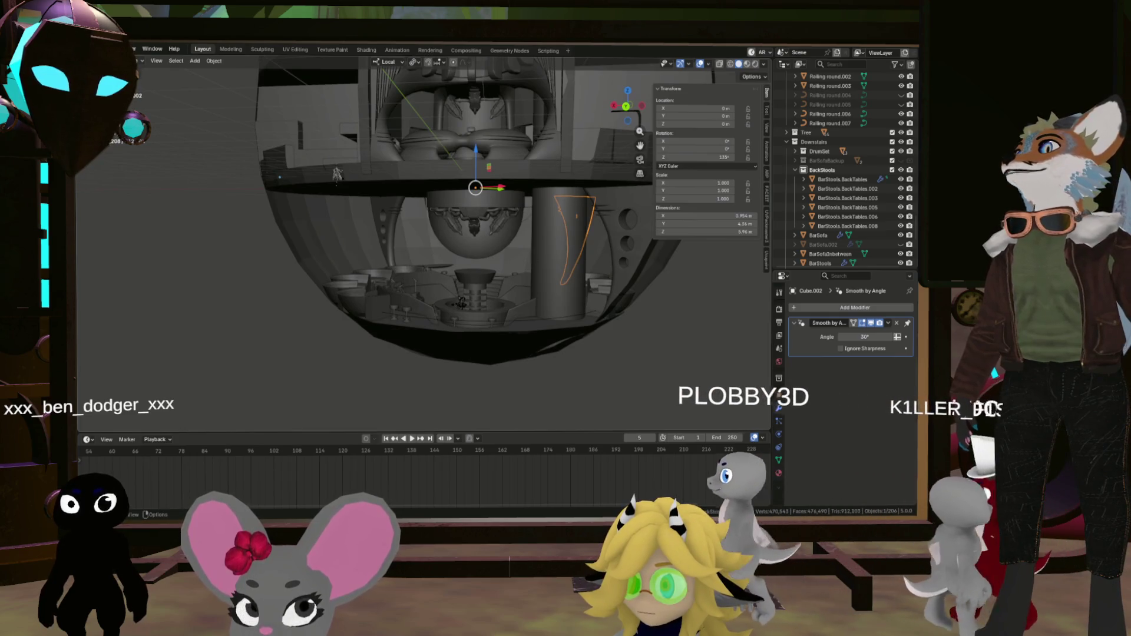
# Start an FBX export of the stripped wedge piece
pyautogui.click(94, 49)
pyautogui.moveTo(140, 194)
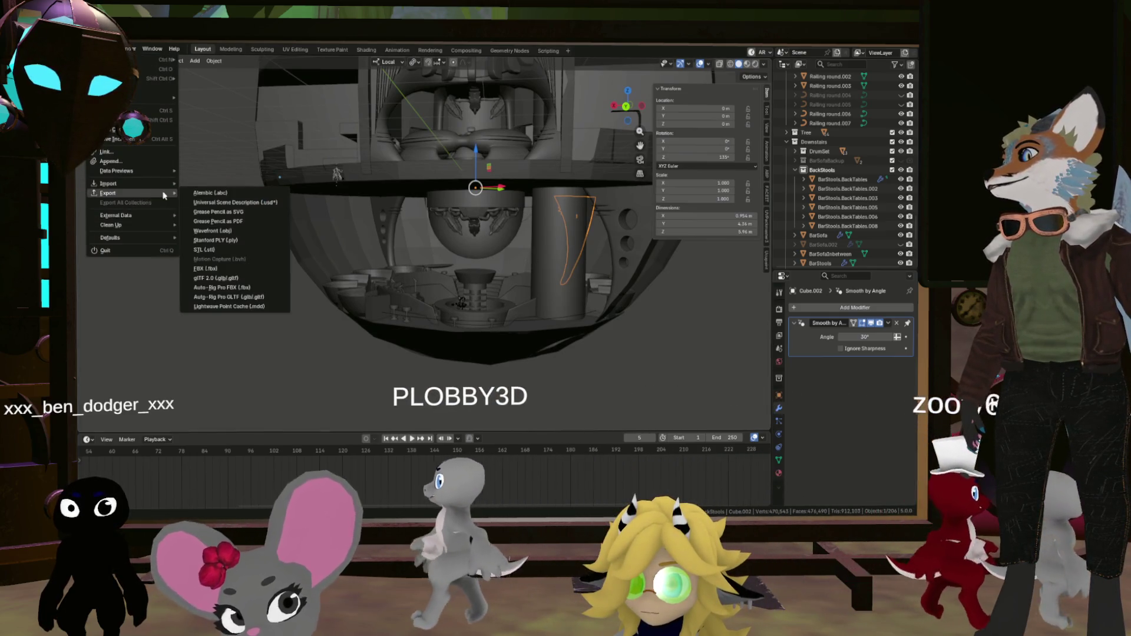
pyautogui.click(247, 269)
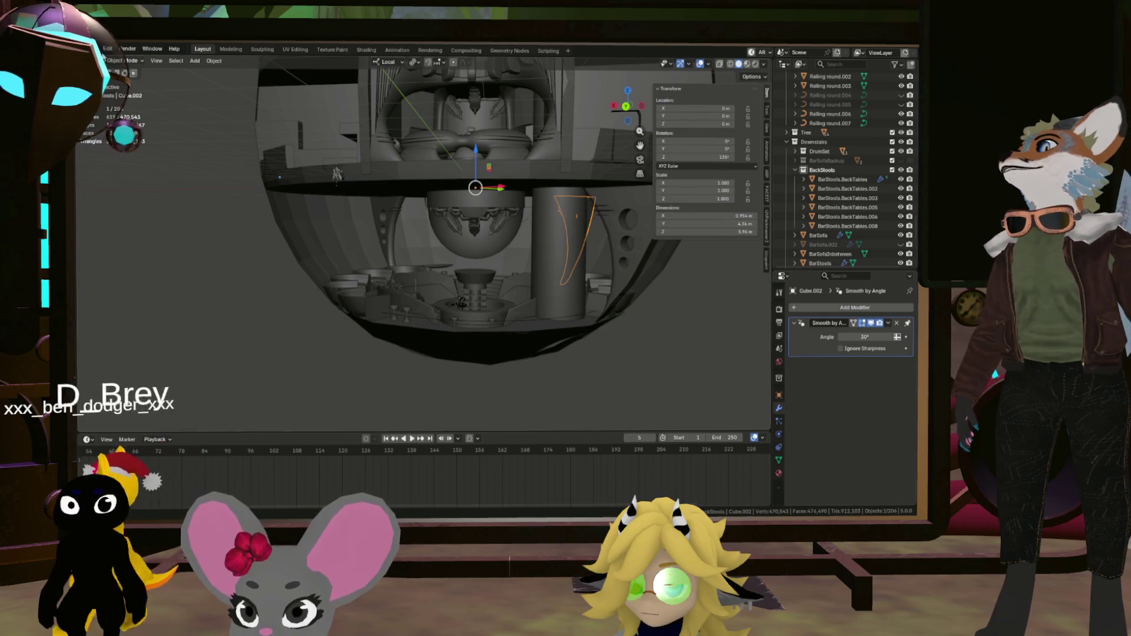
pyautogui.click(91, 49)
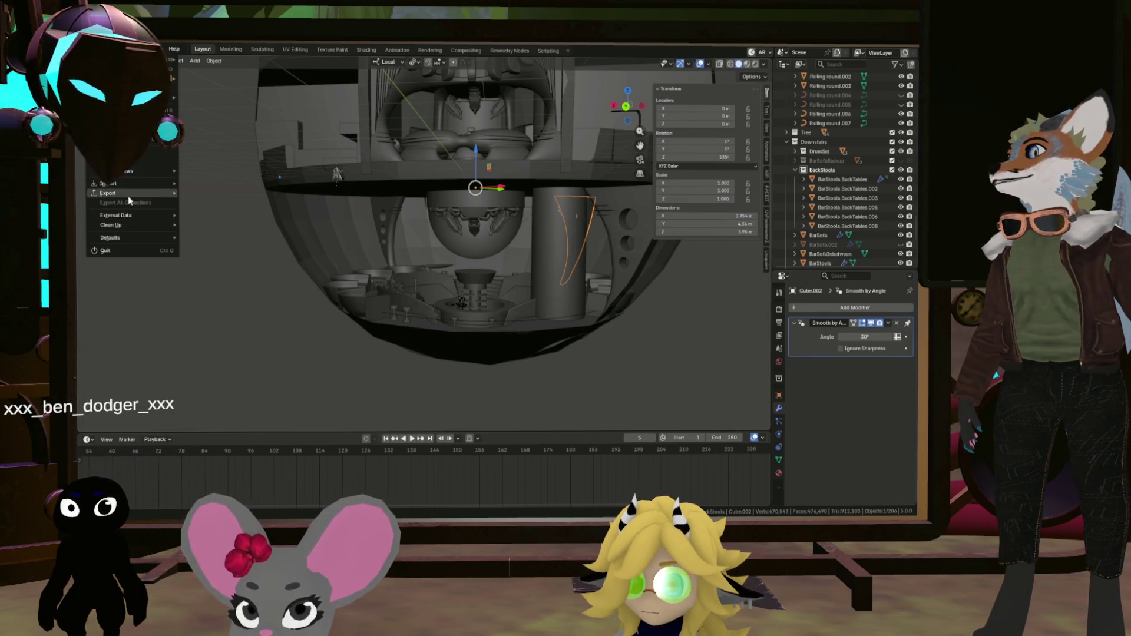
pyautogui.moveTo(129, 196)
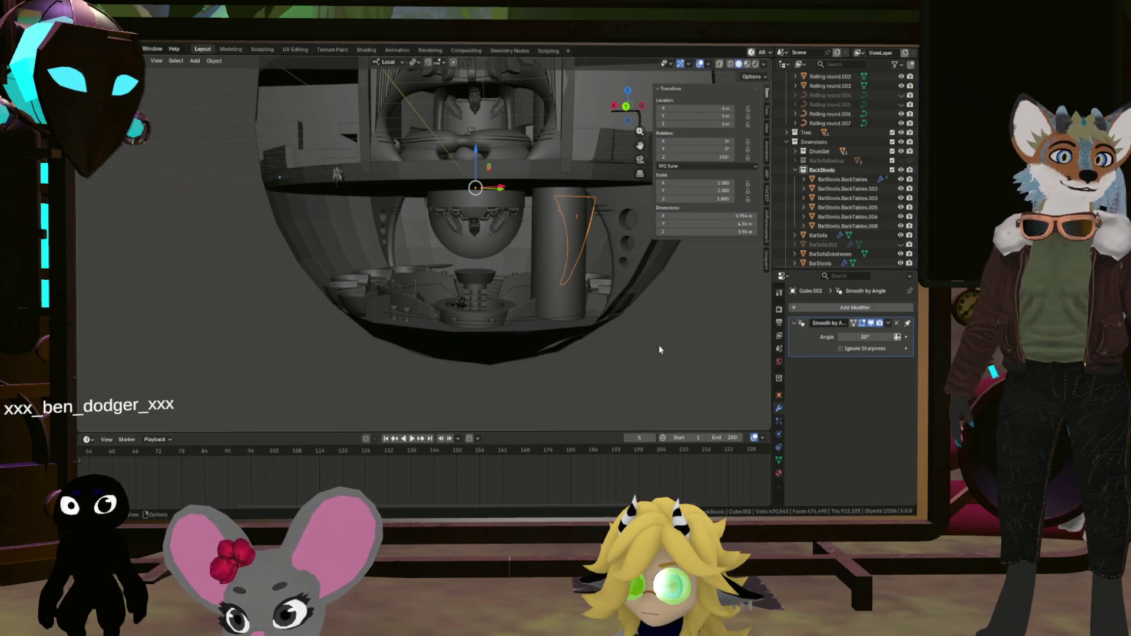
# Undo the modifier removals to restore the wedge's Bevel and Mirror modifiers
pyautogui.hotkey('ctrl', 'z')
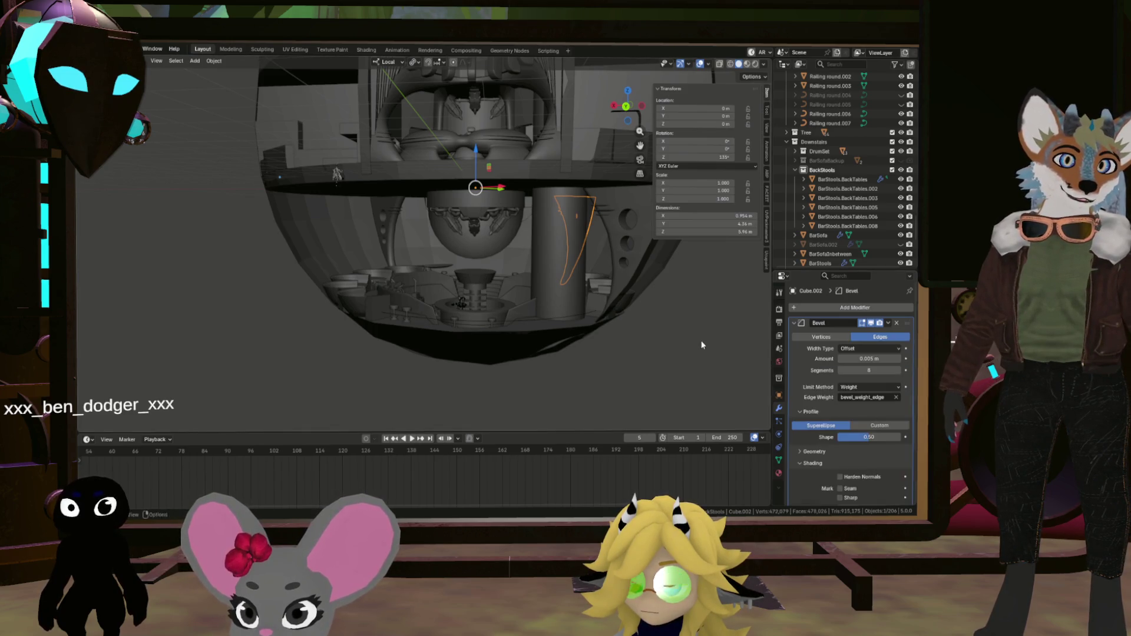
pyautogui.scroll(-3, 758, 355)
pyautogui.scroll(5, 716, 341)
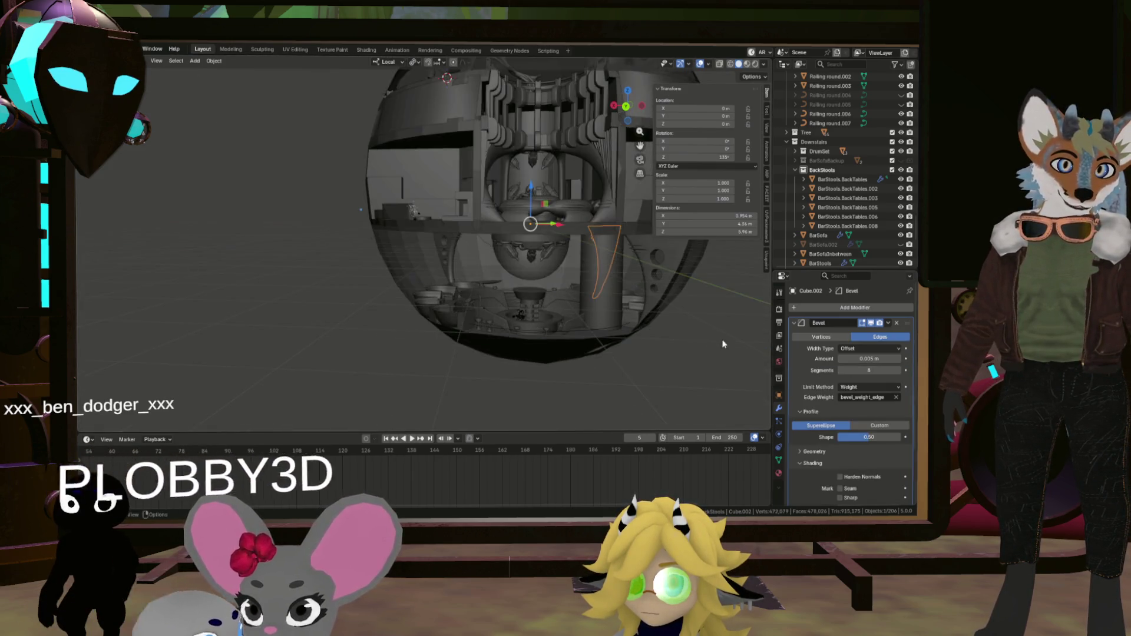
pyautogui.scroll(-3, 850, 377)
pyautogui.scroll(3, 848, 372)
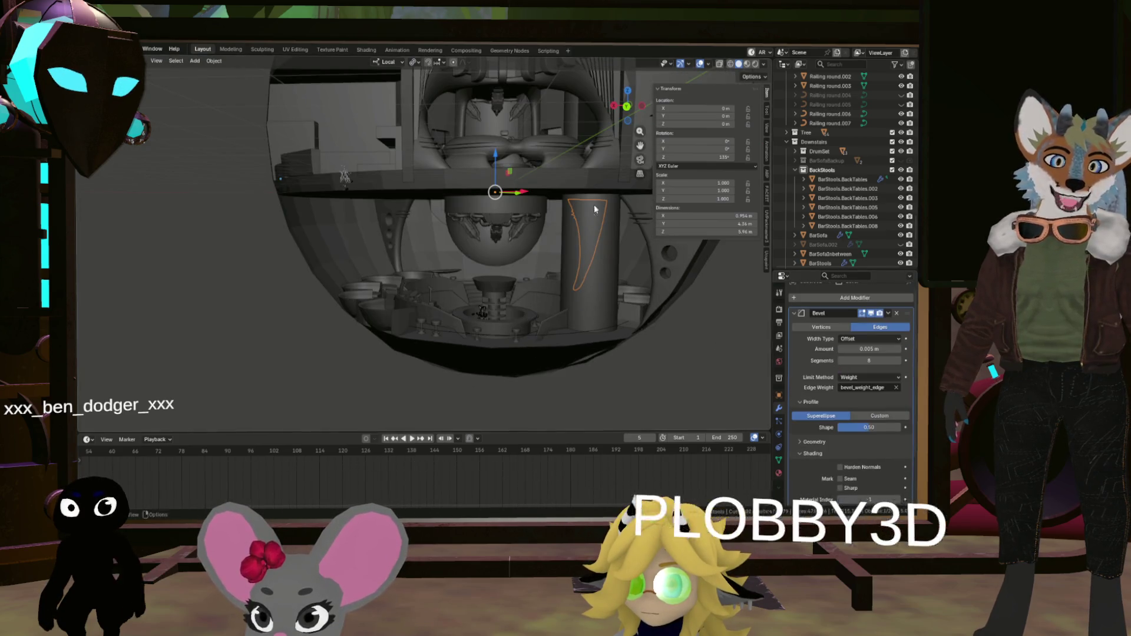
# Export the restored wedge piece as FBX and orbit the viewport to check it
pyautogui.click(96, 49)
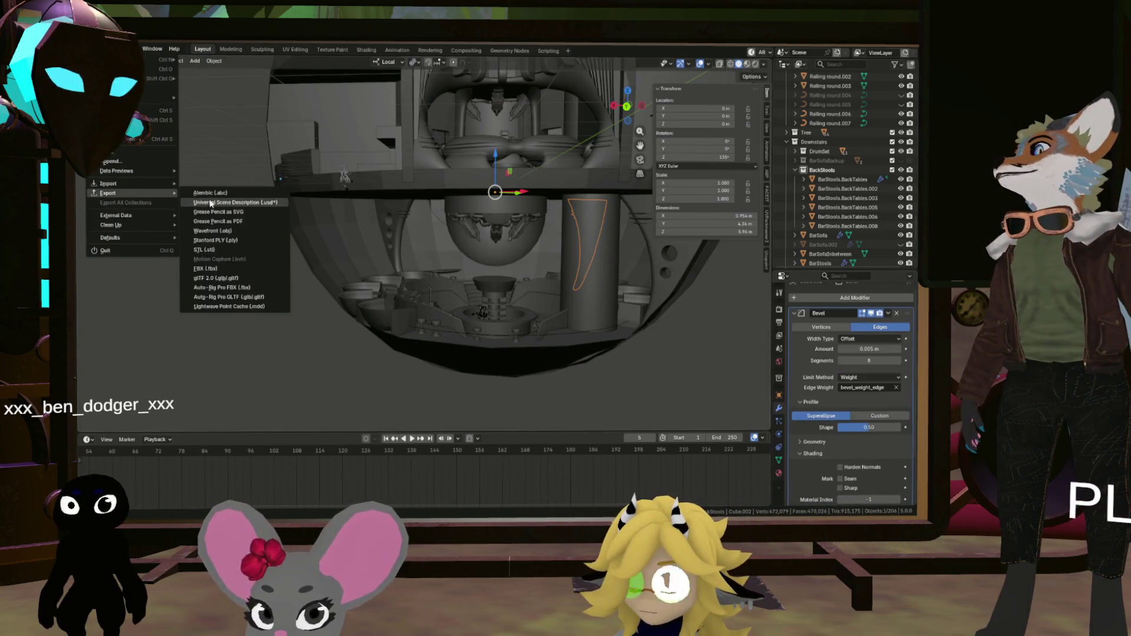
pyautogui.click(235, 267)
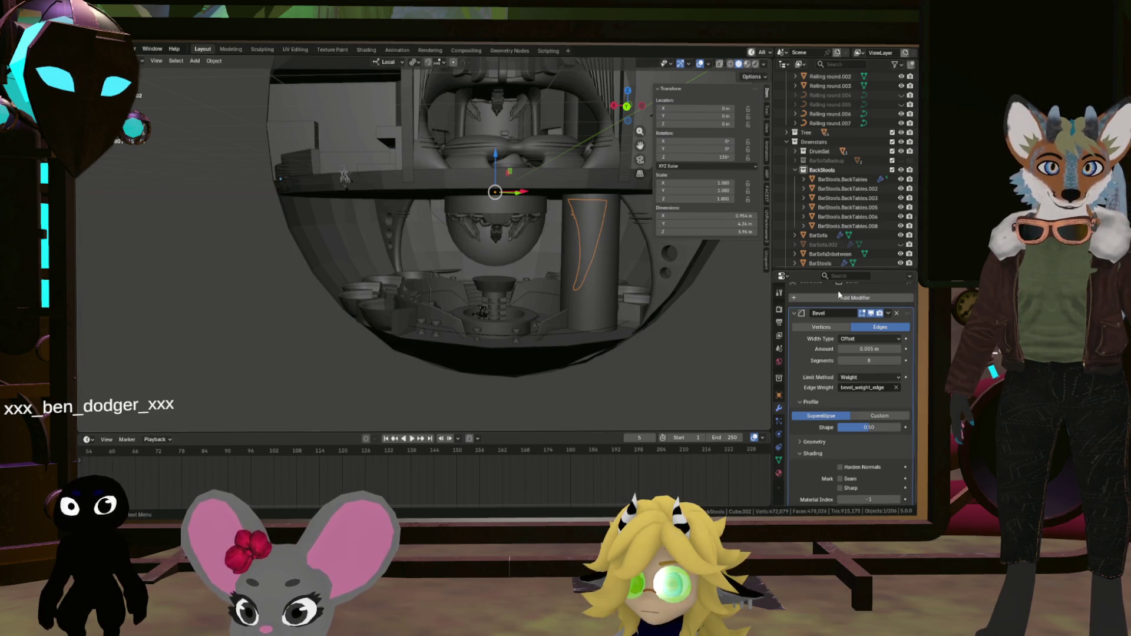
pyautogui.scroll(1, 793, 402)
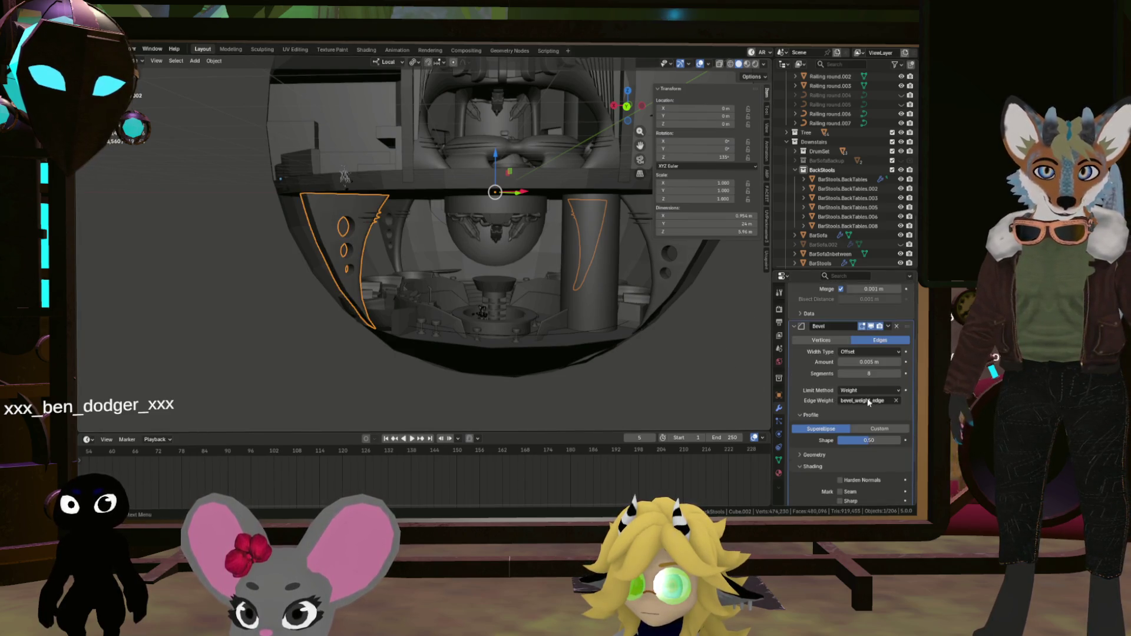
pyautogui.scroll(2, 597, 351)
pyautogui.moveTo(673, 379)
pyautogui.mouseDown()
pyautogui.moveTo(528, 346)
pyautogui.moveTo(551, 338)
pyautogui.moveTo(455, 309)
pyautogui.mouseUp()
pyautogui.scroll(-5, 455, 308)
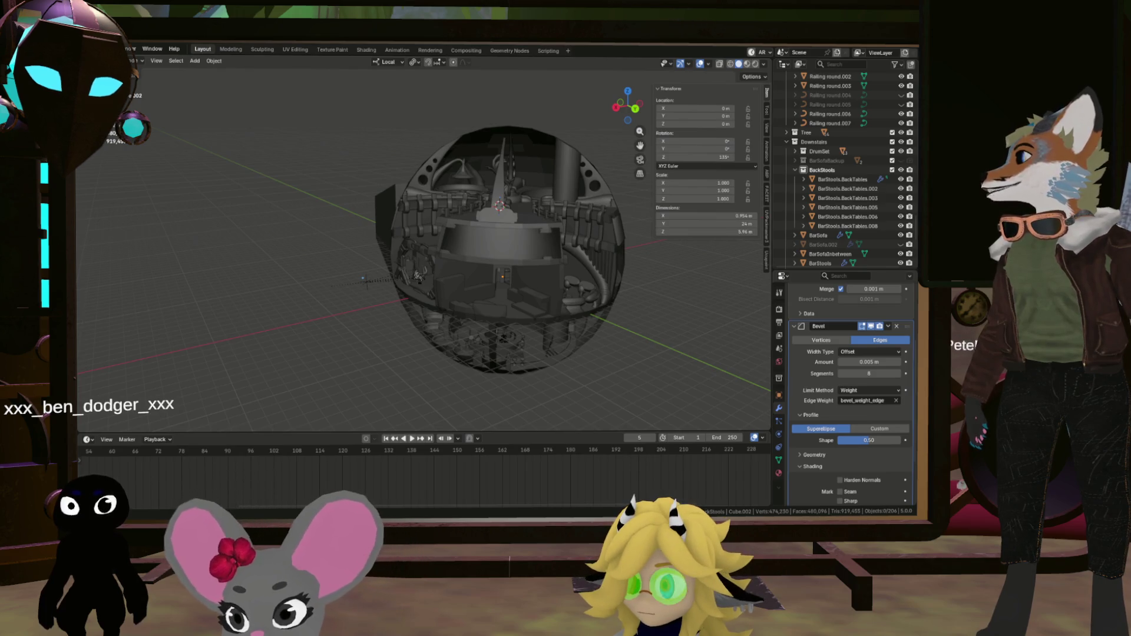
pyautogui.hotkey('alt', 'Tab')
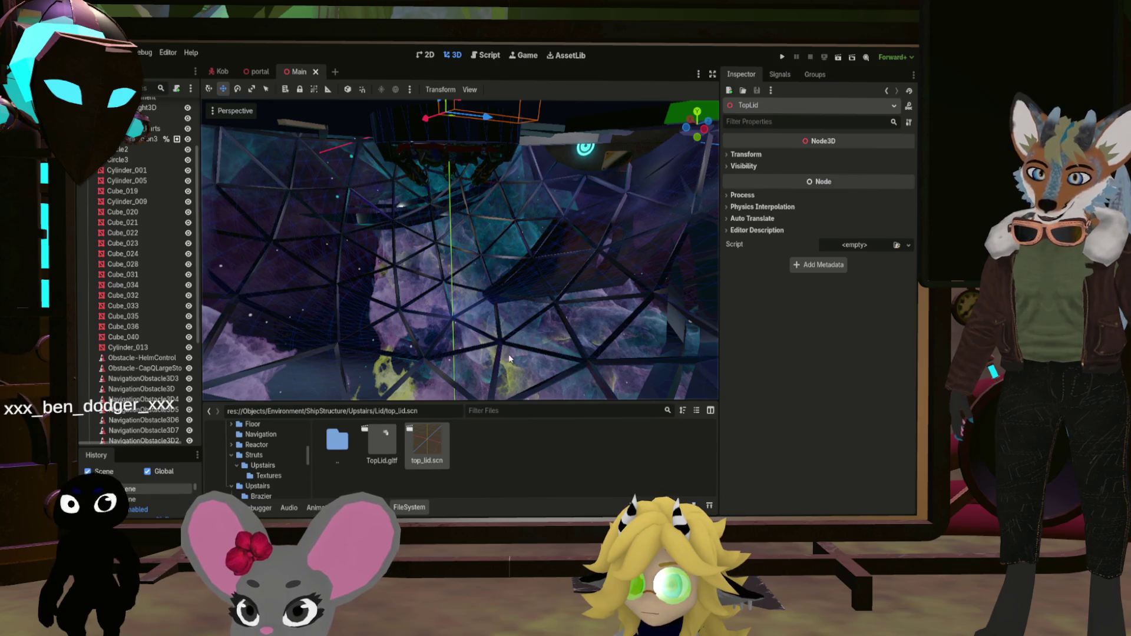
# Fly the Main scene camera away from the dome and scroll the Scene dock to TopFloor
pyautogui.moveTo(516, 273); pyautogui.dragTo(516, 273)
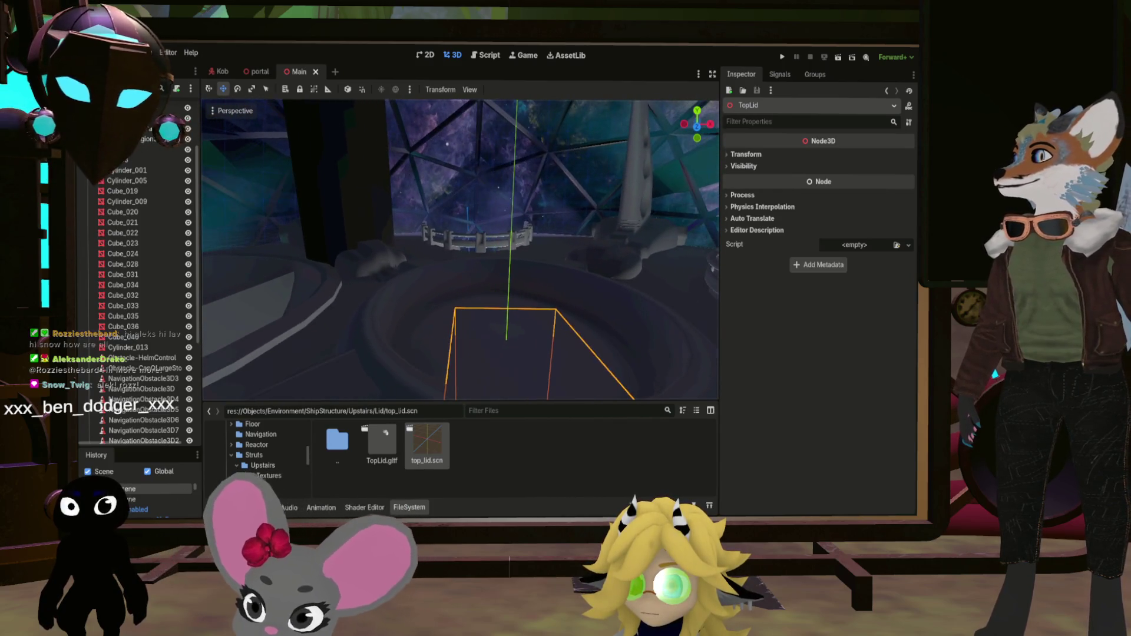
pyautogui.scroll(-5, 148, 204)
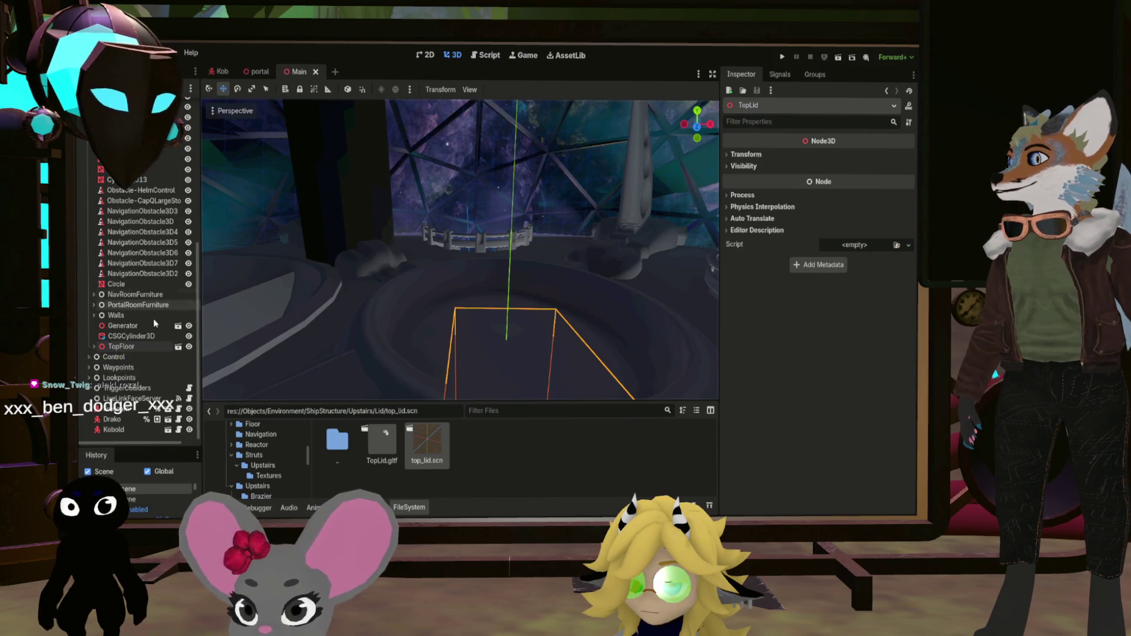
# Paste an OmniLight3D as a child of the TopFloor node
pyautogui.click(125, 347)
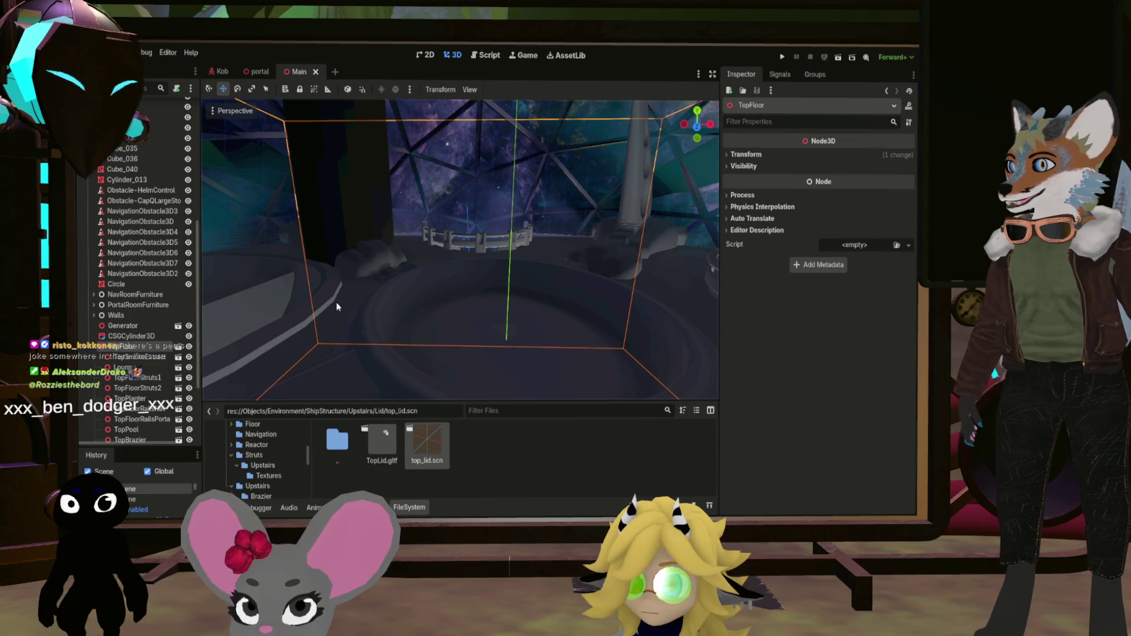
pyautogui.hotkey('ctrl', 'v')
pyautogui.scroll(-10, 436, 303)
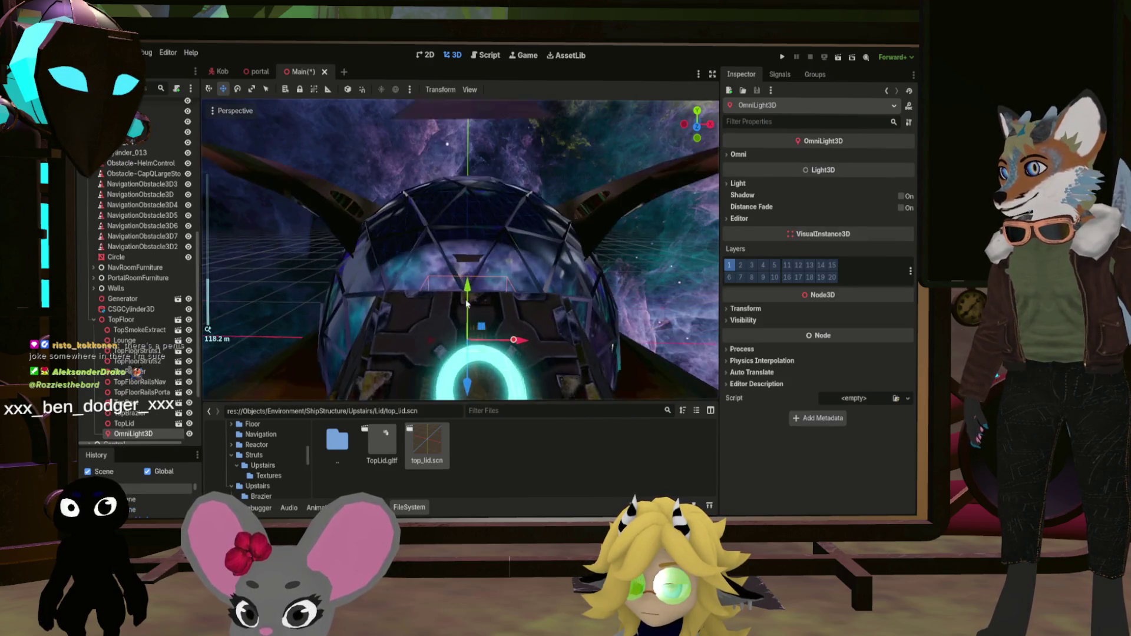
pyautogui.scroll(3, 463, 155)
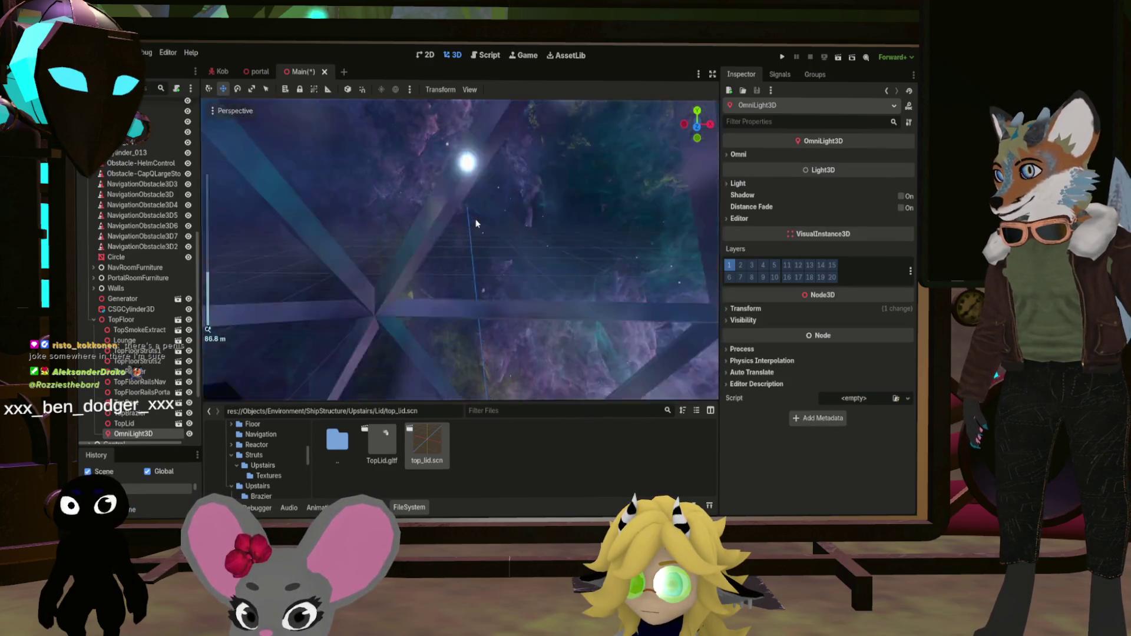
# Position the OmniLight3D inside the dome and enlarge its range to about 14.5
pyautogui.moveTo(462, 155)
pyautogui.mouseDown()
pyautogui.moveTo(454, 171)
pyautogui.moveTo(436, 147)
pyautogui.moveTo(444, 199)
pyautogui.mouseUp()
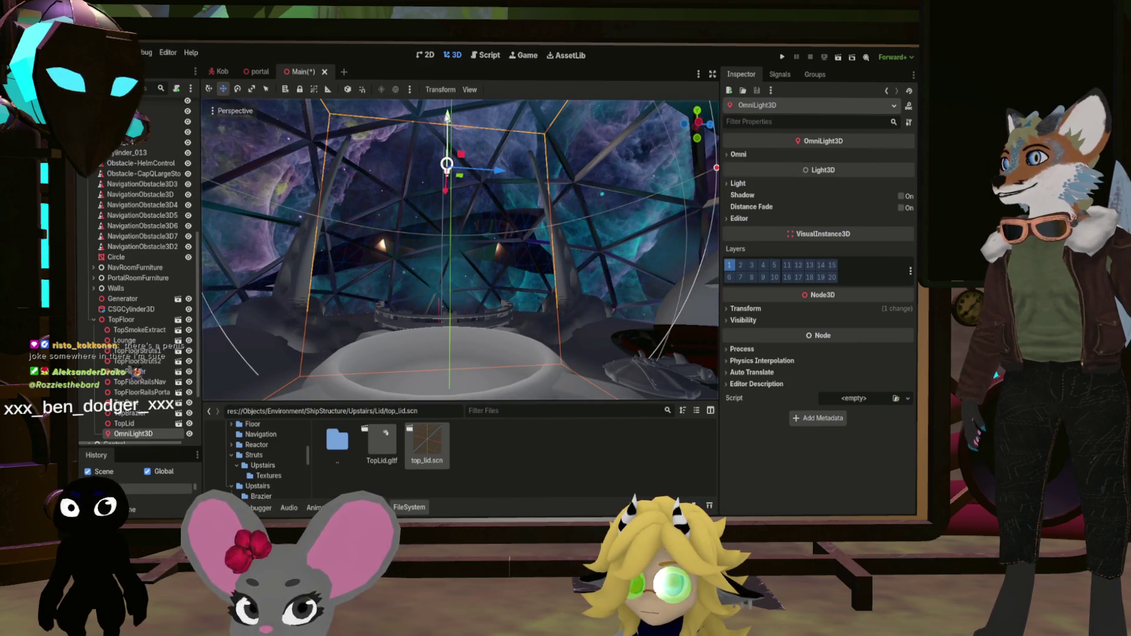
pyautogui.moveTo(447, 117)
pyautogui.mouseDown()
pyautogui.moveTo(428, 256)
pyautogui.moveTo(477, 259)
pyautogui.moveTo(460, 283)
pyautogui.moveTo(442, 230)
pyautogui.moveTo(520, 287)
pyautogui.mouseUp()
pyautogui.moveTo(626, 277); pyautogui.dragTo(897, 282)
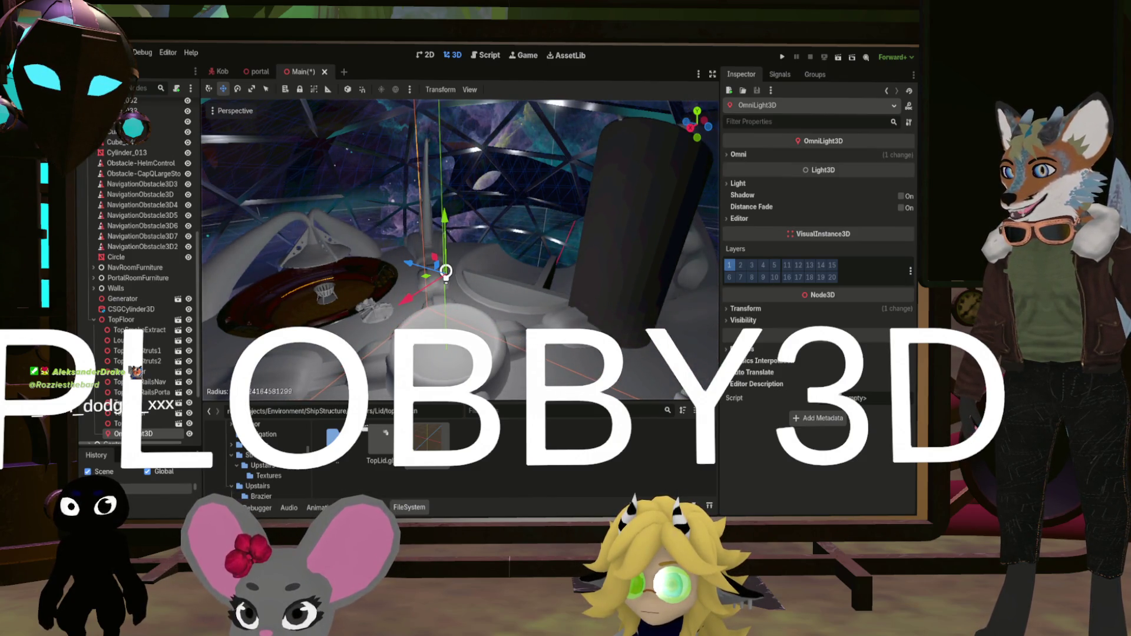
pyautogui.moveTo(673, 283)
pyautogui.mouseDown()
pyautogui.moveTo(624, 277)
pyautogui.moveTo(672, 288)
pyautogui.mouseUp()
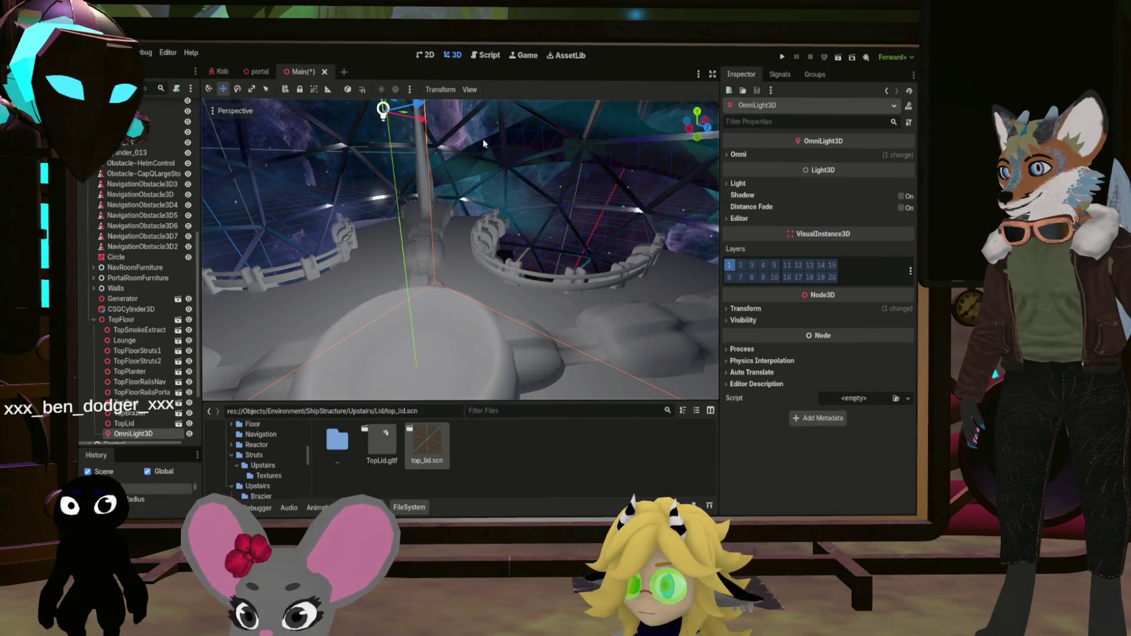
# Deselect the light, save the Main scene, and fly the view out toward the purple nebula
pyautogui.moveTo(483, 143)
pyautogui.mouseDown()
pyautogui.moveTo(427, 164)
pyautogui.moveTo(504, 255)
pyautogui.moveTo(457, 274)
pyautogui.moveTo(534, 313)
pyautogui.moveTo(501, 285)
pyautogui.mouseUp()
pyautogui.click(450, 270)
pyautogui.hotkey('ctrl', 's')
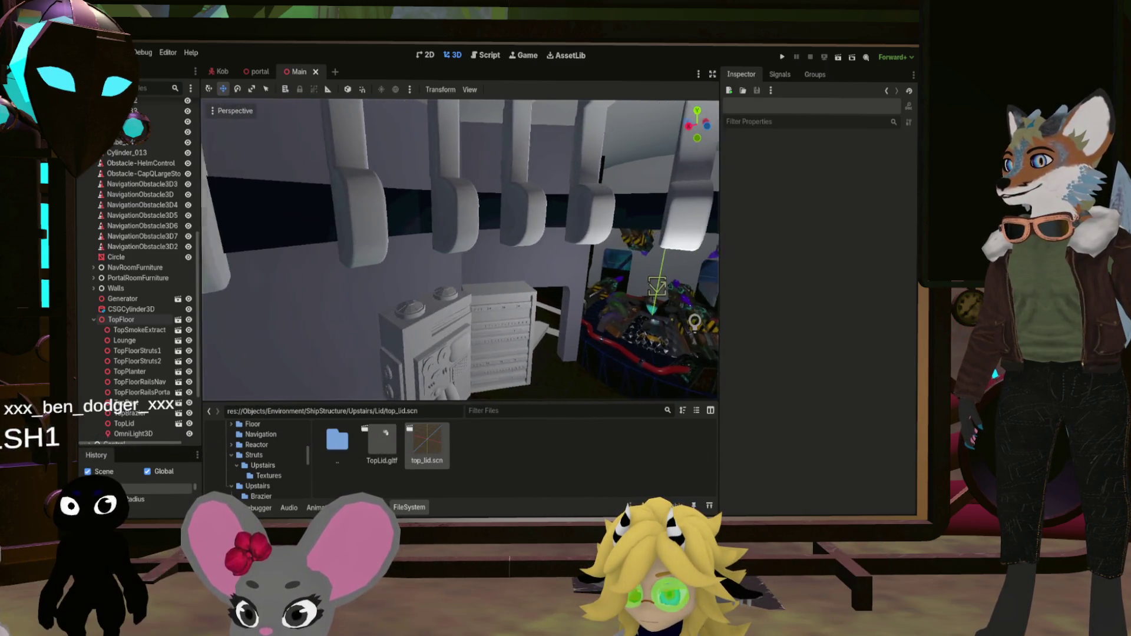
pyautogui.moveTo(500, 285); pyautogui.dragTo(587, 263)
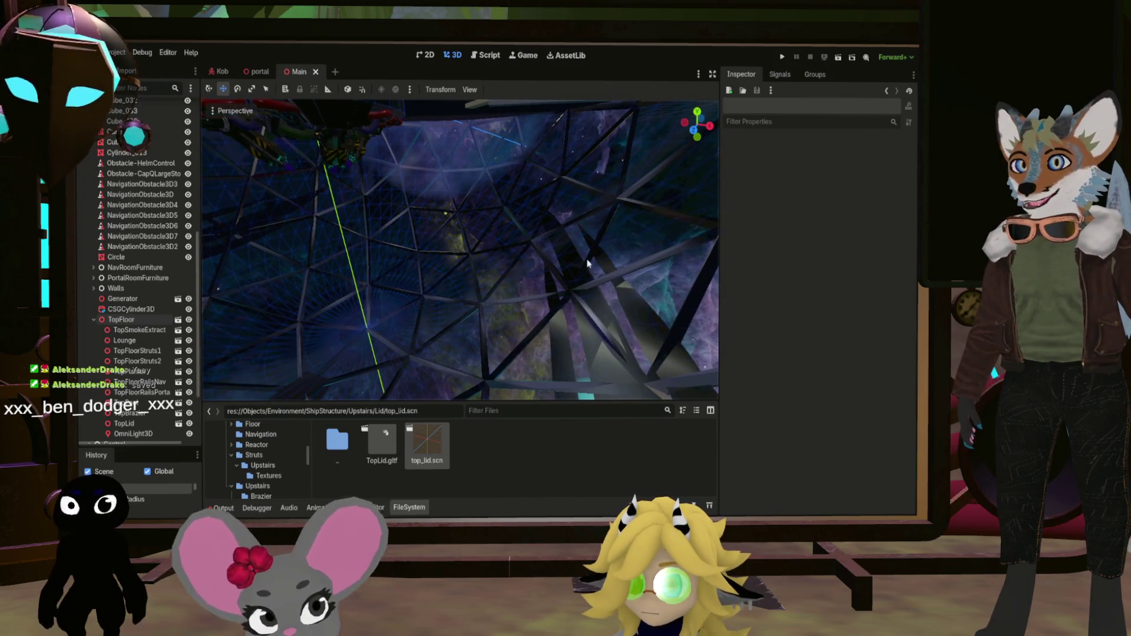
pyautogui.doubleClick(328, 443)
# Go up to ShipStructure, open the Downstairs folder, and select BarShelf
pyautogui.doubleClick(328, 443)
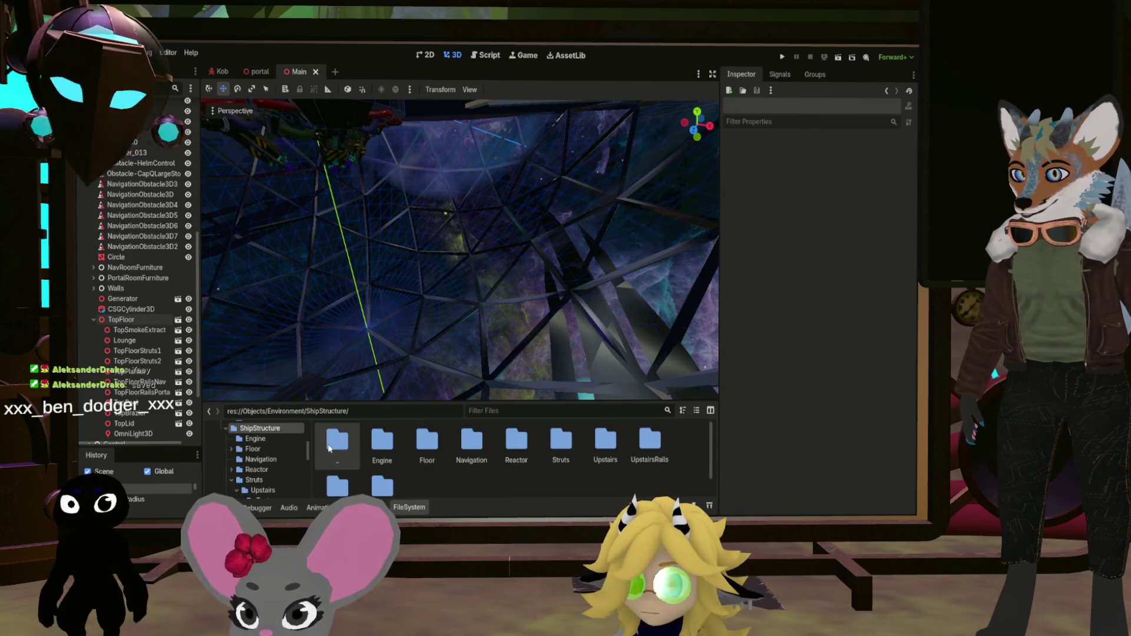
pyautogui.scroll(-1, 519, 451)
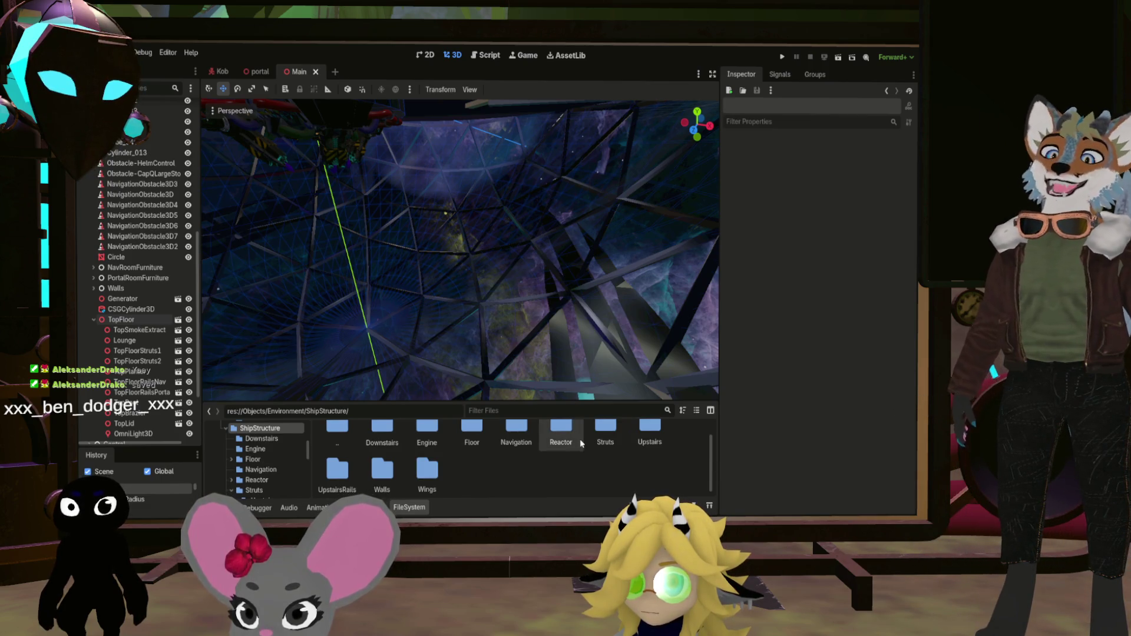
pyautogui.scroll(1, 404, 455)
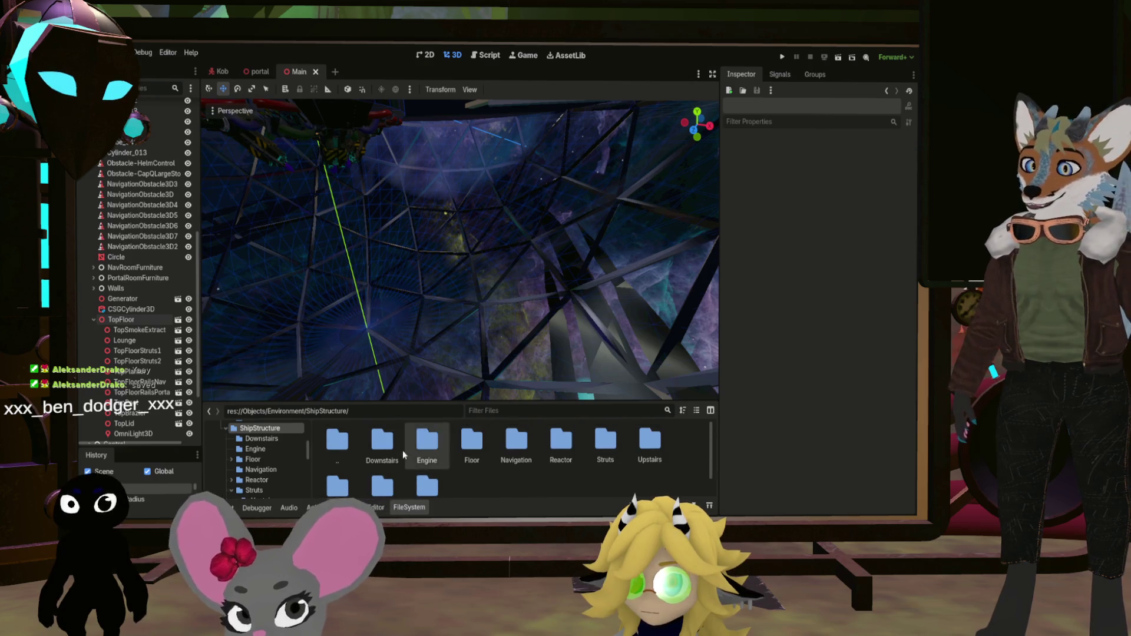
pyautogui.doubleClick(383, 442)
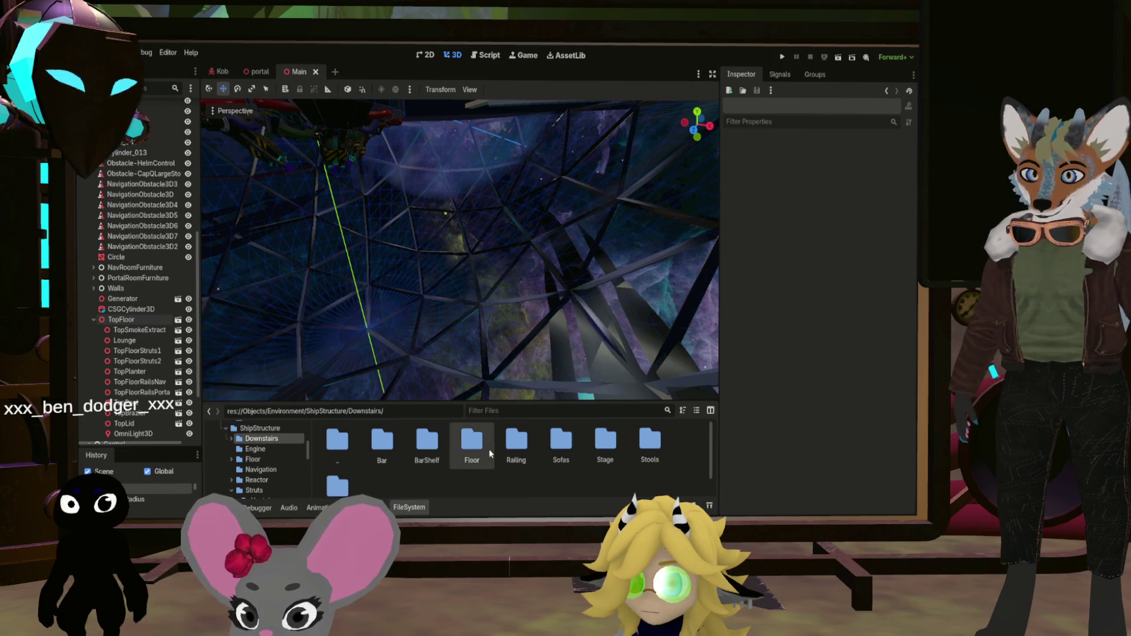
pyautogui.click(437, 463)
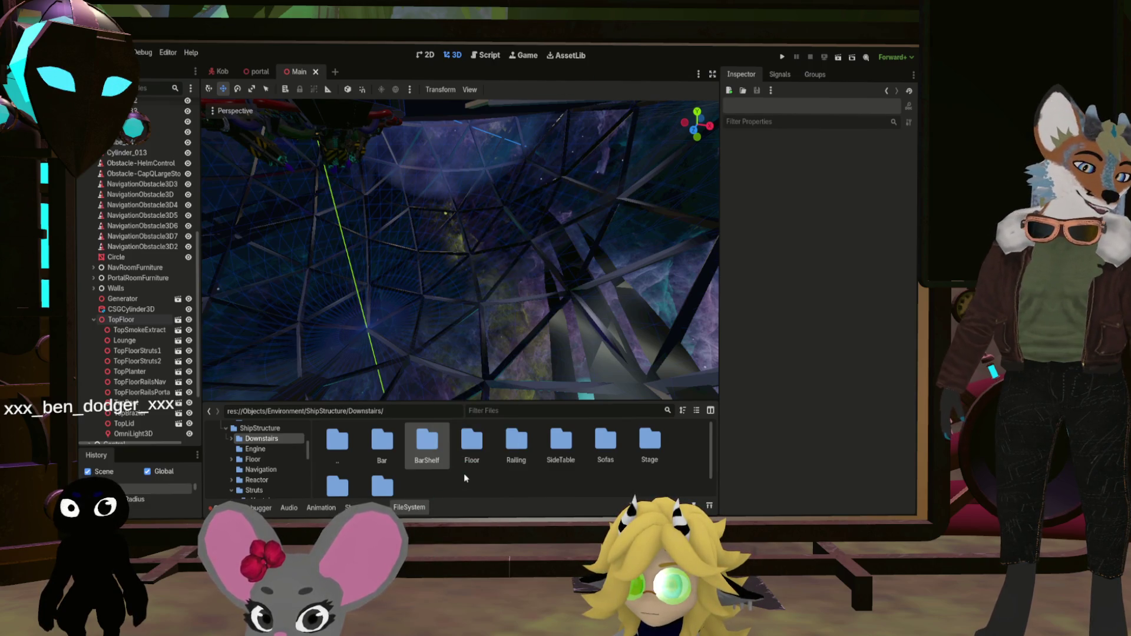
pyautogui.scroll(-1, 401, 488)
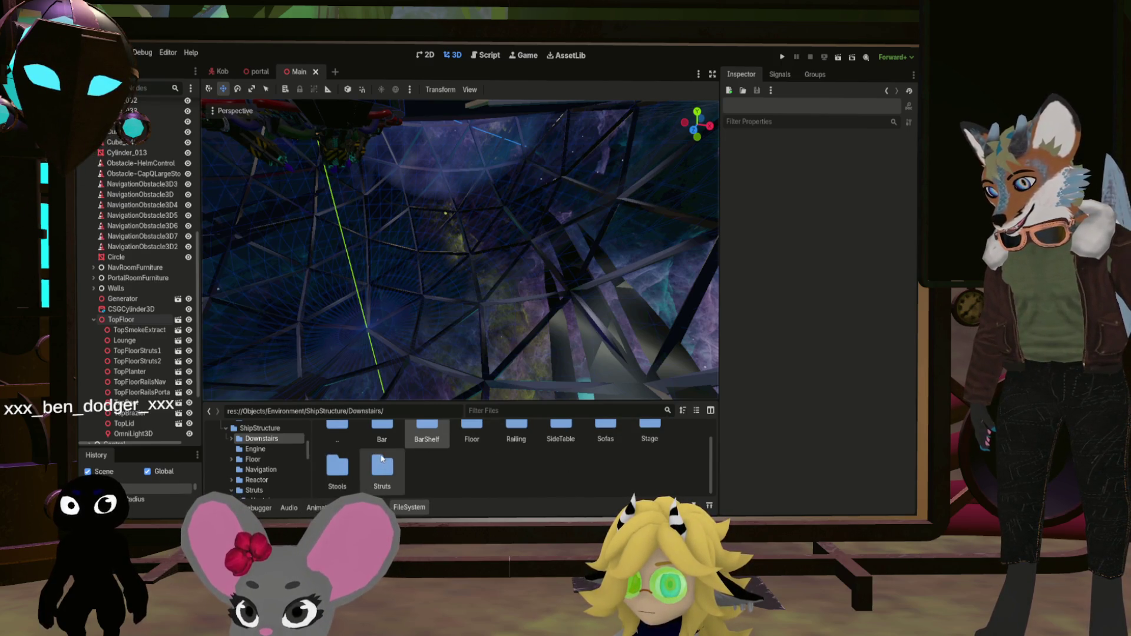
pyautogui.doubleClick(462, 436)
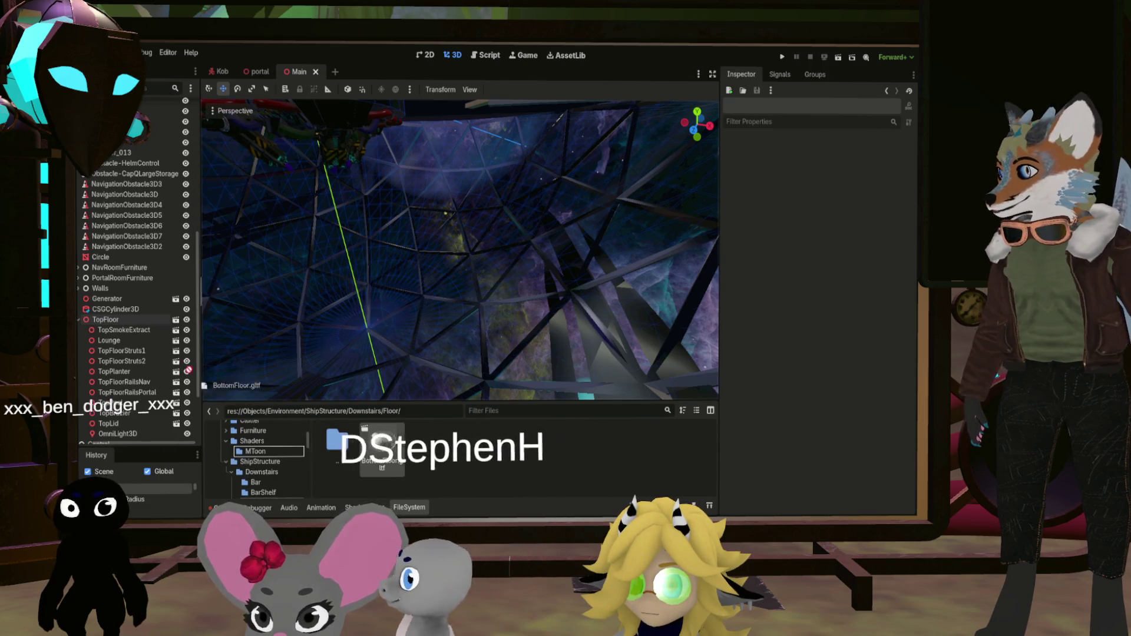
# Drag BottomFloor.gltf into the Main scene tree, then undo the addition
pyautogui.moveTo(381, 448)
pyautogui.mouseDown()
pyautogui.moveTo(151, 270)
pyautogui.moveTo(142, 97)
pyautogui.moveTo(131, 100)
pyautogui.moveTo(122, 224)
pyautogui.mouseUp()
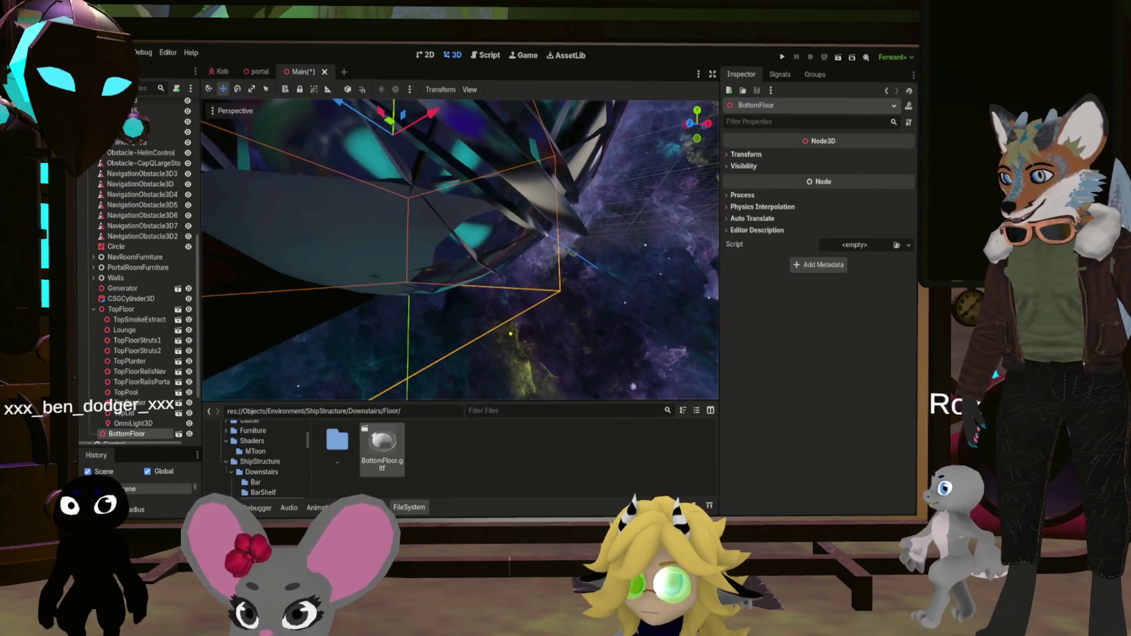
pyautogui.hotkey('ctrl', 'z')
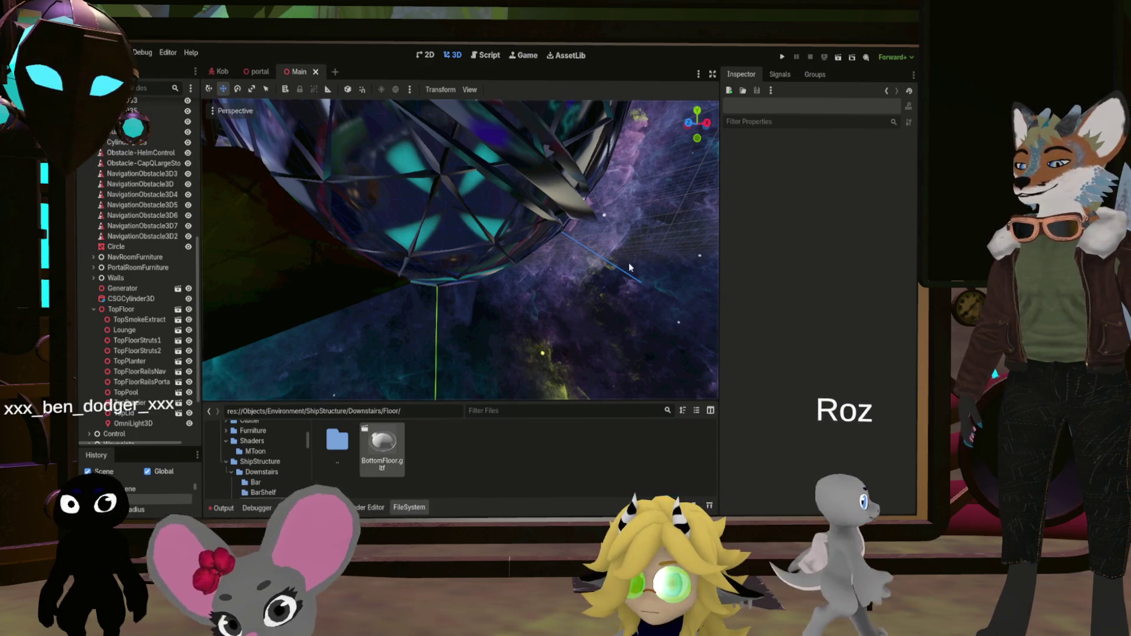
# Open BottomFloor.gltf as a new scene, reimport it, then close that unsaved tab
pyautogui.press('Return')
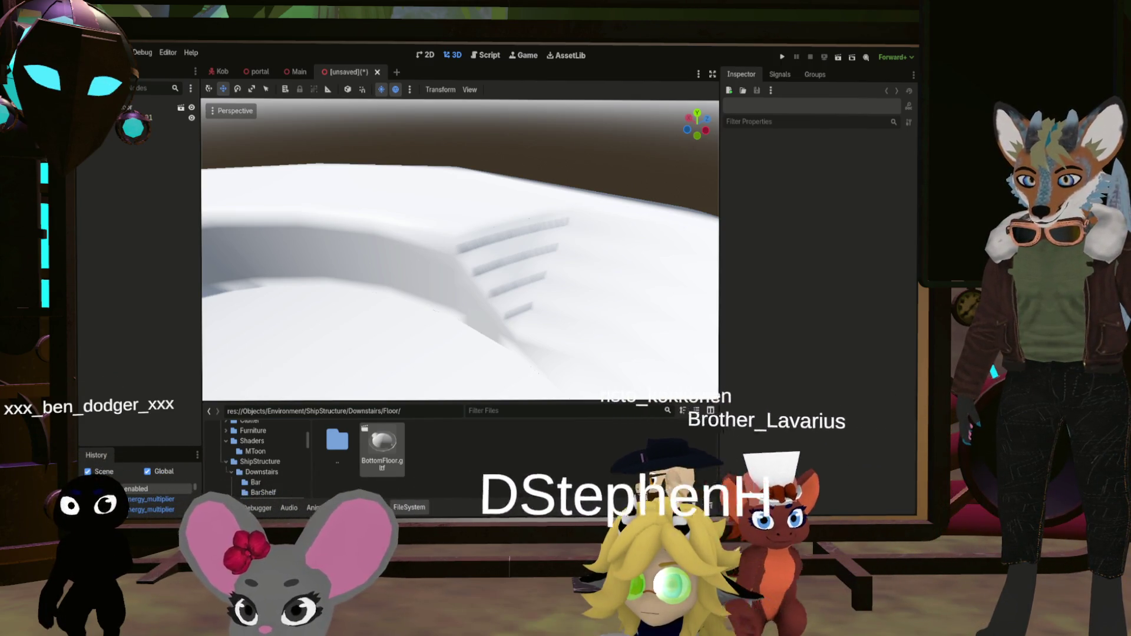
pyautogui.click(382, 447)
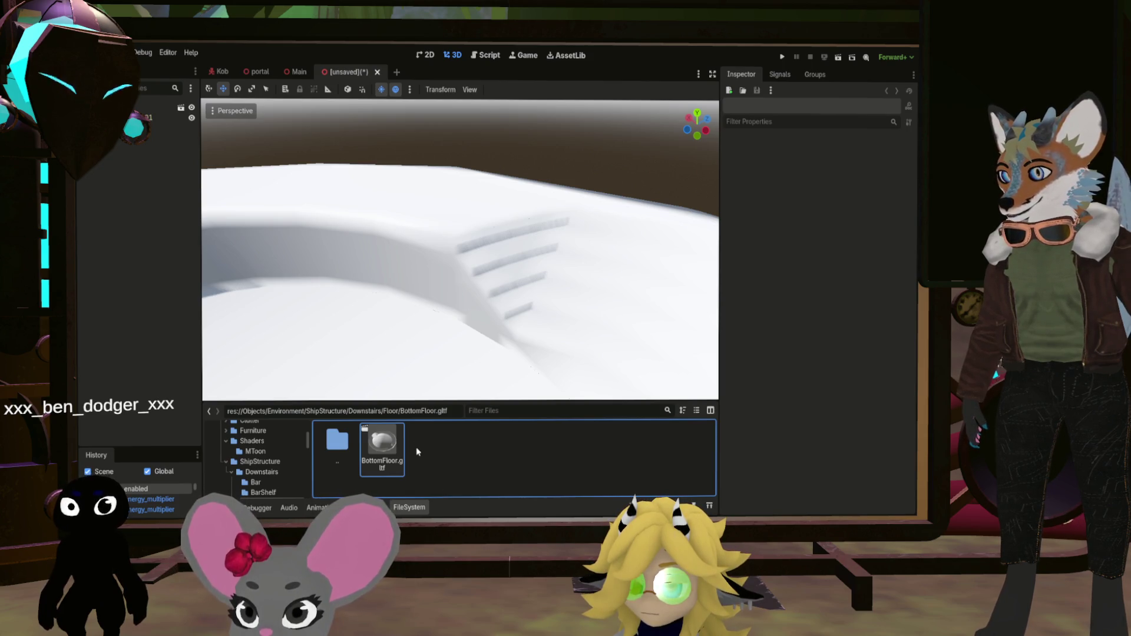
pyautogui.click(377, 71)
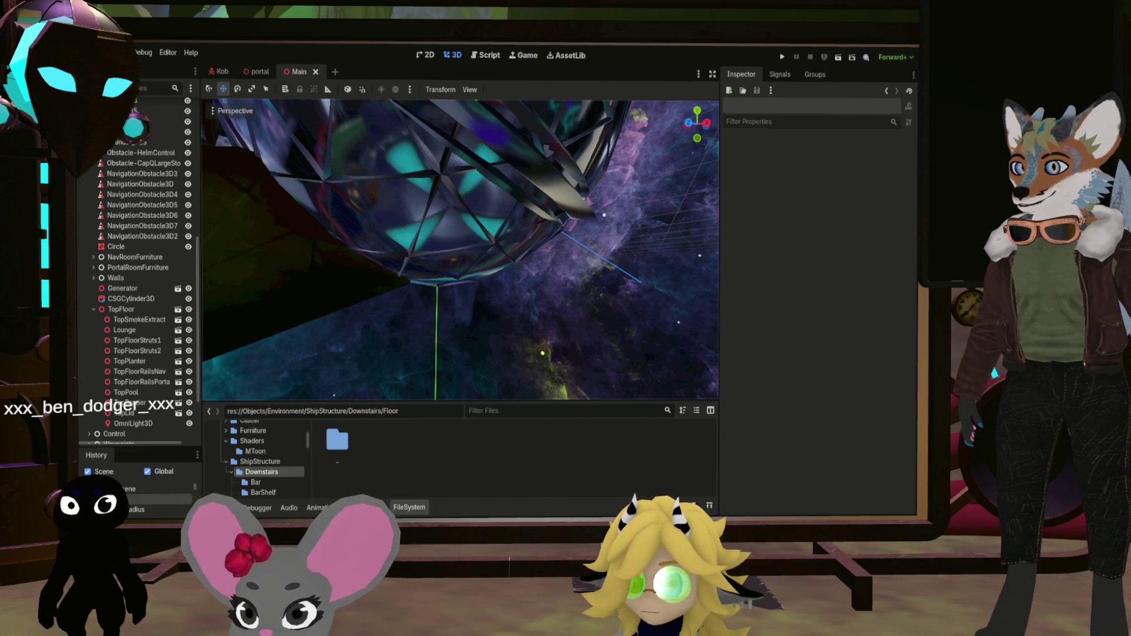
# Save the BottomFloor model in Downstairs/Floor as bottom_floor.scn, then return to Main
pyautogui.click(273, 464)
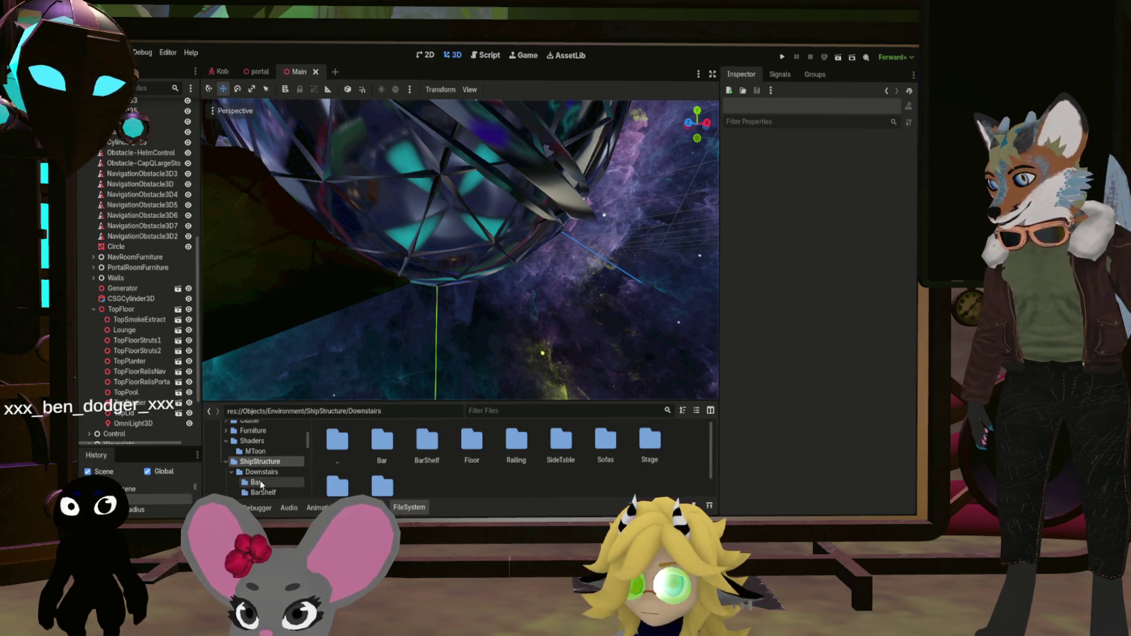
pyautogui.doubleClick(484, 454)
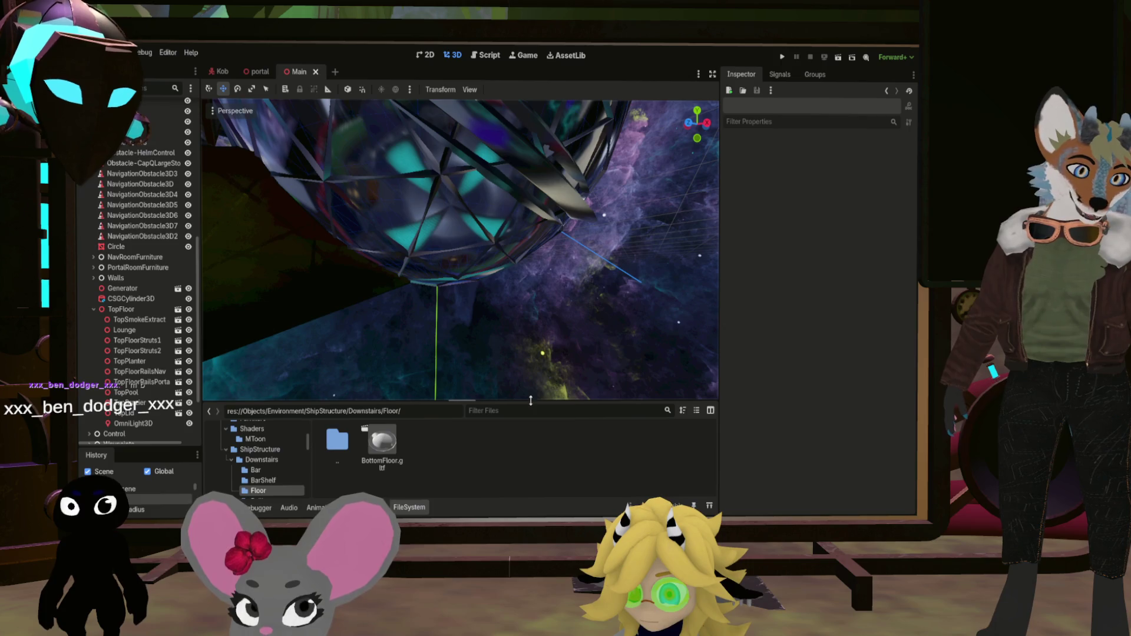
pyautogui.click(394, 447)
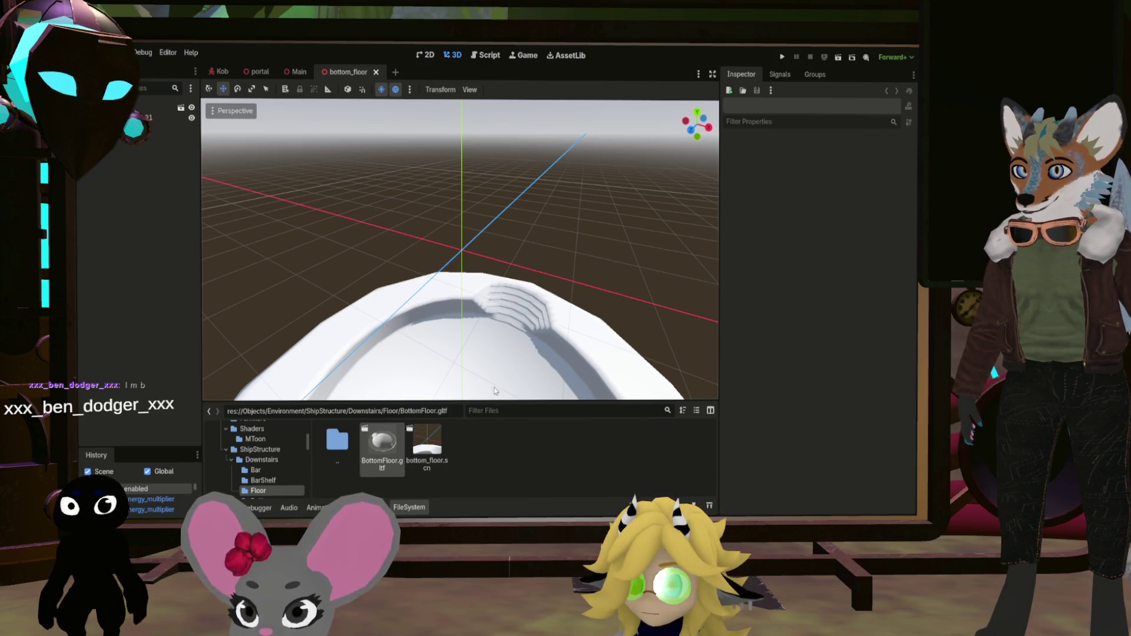
pyautogui.click(376, 72)
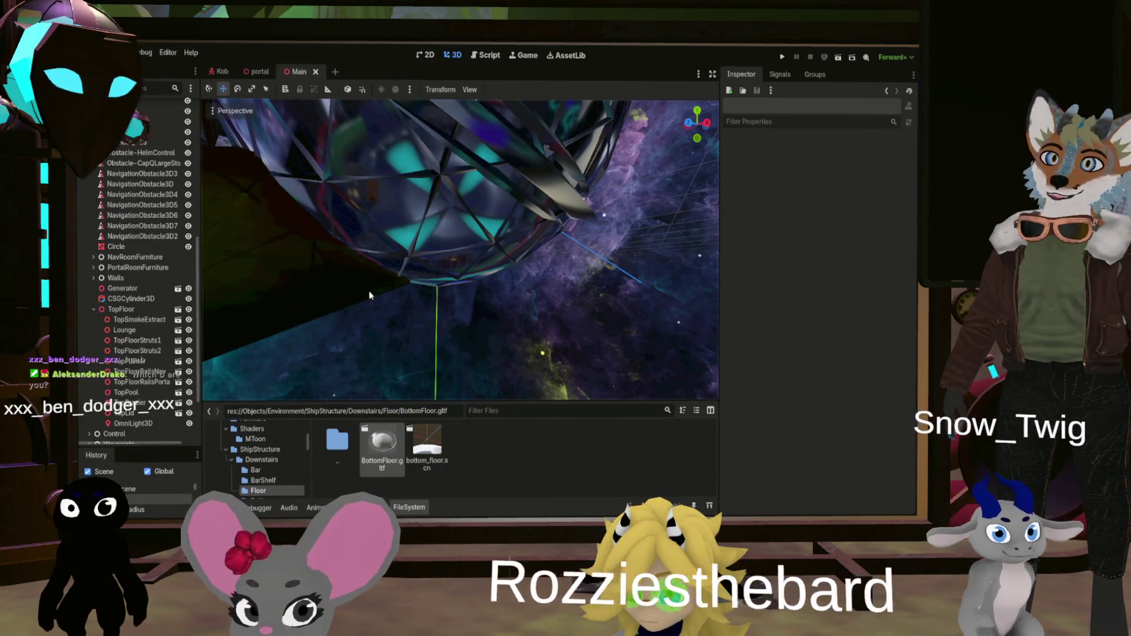
pyautogui.scroll(5, 412, 354)
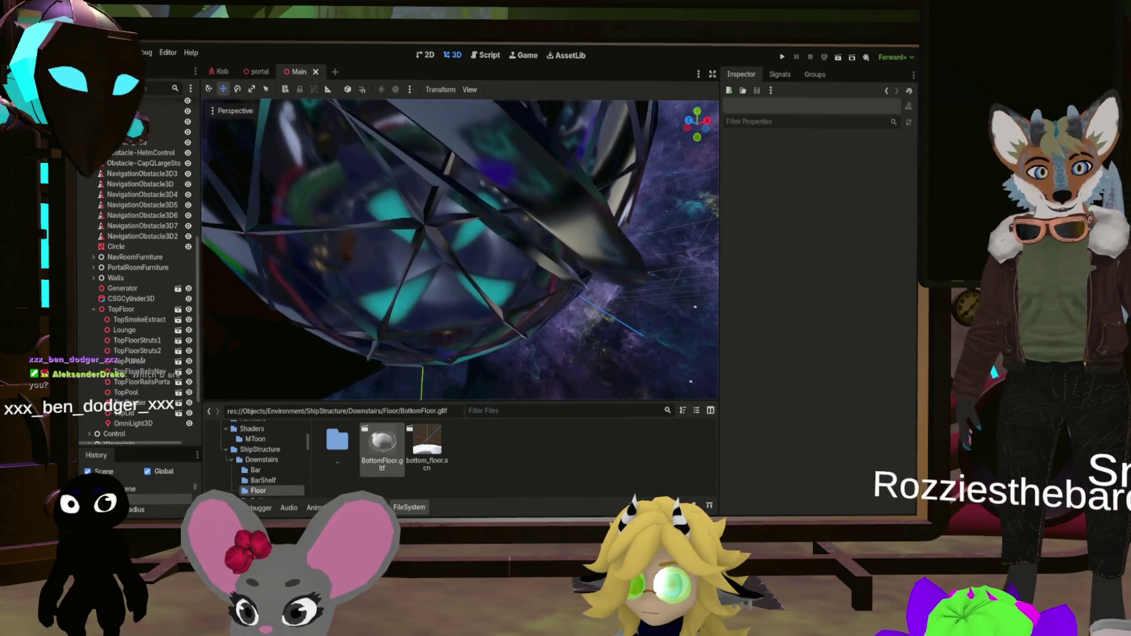
pyautogui.scroll(-10, 460, 248)
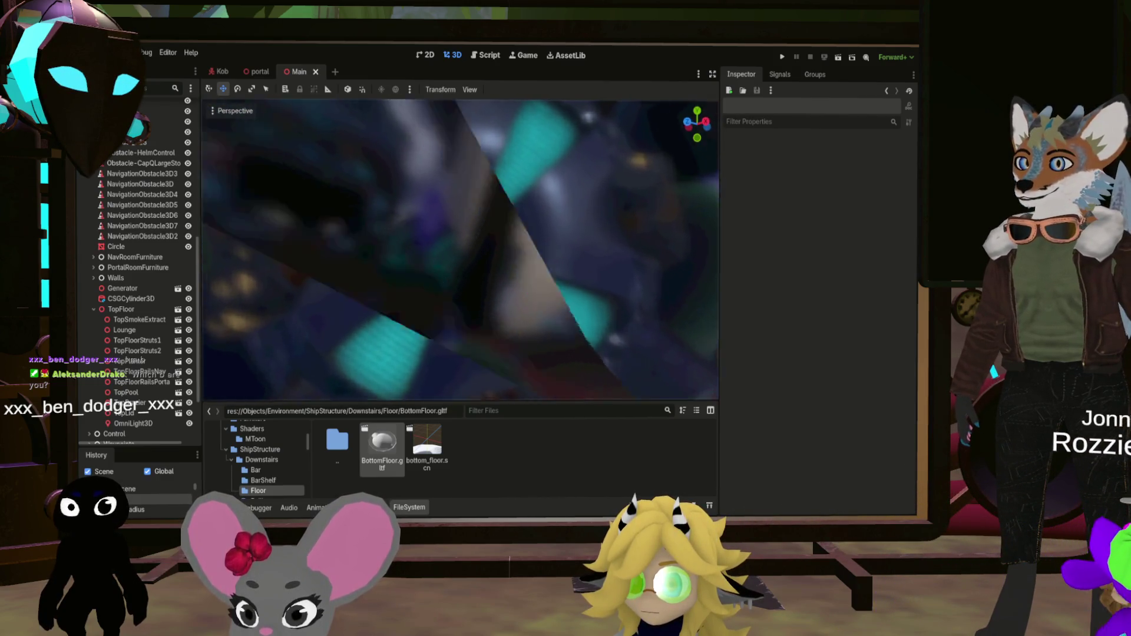
# Drop bottom_floor.scn into Main as BottomFloor, try z -1.24, then undo back to the origin
pyautogui.moveTo(427, 443)
pyautogui.mouseDown()
pyautogui.moveTo(265, 424)
pyautogui.moveTo(148, 83)
pyautogui.moveTo(126, 226)
pyautogui.mouseUp()
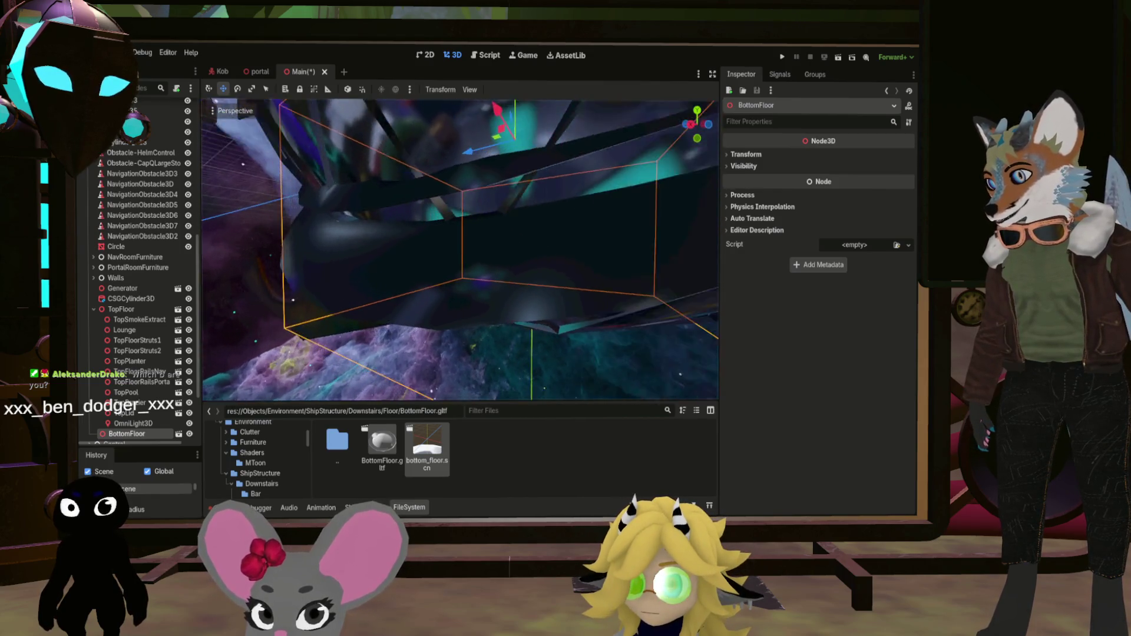
pyautogui.moveTo(413, 212); pyautogui.dragTo(435, 197)
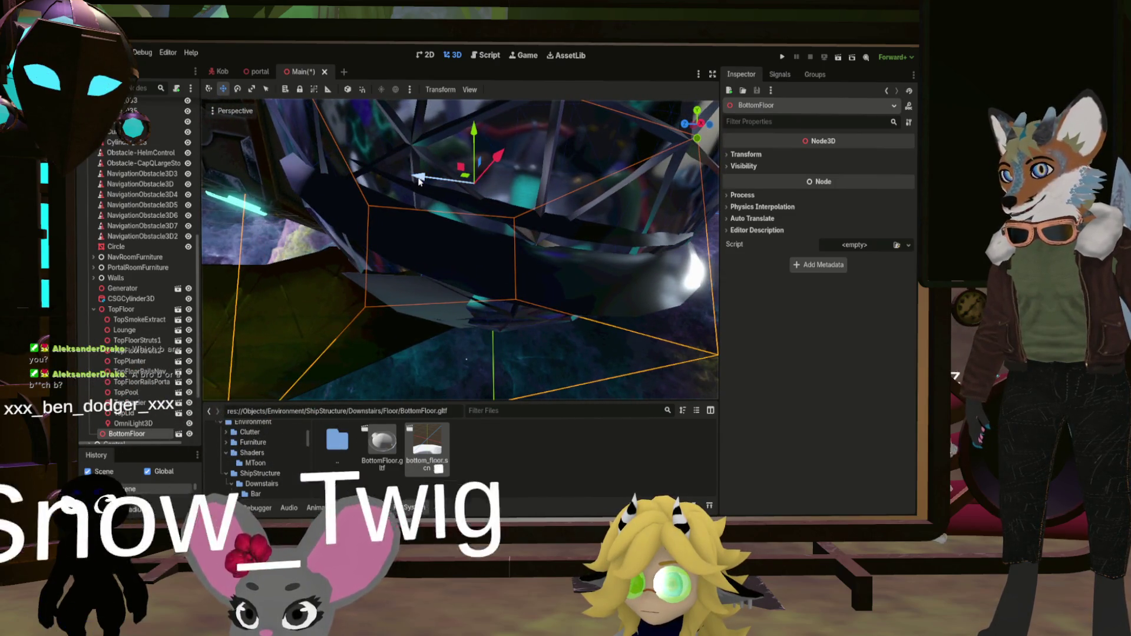
pyautogui.click(727, 155)
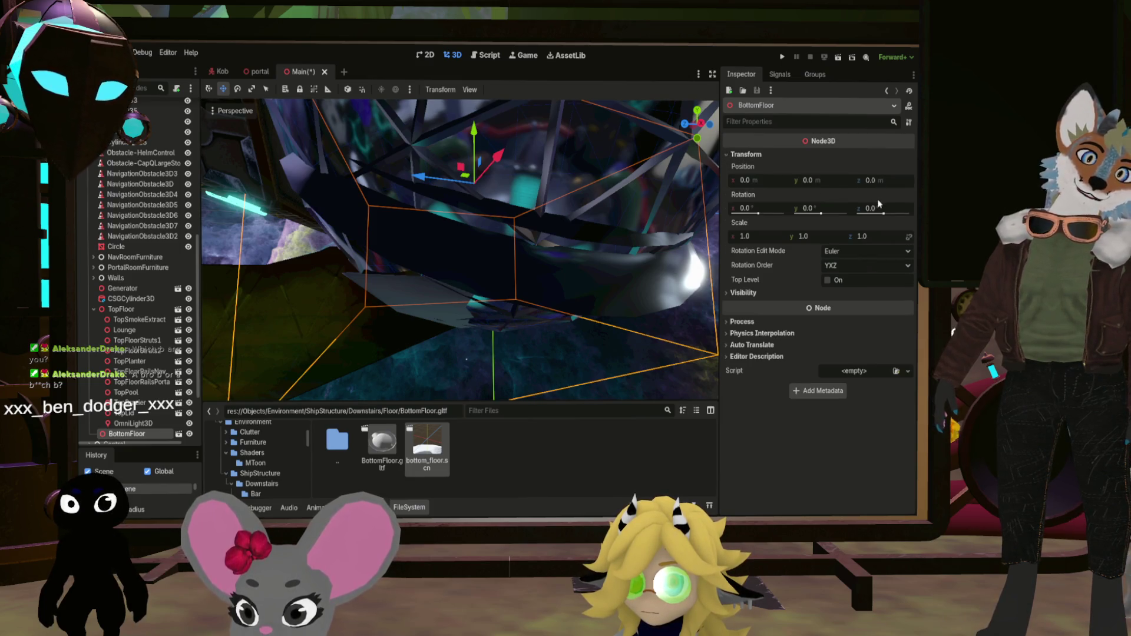
pyautogui.click(870, 182)
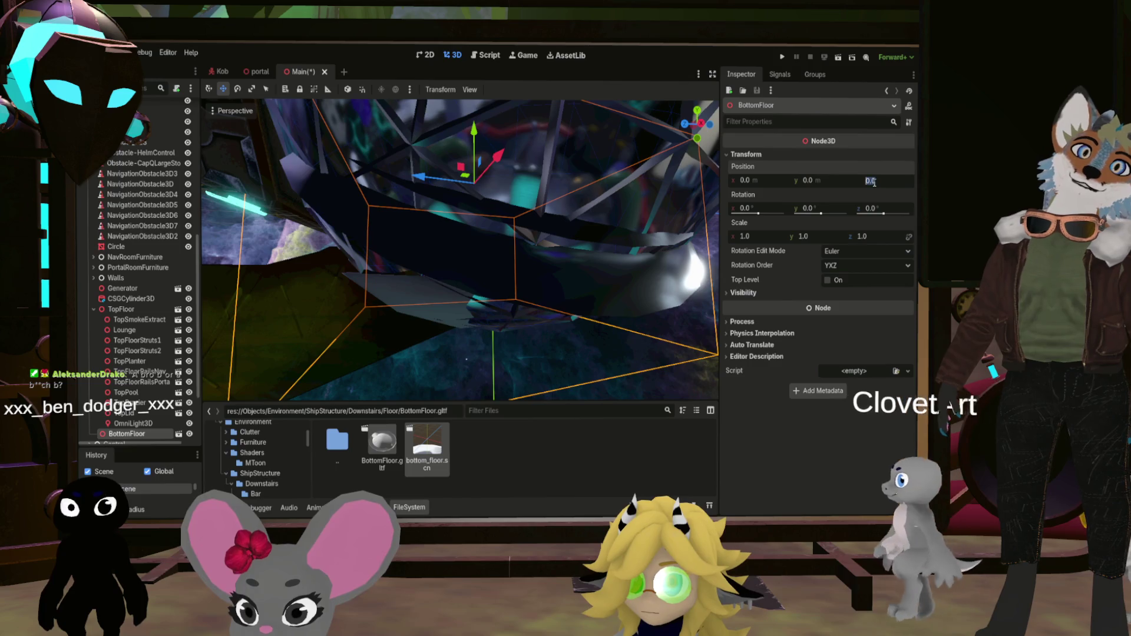
pyautogui.write('-1.24')
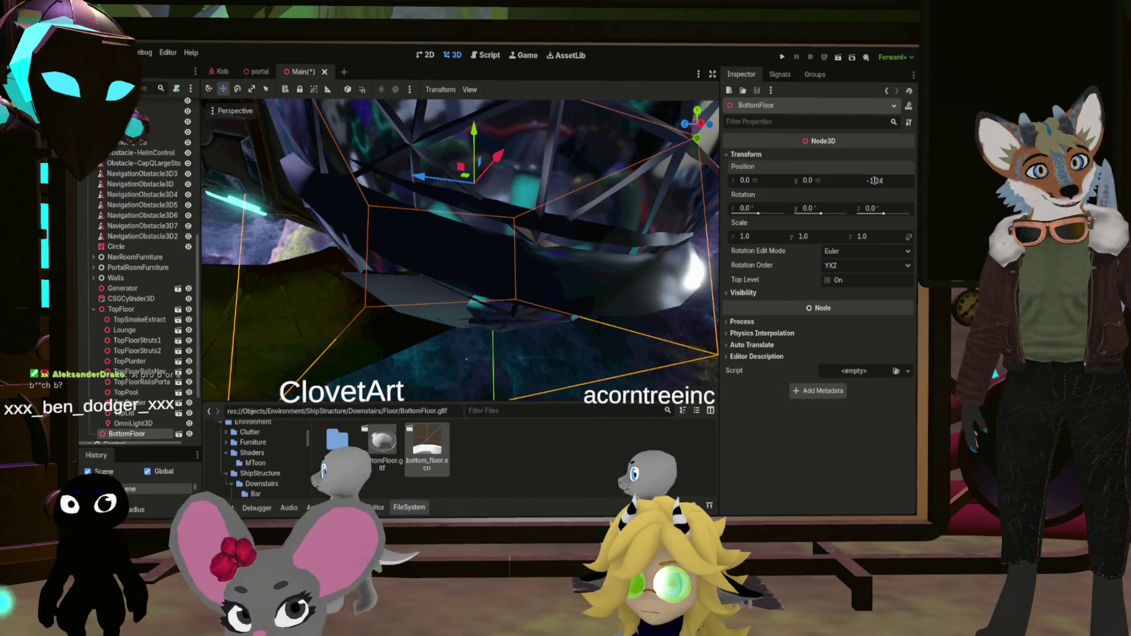
pyautogui.press('Return')
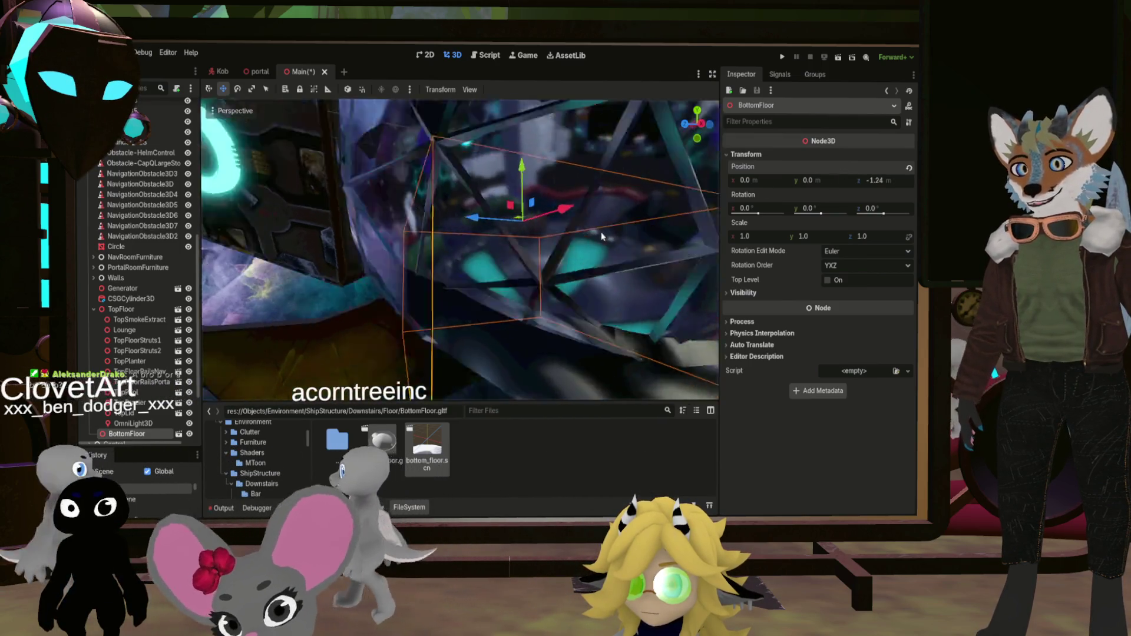
pyautogui.scroll(-5, 601, 236)
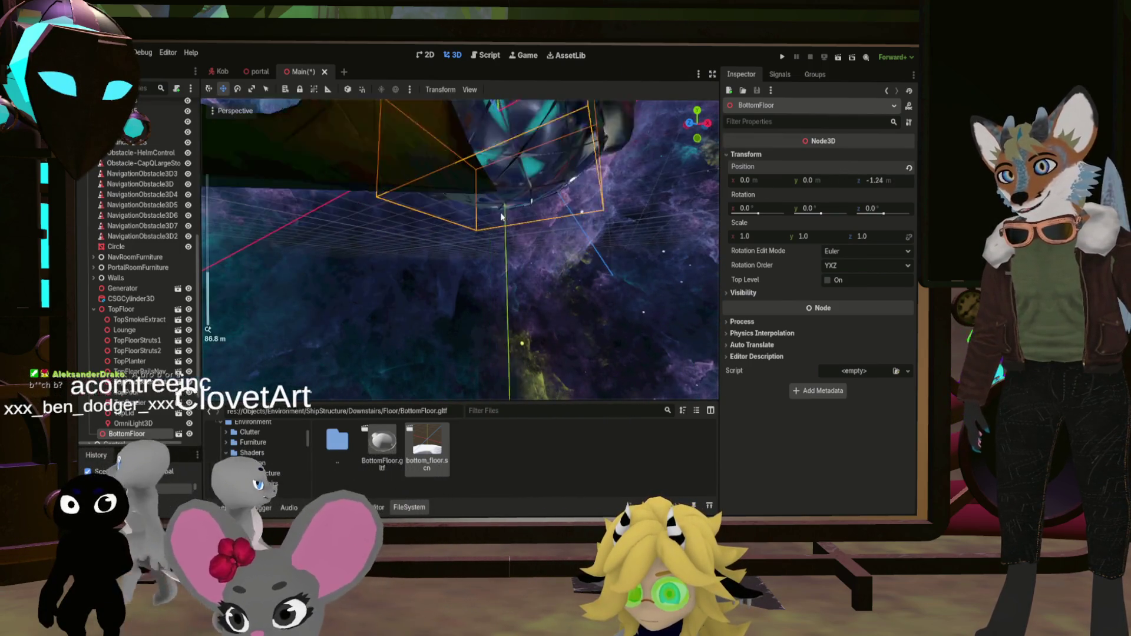
pyautogui.moveTo(501, 216); pyautogui.dragTo(585, 199)
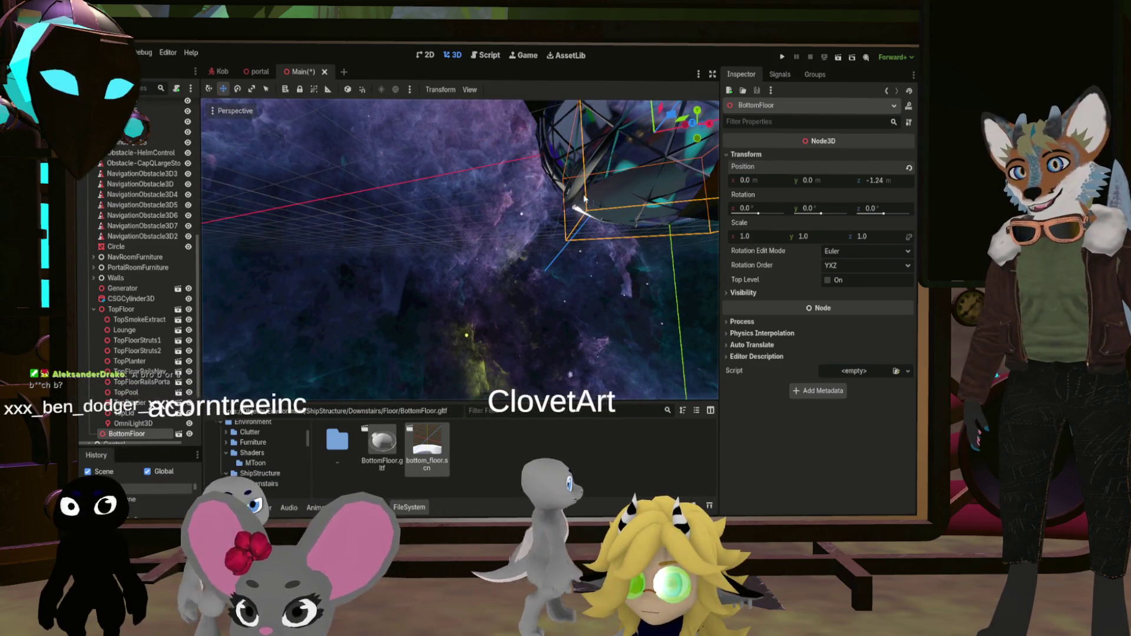
pyautogui.press('f')
pyautogui.hotkey('ctrl', 'z')
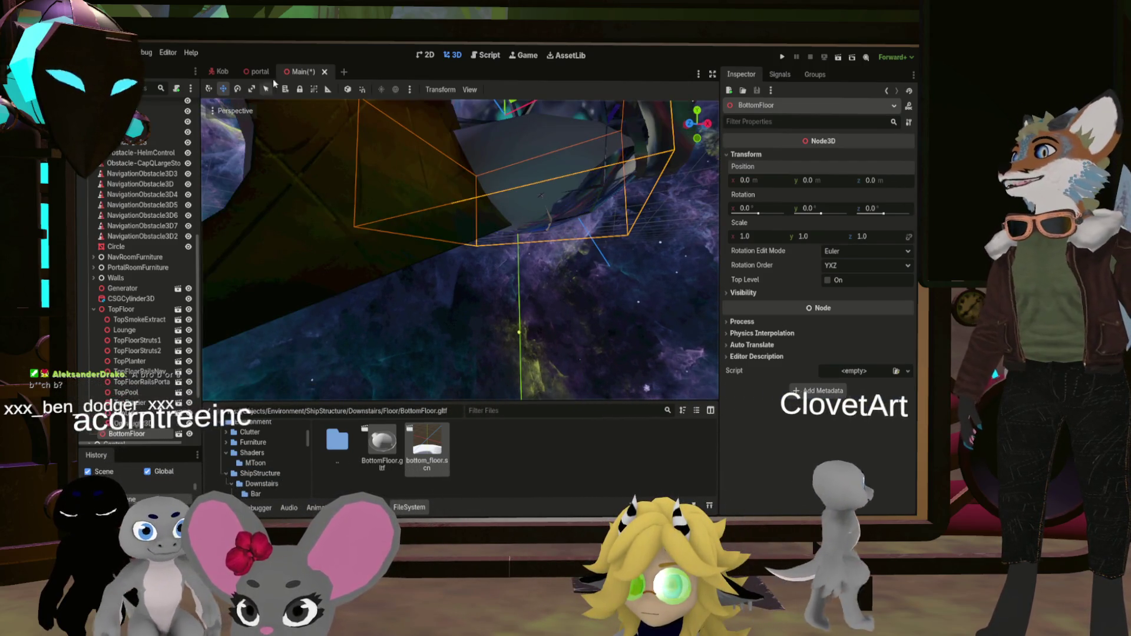
# In bottom_floor, offset the floor mesh to x 0.5 and z -1.24, then save
pyautogui.doubleClick(429, 445)
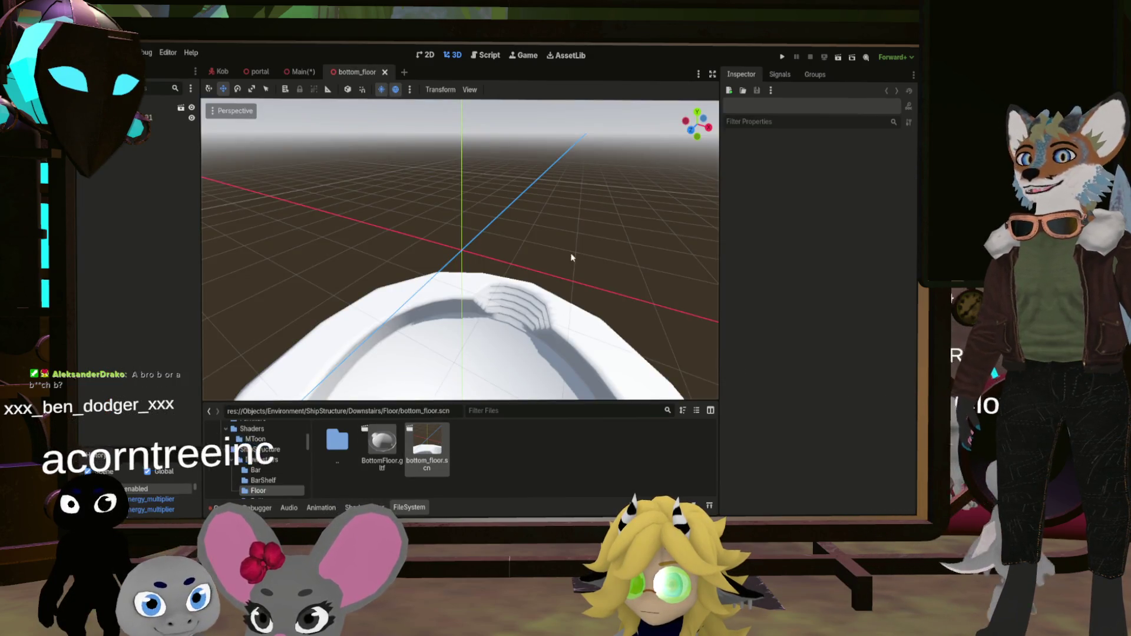
pyautogui.click(524, 320)
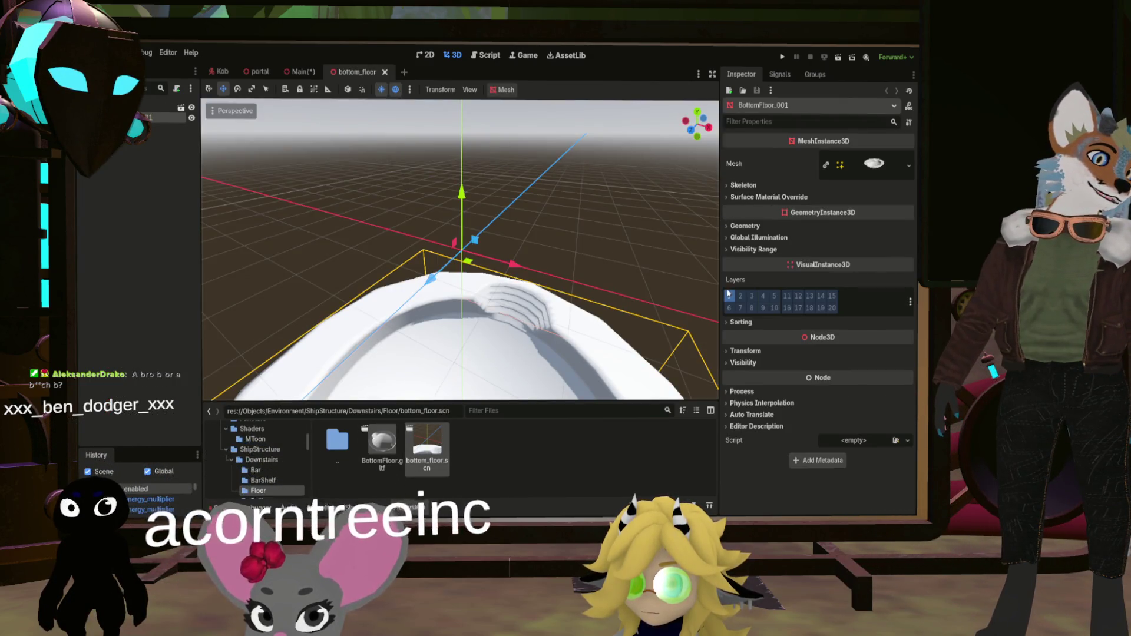
pyautogui.click(730, 351)
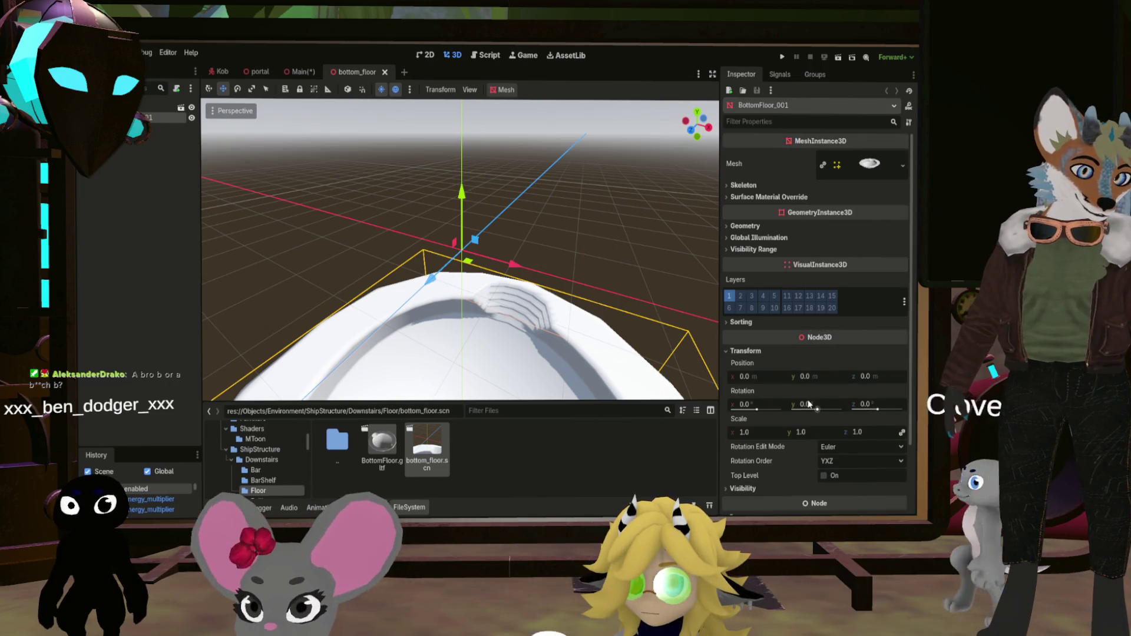
pyautogui.click(867, 377)
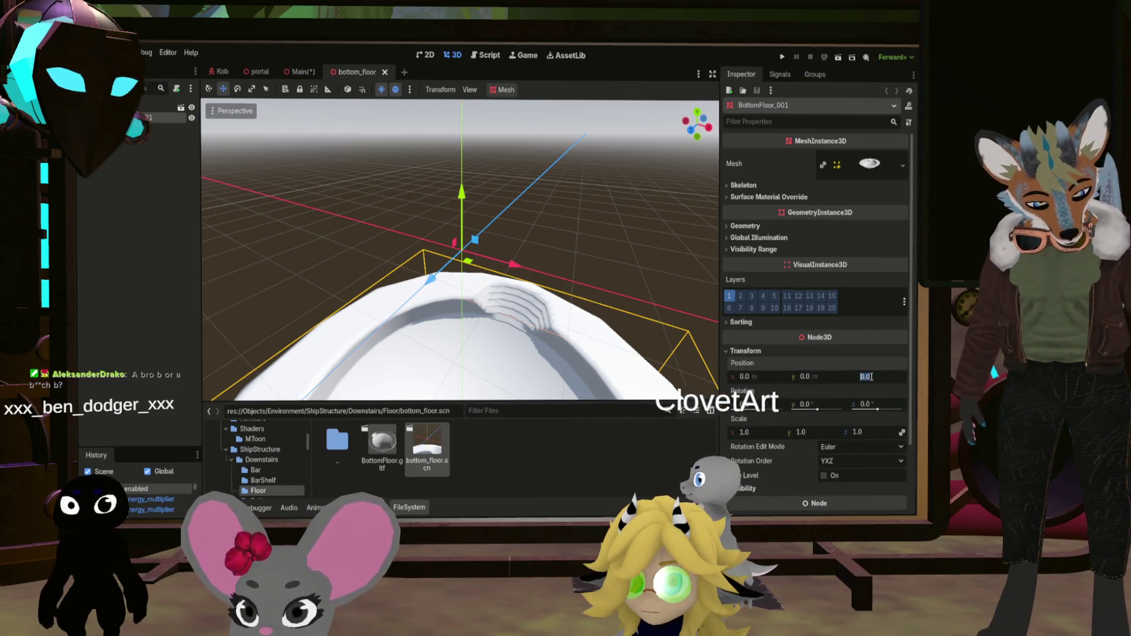
pyautogui.write('-1.14')
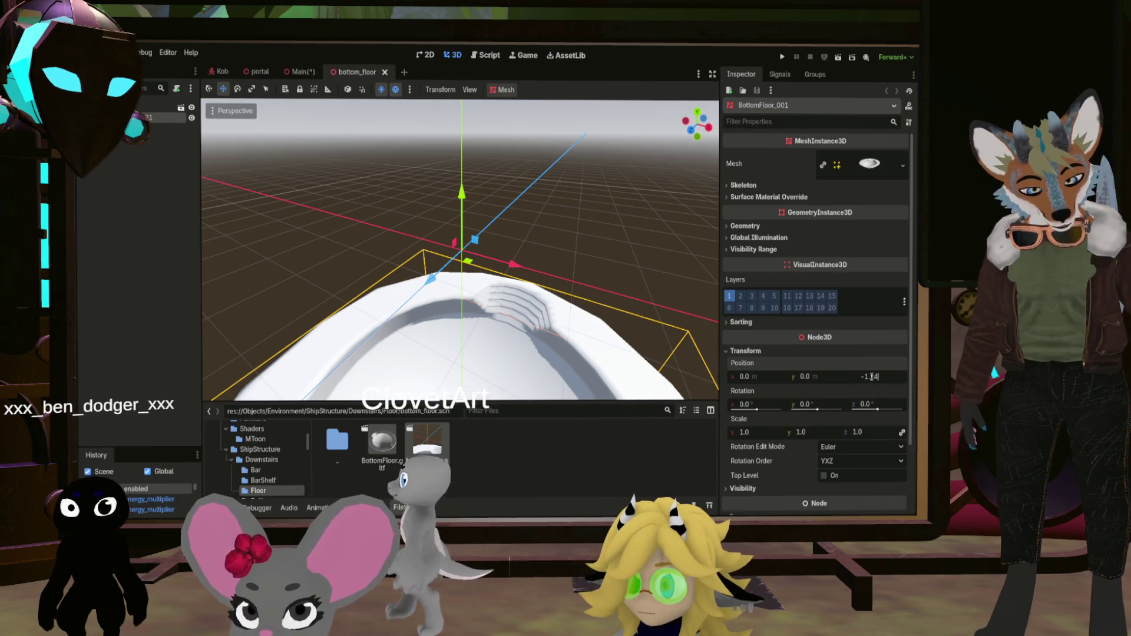
pyautogui.click(749, 378)
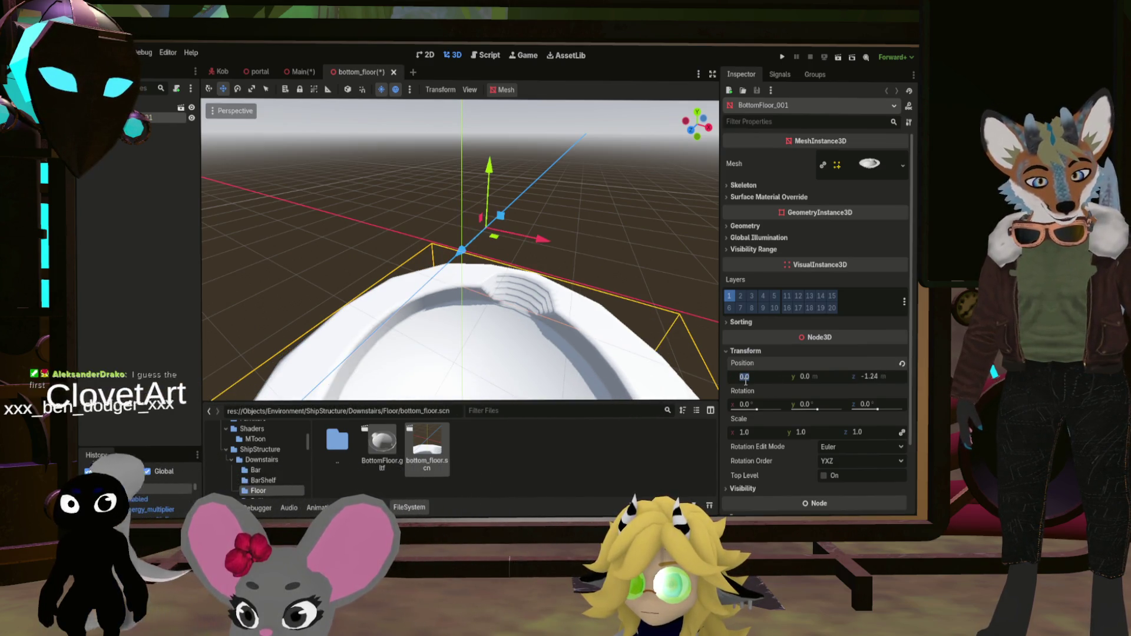
pyautogui.write('0.5')
pyautogui.press('Return')
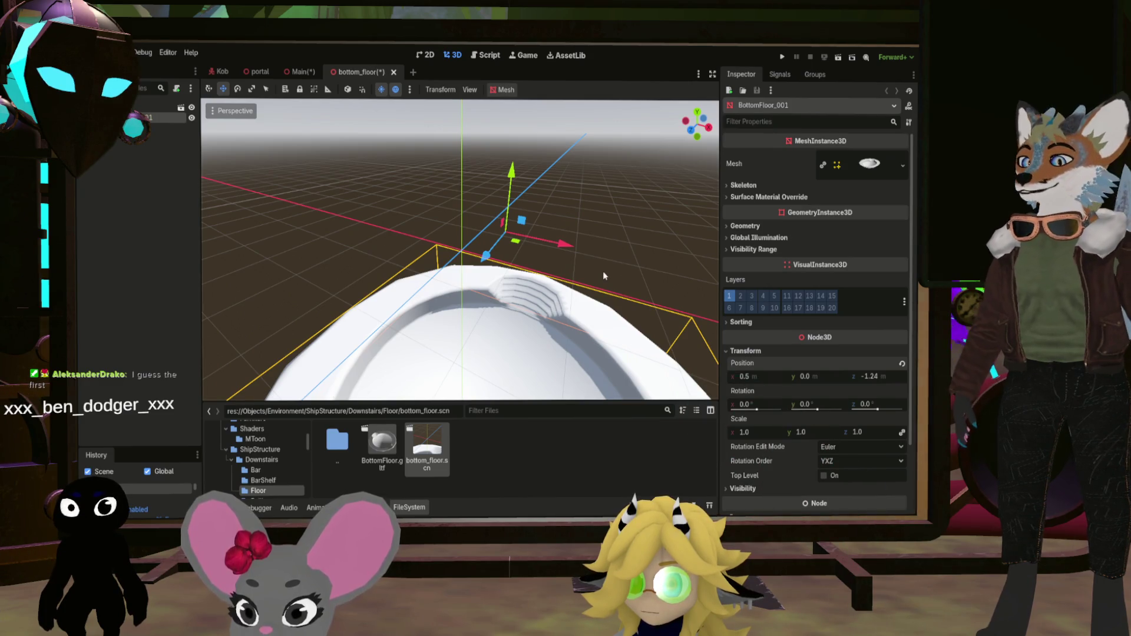
pyautogui.hotkey('ctrl', 's')
# Check the floor in Main, re-save bottom_floor with its 0.98 scale, and frame BottomFloor
pyautogui.click(309, 72)
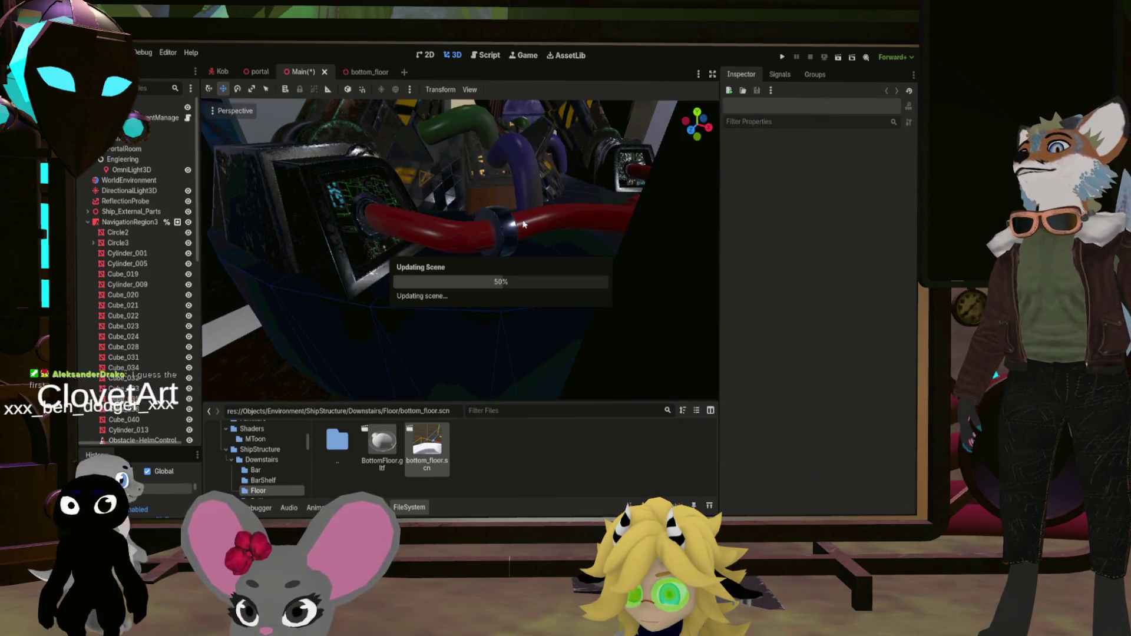
pyautogui.moveTo(481, 214)
pyautogui.mouseDown()
pyautogui.moveTo(522, 149)
pyautogui.moveTo(483, 274)
pyautogui.moveTo(487, 246)
pyautogui.moveTo(535, 379)
pyautogui.moveTo(558, 371)
pyautogui.moveTo(516, 272)
pyautogui.moveTo(500, 254)
pyautogui.moveTo(518, 298)
pyautogui.moveTo(493, 265)
pyautogui.moveTo(501, 253)
pyautogui.moveTo(362, 123)
pyautogui.moveTo(713, 173)
pyautogui.mouseUp()
pyautogui.scroll(2, 483, 276)
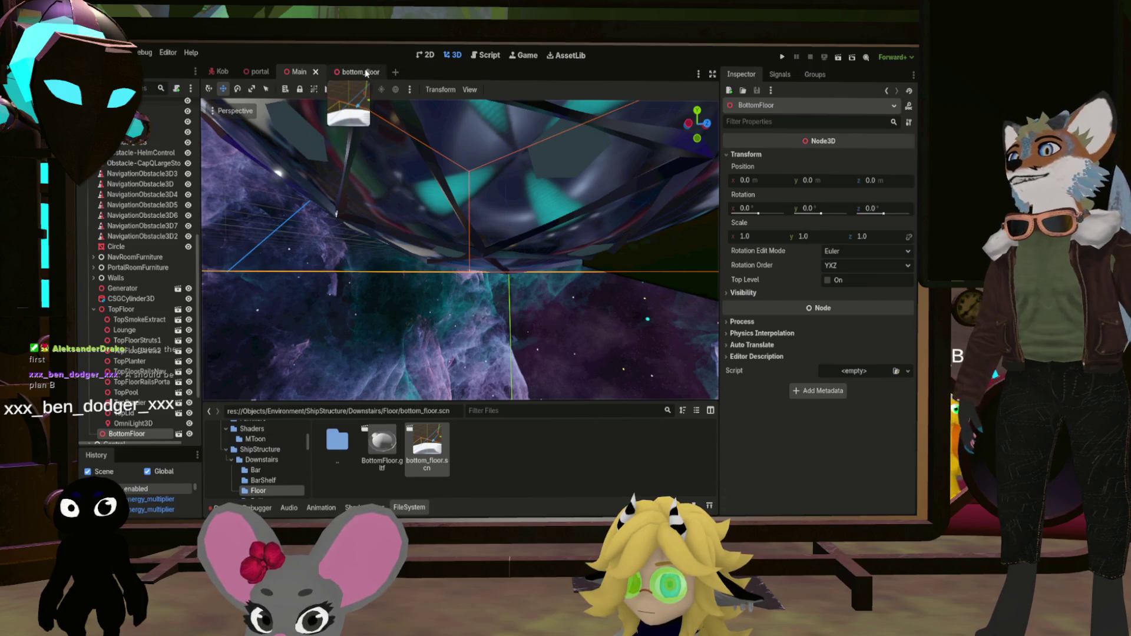
pyautogui.click(366, 72)
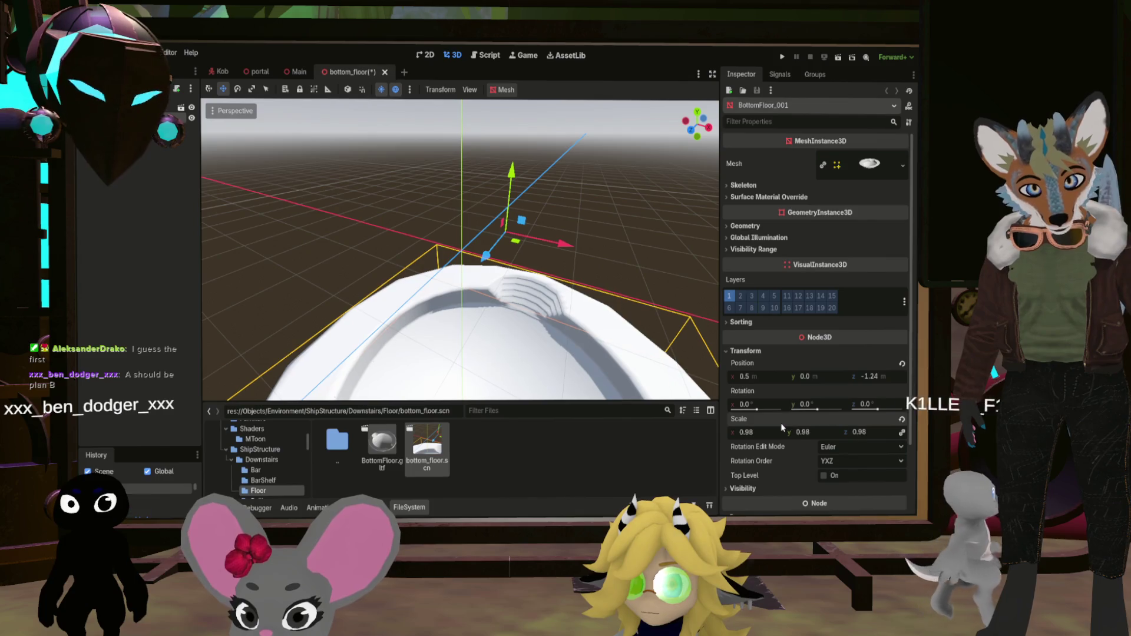
pyautogui.hotkey('ctrl', 's')
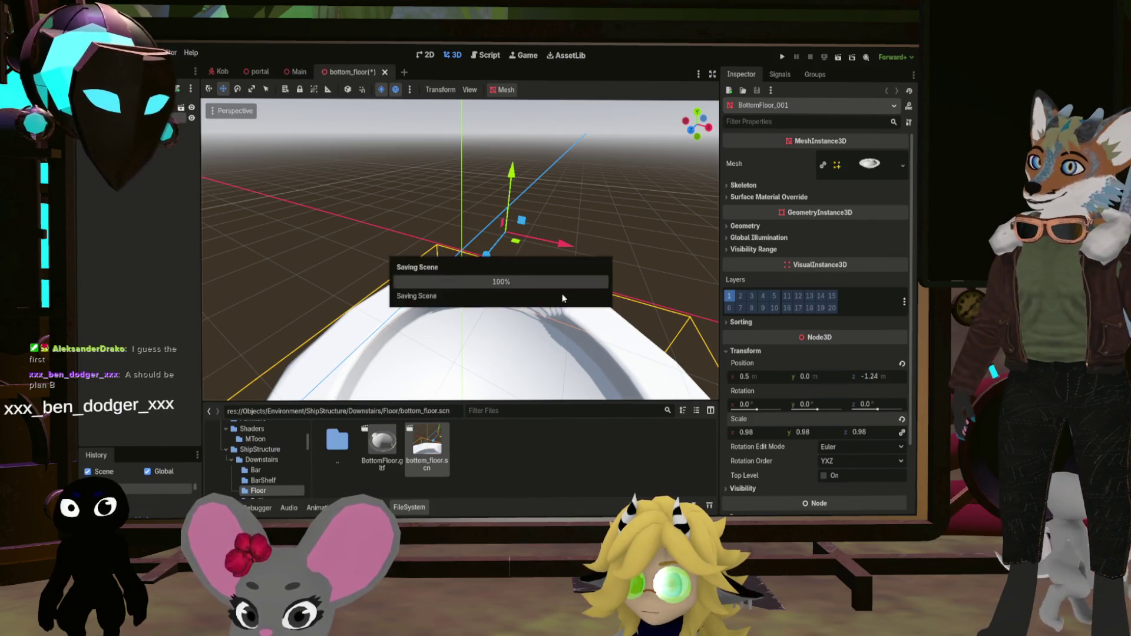
pyautogui.hotkey('ctrl', 'shift', 'Tab')
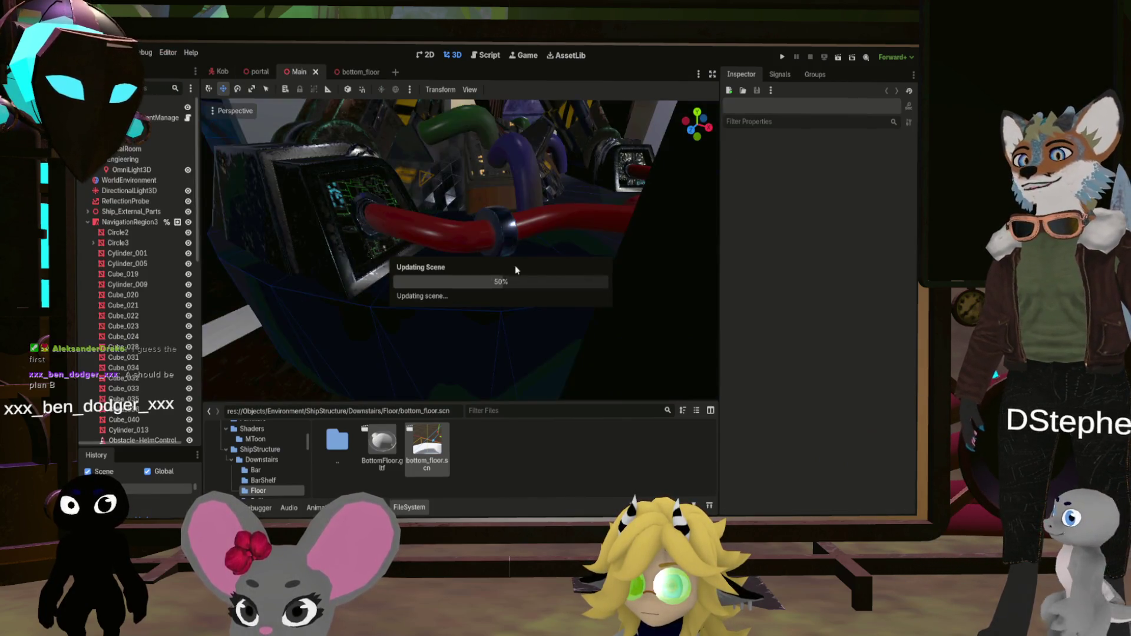
pyautogui.press('f')
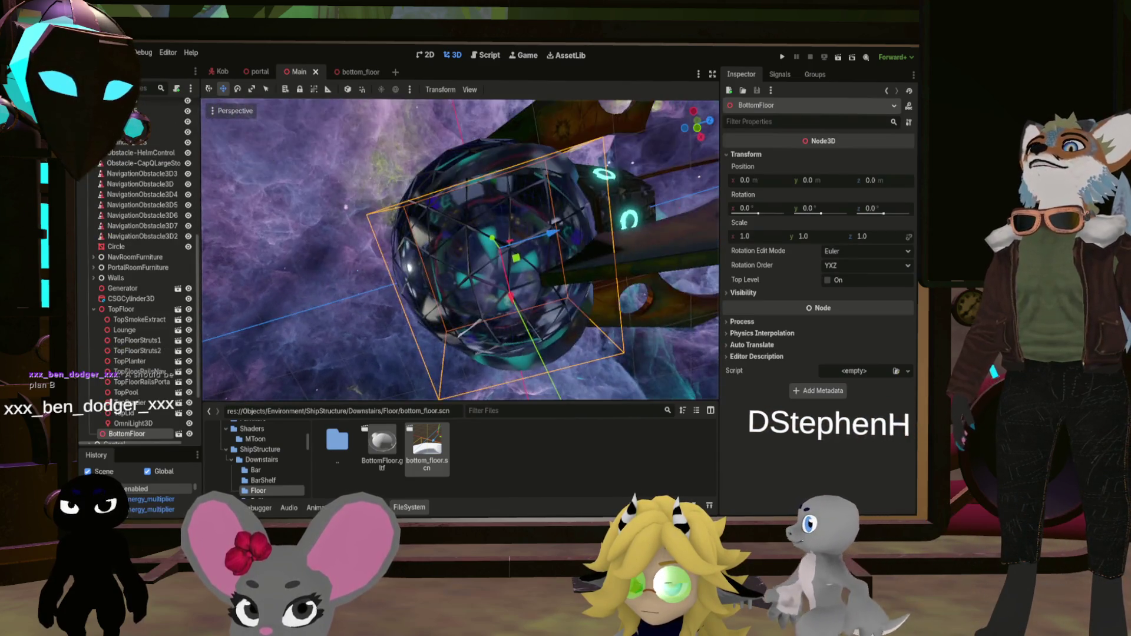
pyautogui.scroll(5, 460, 249)
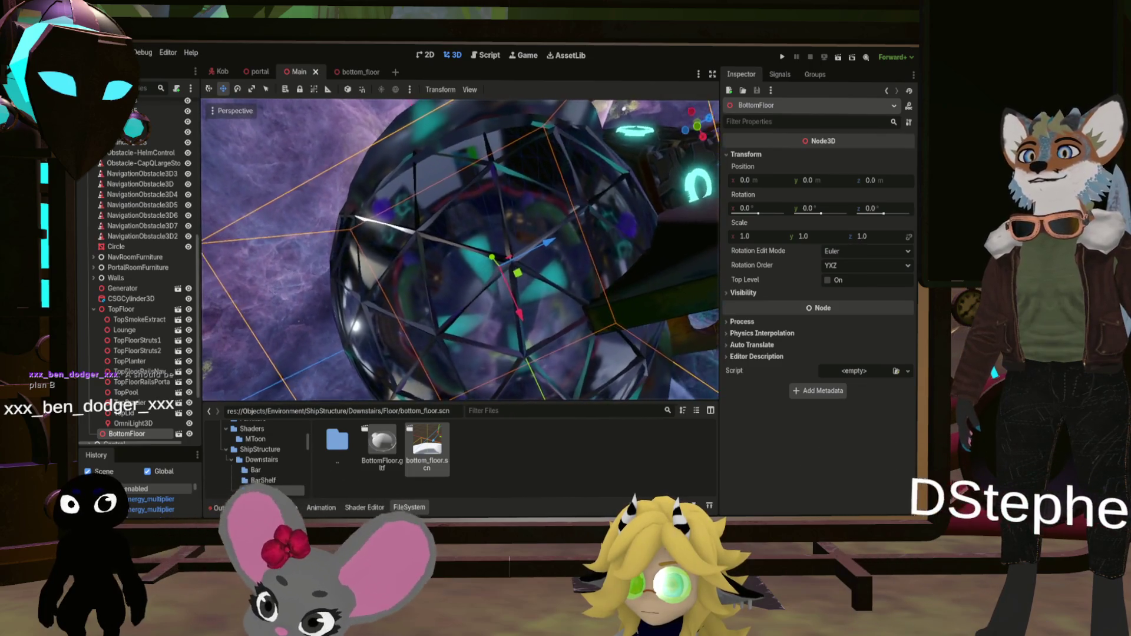
pyautogui.scroll(5, 460, 249)
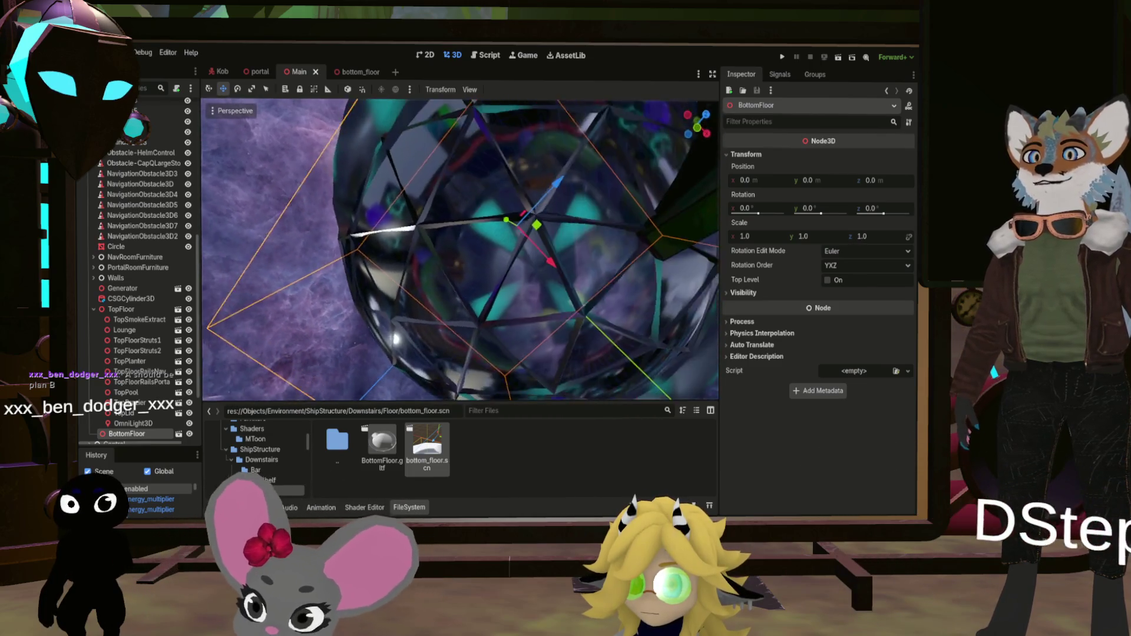
pyautogui.scroll(5, 459, 249)
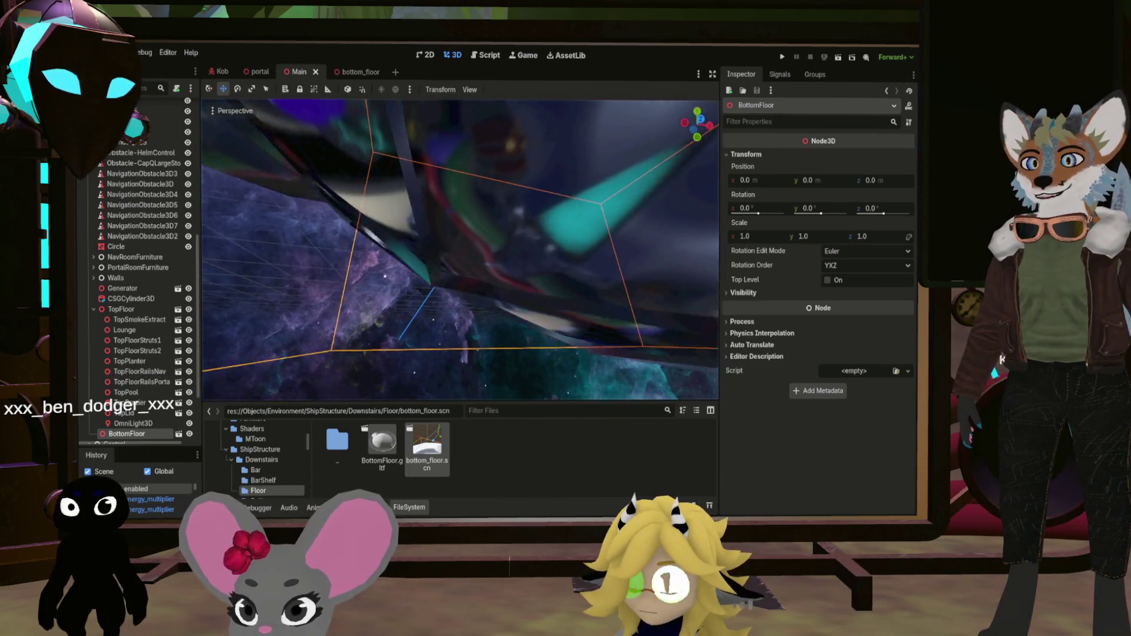
pyautogui.scroll(5, 459, 250)
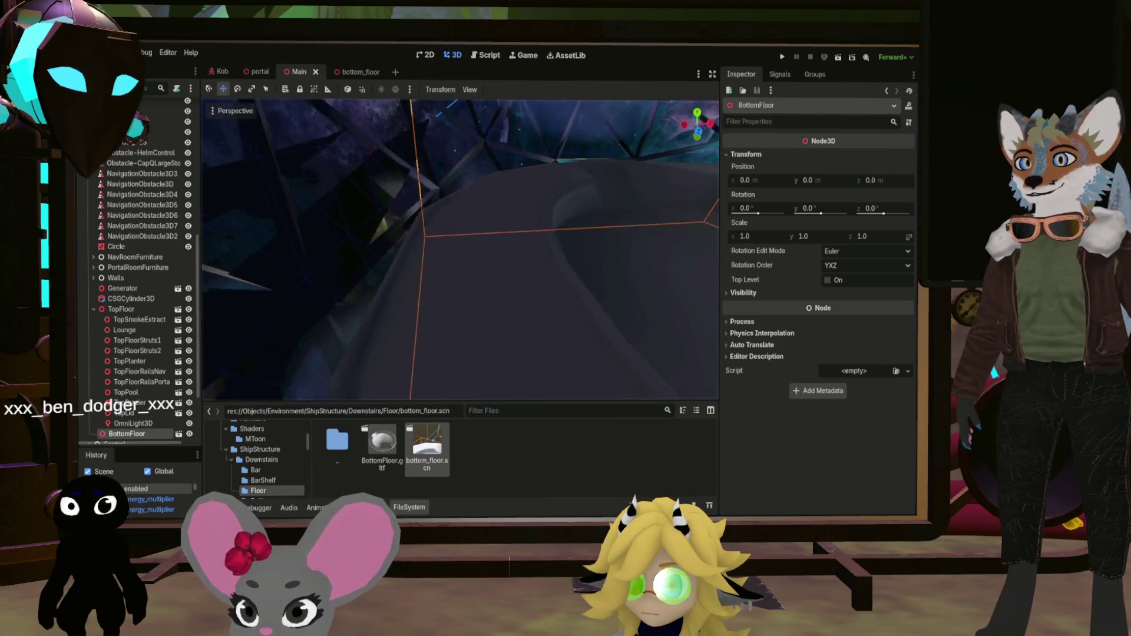
pyautogui.scroll(5, 460, 250)
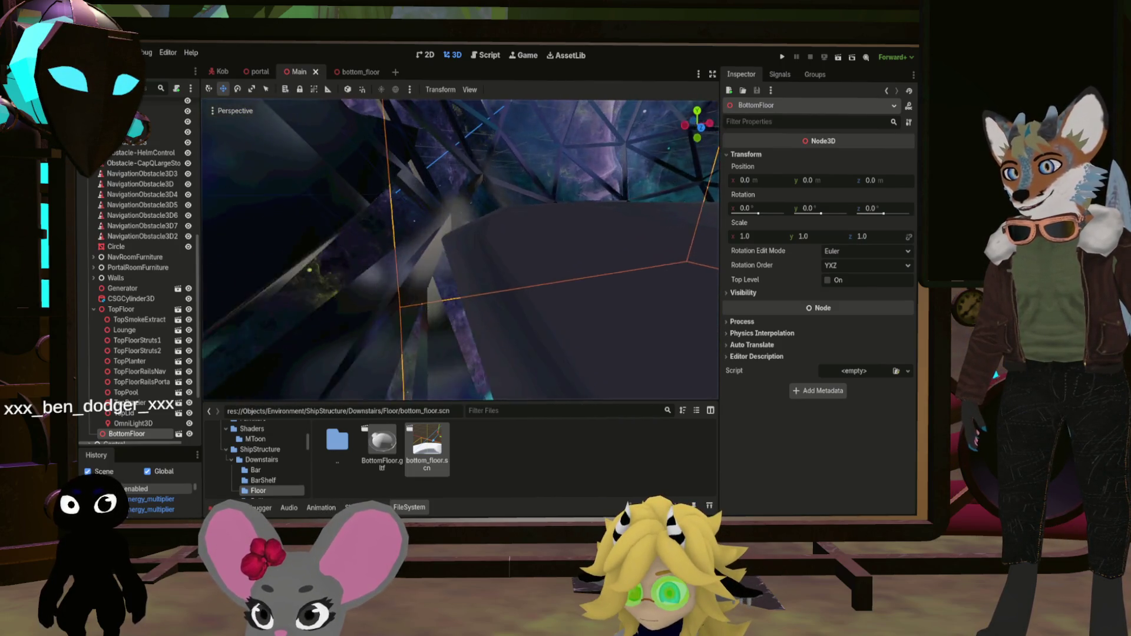
pyautogui.scroll(5, 460, 249)
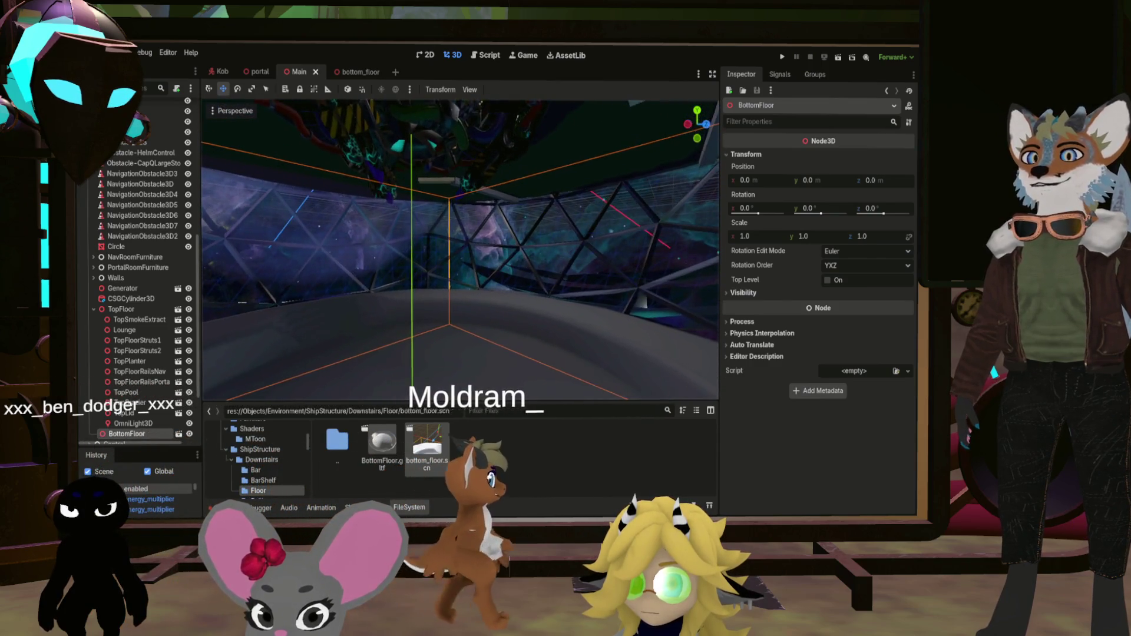
pyautogui.scroll(-3, 156, 299)
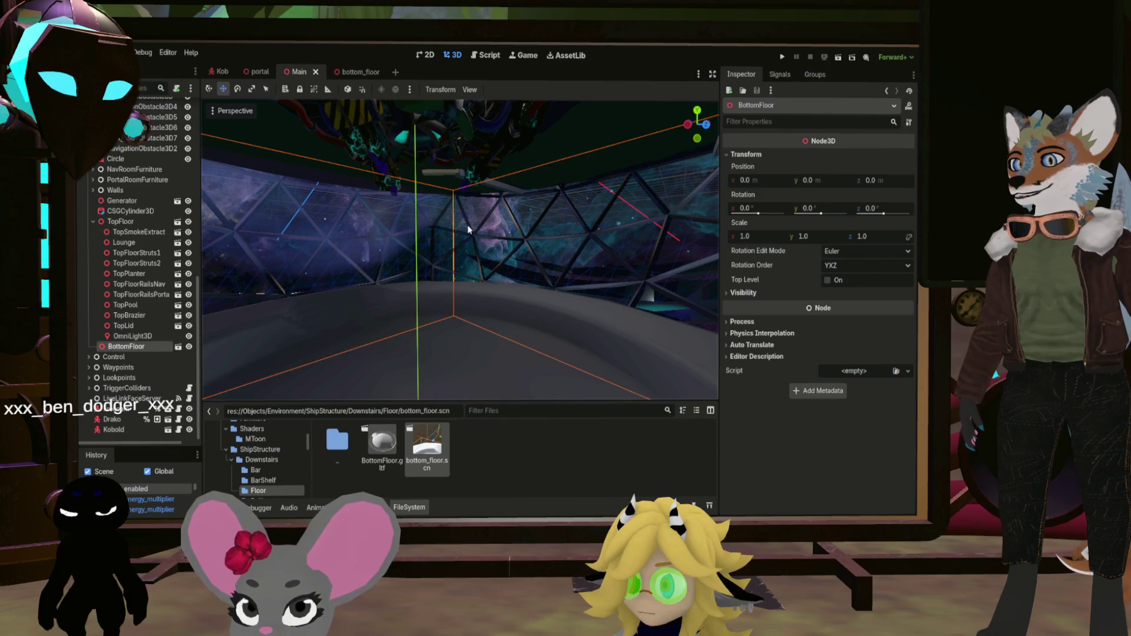
# Add an OmniLight3D under BottomFloor at x 0.501, y -2.98 and enlarge its range
pyautogui.hotkey('ctrl', 'v')
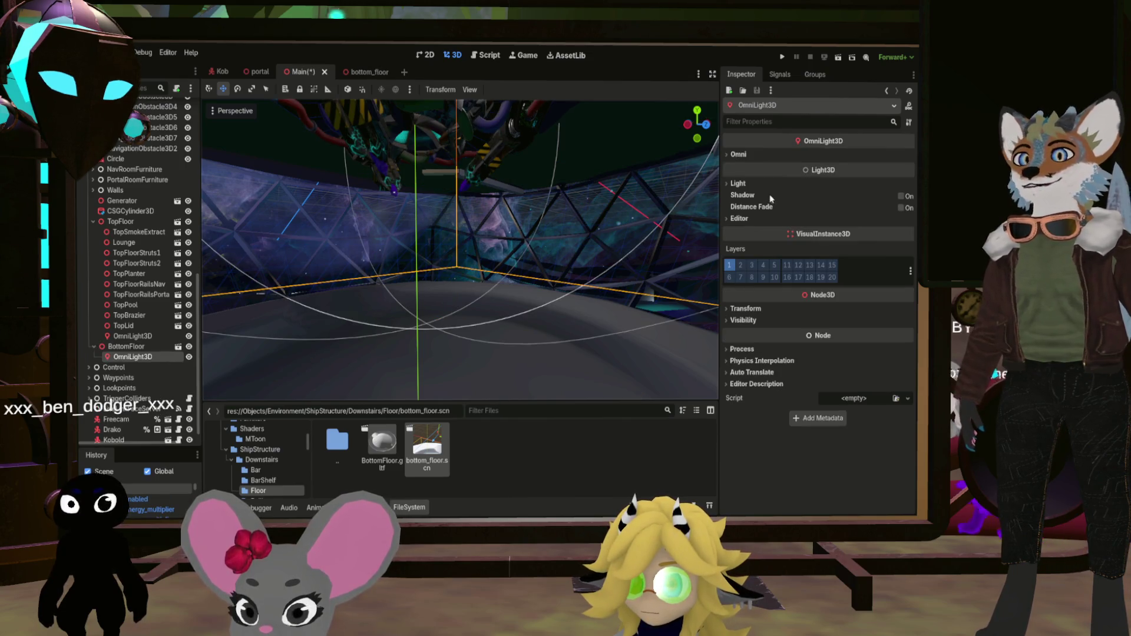
pyautogui.click(736, 309)
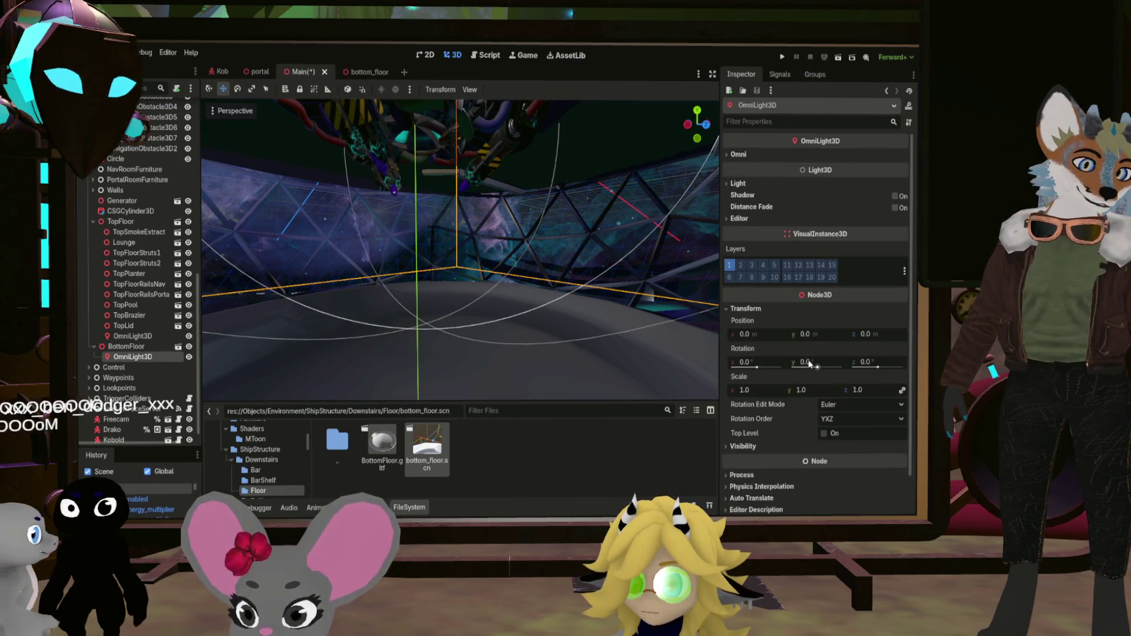
pyautogui.moveTo(809, 342); pyautogui.dragTo(742, 341)
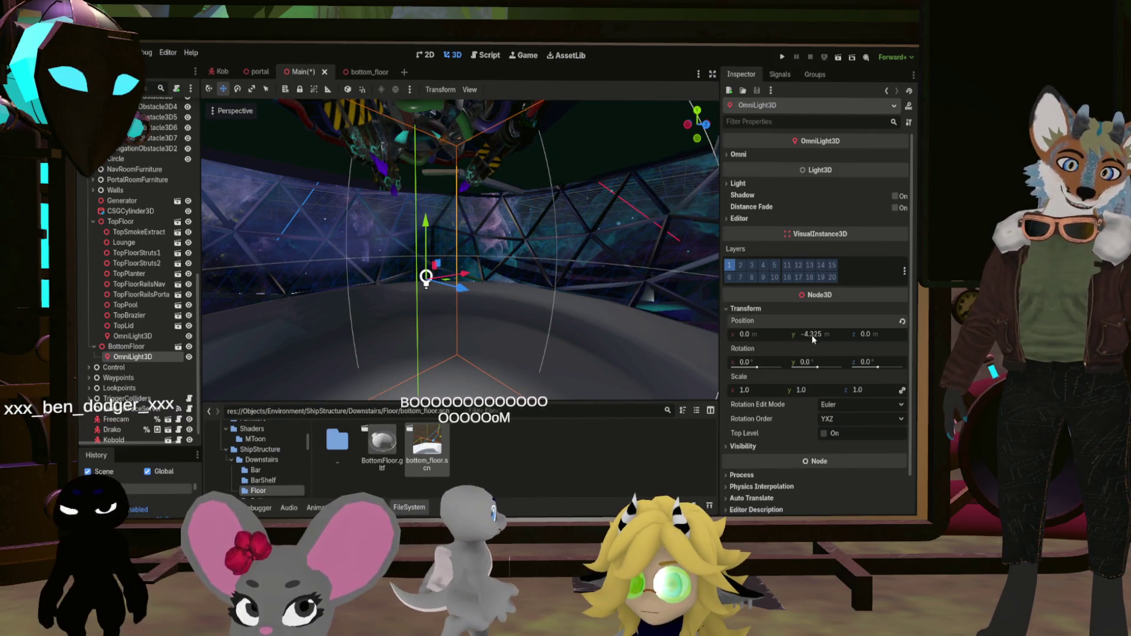
pyautogui.scroll(5, 551, 262)
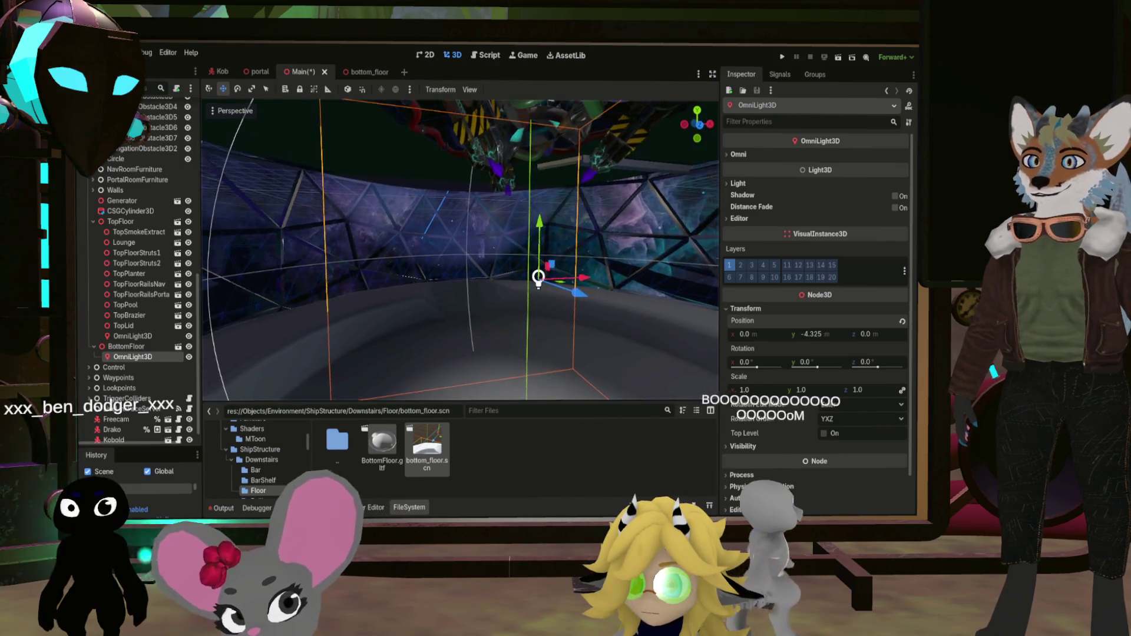
pyautogui.scroll(-3, 504, 223)
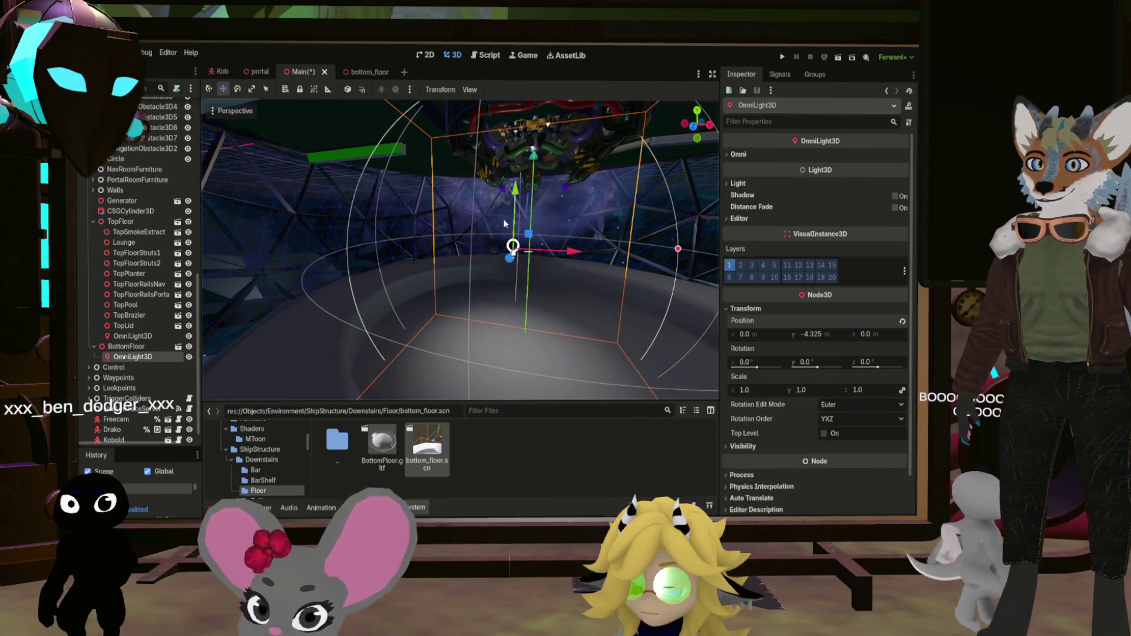
pyautogui.moveTo(516, 196); pyautogui.dragTo(516, 139)
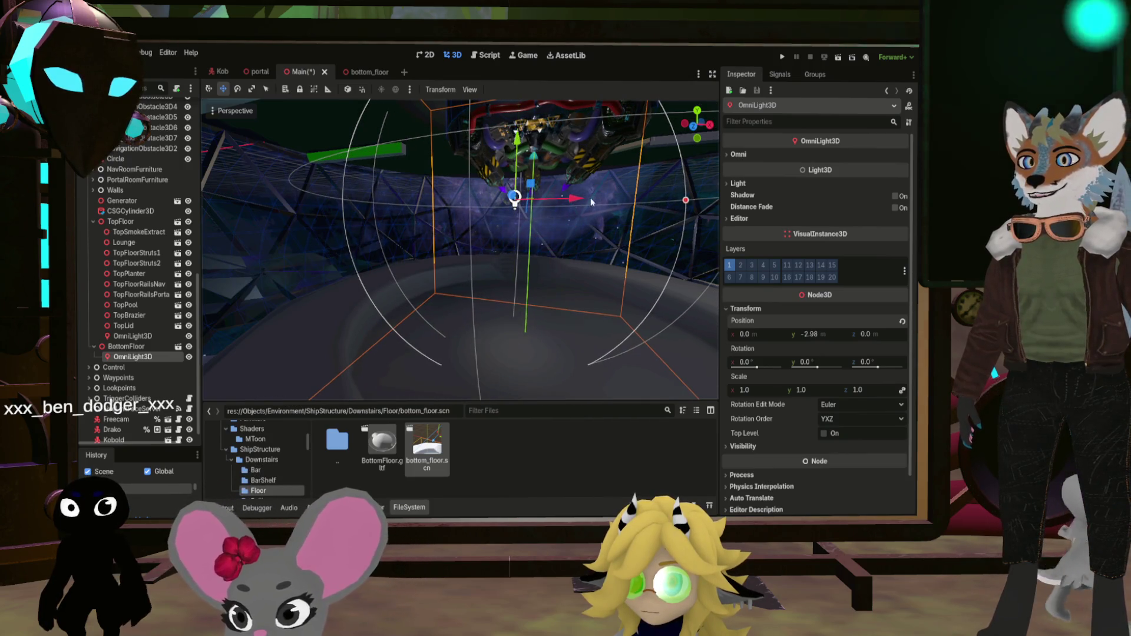
pyautogui.scroll(-2, 590, 197)
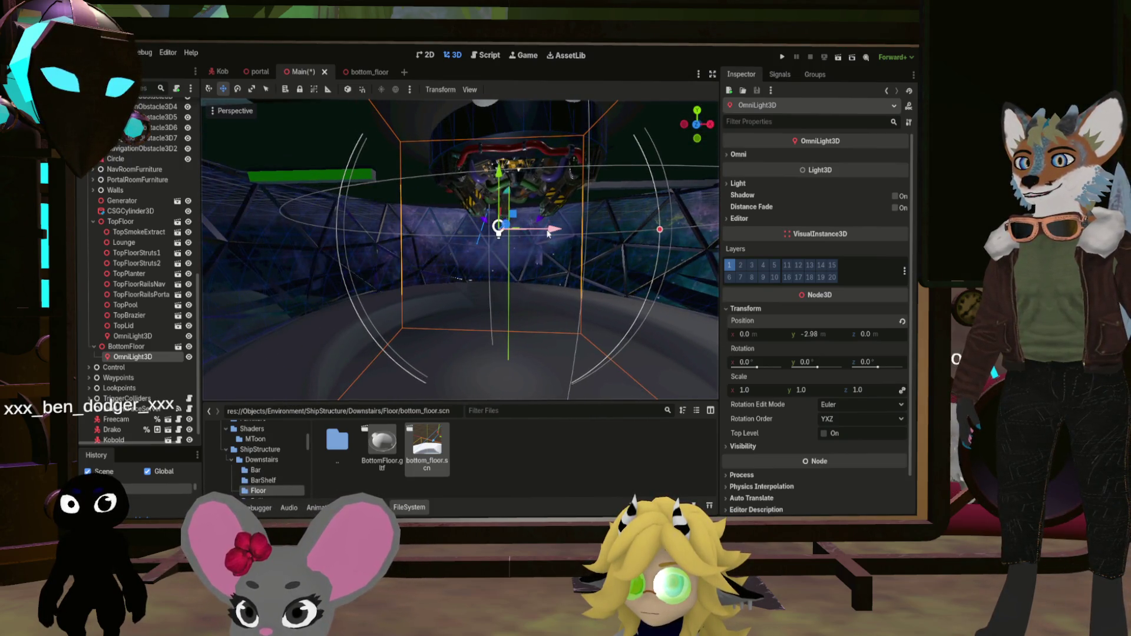
pyautogui.moveTo(548, 234); pyautogui.dragTo(570, 229)
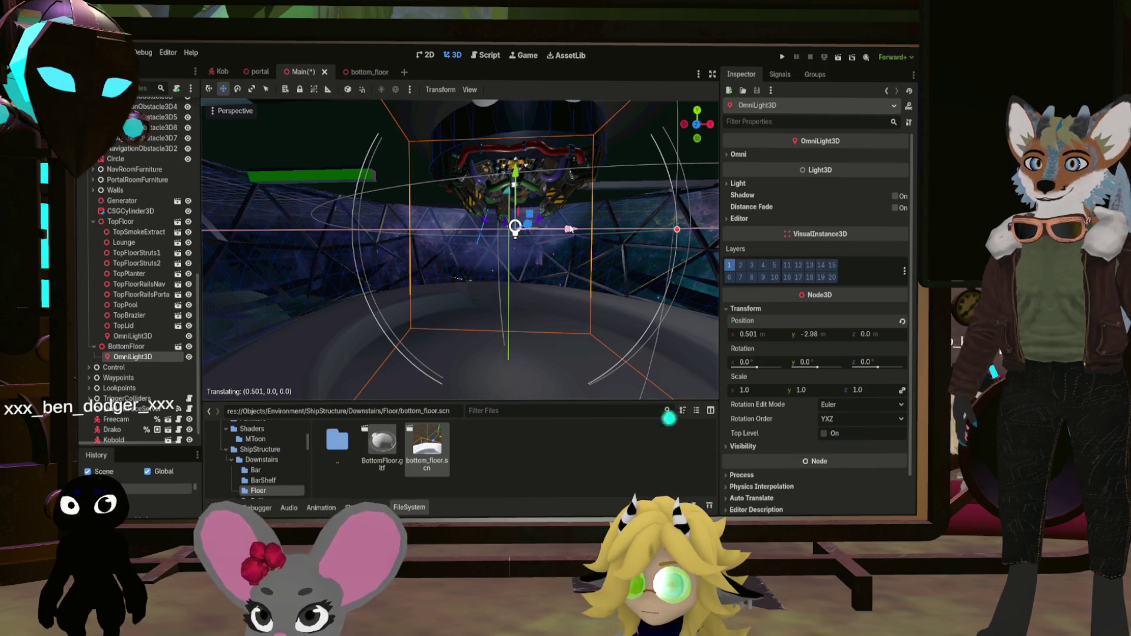
pyautogui.moveTo(677, 229)
pyautogui.mouseDown()
pyautogui.moveTo(718, 230)
pyautogui.moveTo(681, 229)
pyautogui.mouseUp()
# Save the Main scene with the new floor light
pyautogui.moveTo(515, 229)
pyautogui.mouseDown()
pyautogui.moveTo(471, 165)
pyautogui.moveTo(460, 194)
pyautogui.moveTo(470, 219)
pyautogui.moveTo(466, 189)
pyautogui.moveTo(401, 177)
pyautogui.mouseUp()
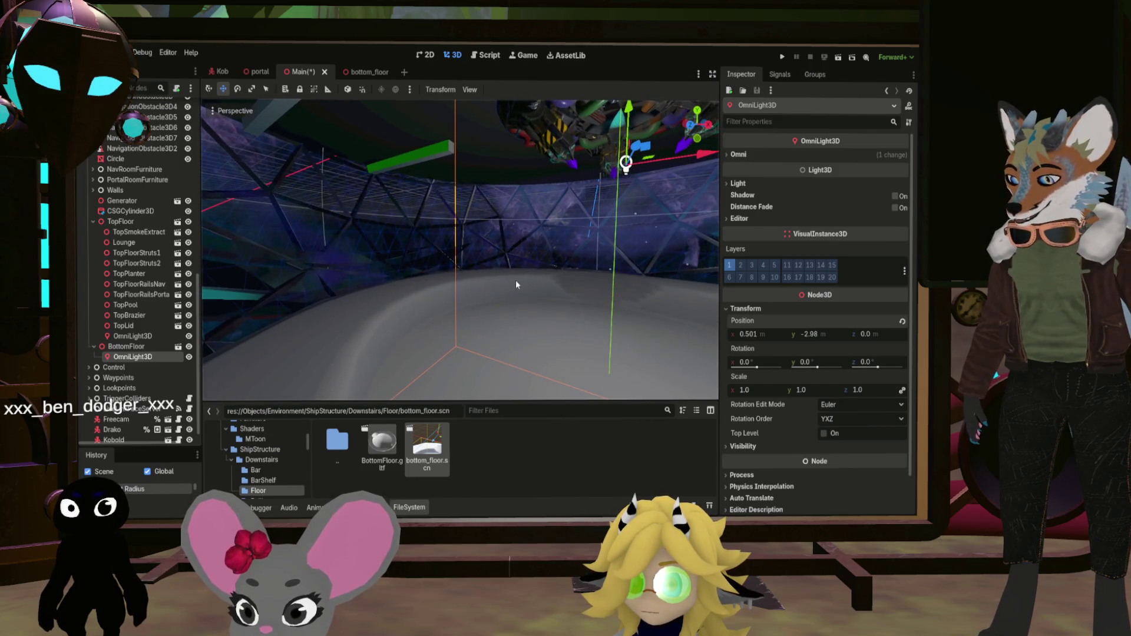
pyautogui.hotkey('ctrl', 's')
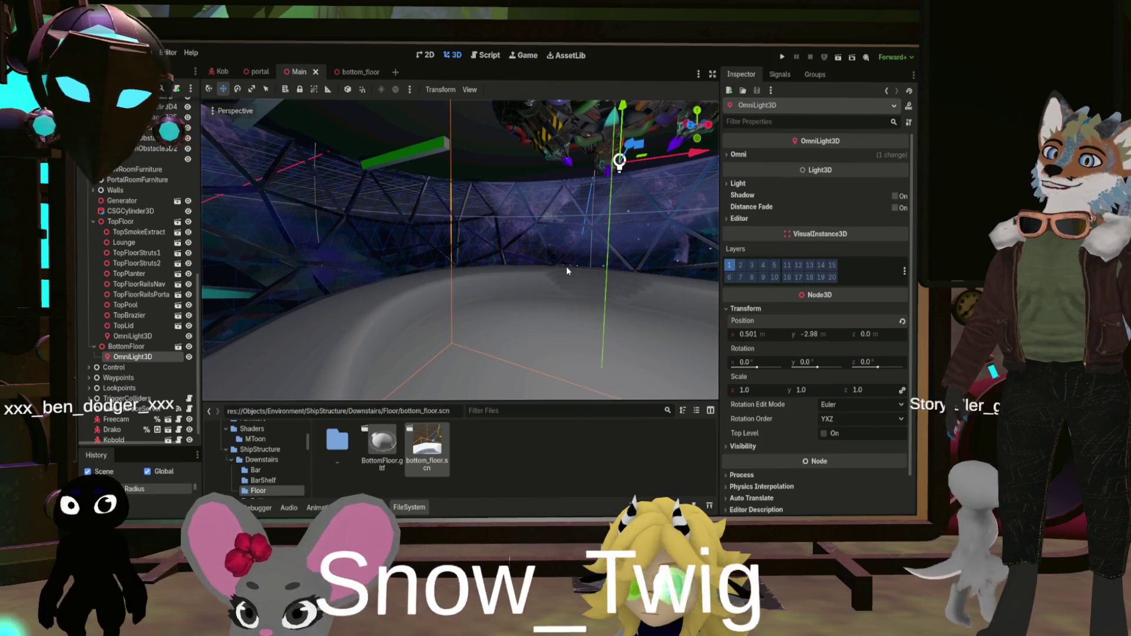
pyautogui.moveTo(567, 267)
pyautogui.mouseDown()
pyautogui.moveTo(556, 163)
pyautogui.moveTo(527, 256)
pyautogui.moveTo(510, 274)
pyautogui.moveTo(451, 281)
pyautogui.moveTo(371, 377)
pyautogui.mouseUp()
# Make bar.scn from Downstairs/Bar/Bar.gltf and place it under BottomFloor in Main
pyautogui.doubleClick(337, 439)
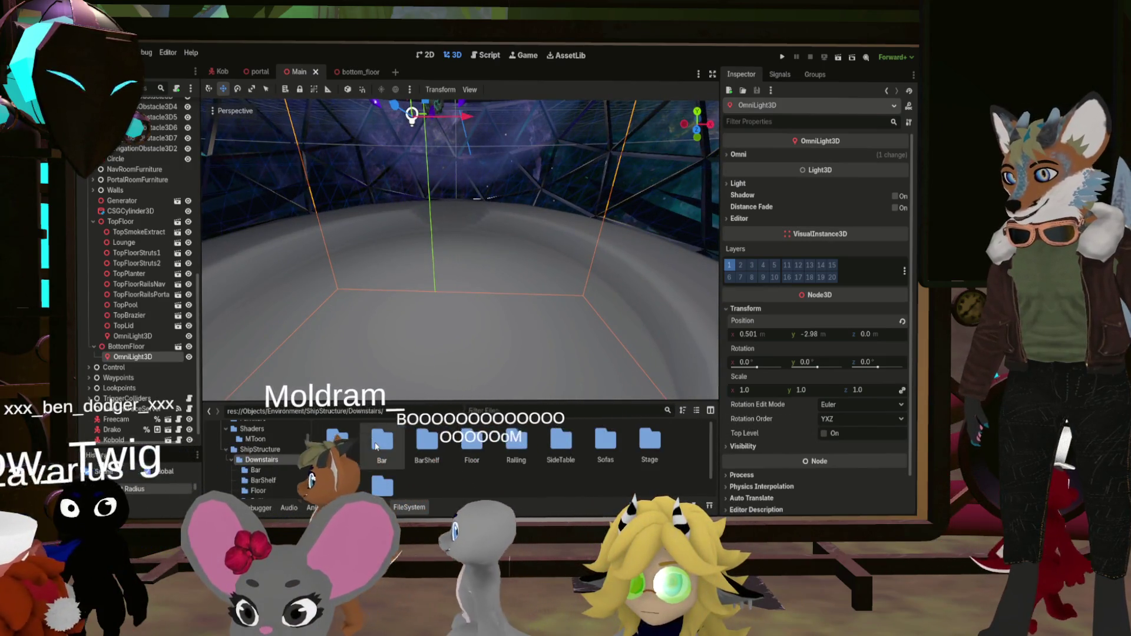
pyautogui.doubleClick(380, 442)
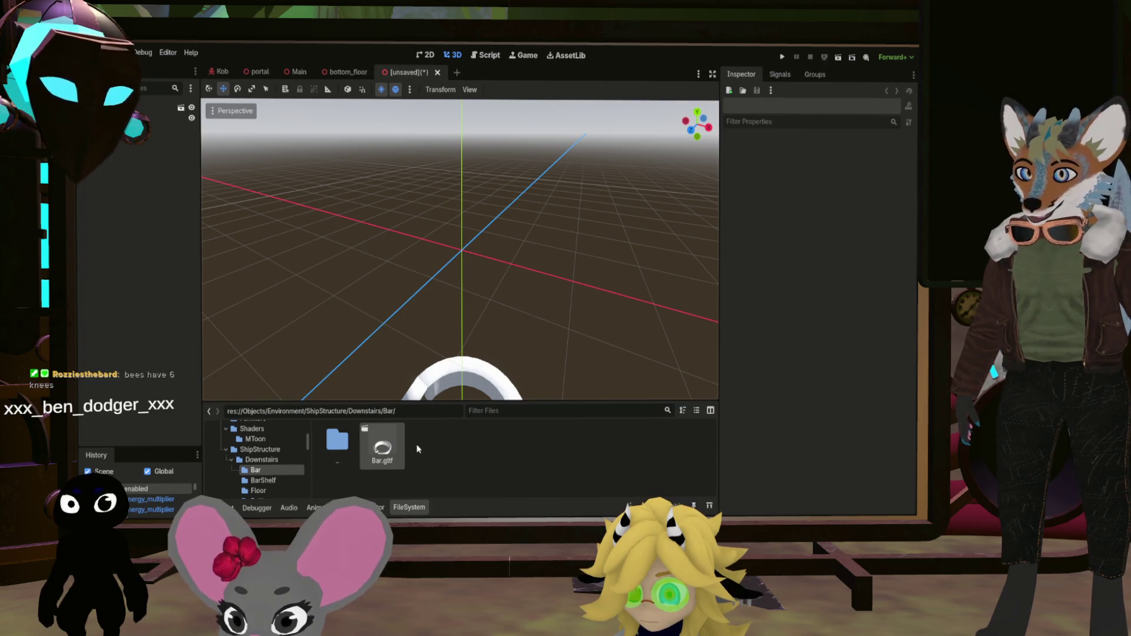
pyautogui.click(297, 71)
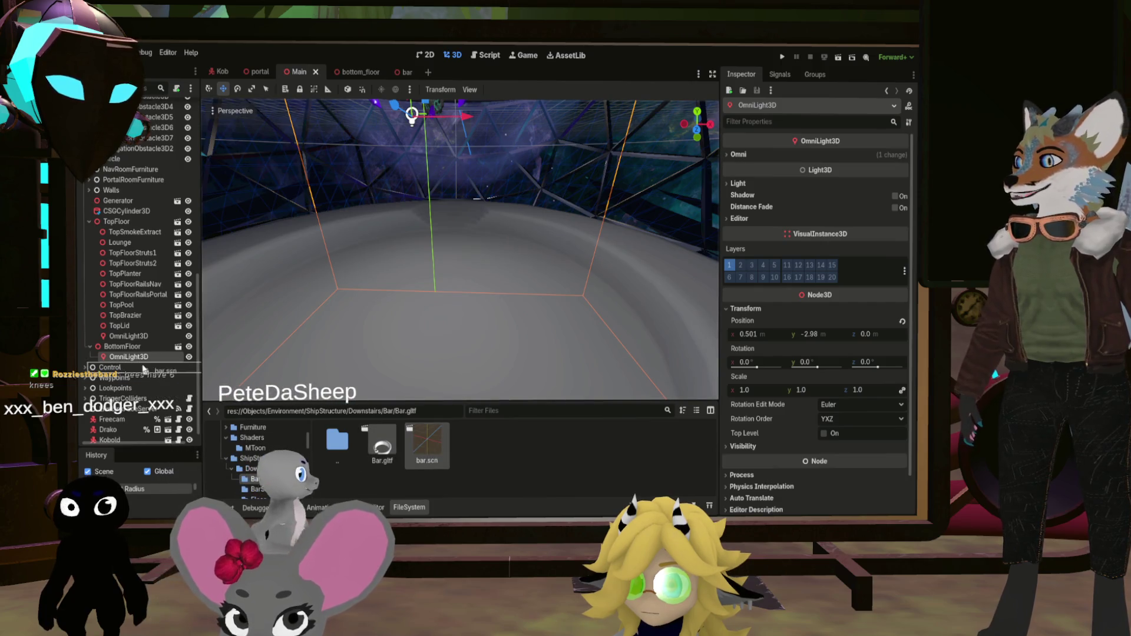
pyautogui.moveTo(138, 348); pyautogui.dragTo(139, 348)
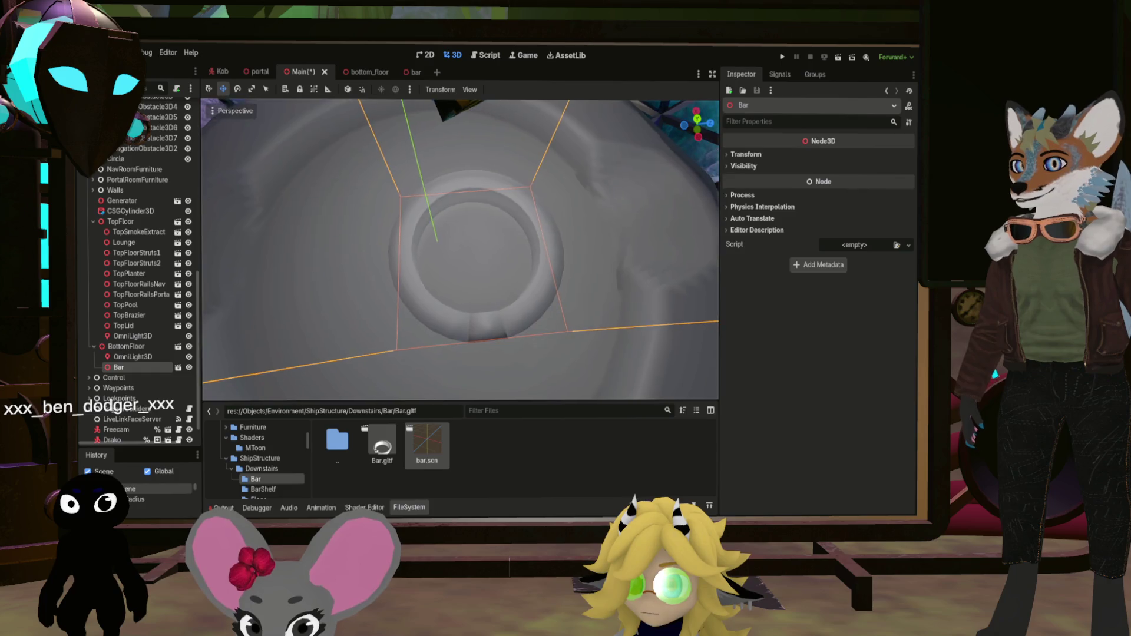
# Offset the bar scene's BarTable mesh to x 0.5, z -1.24 and save it
pyautogui.click(411, 73)
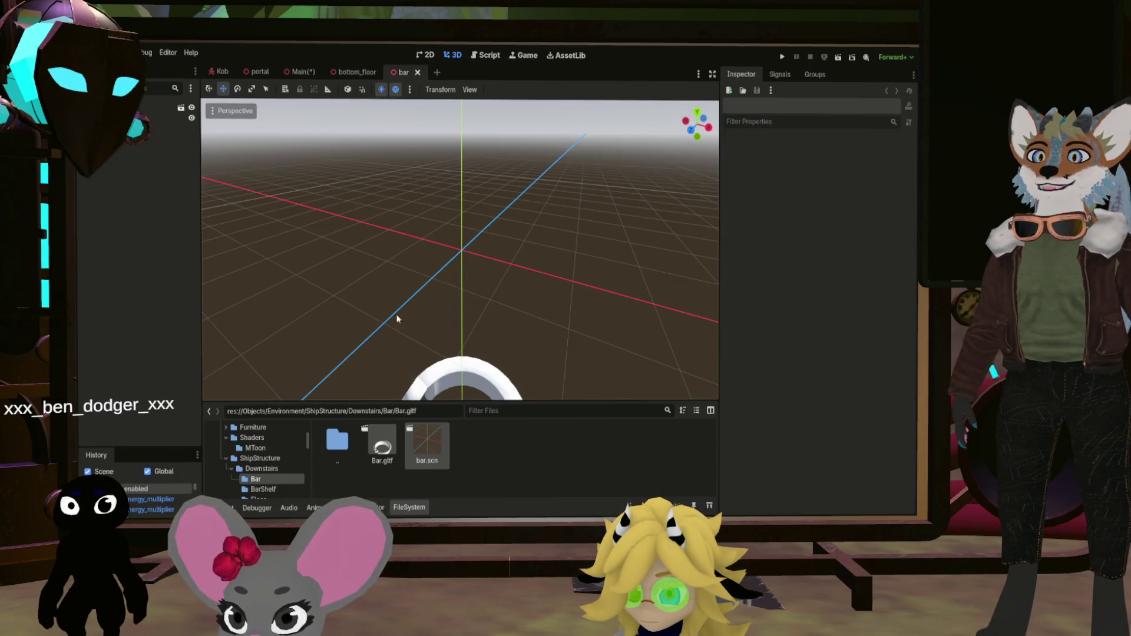
pyautogui.click(176, 117)
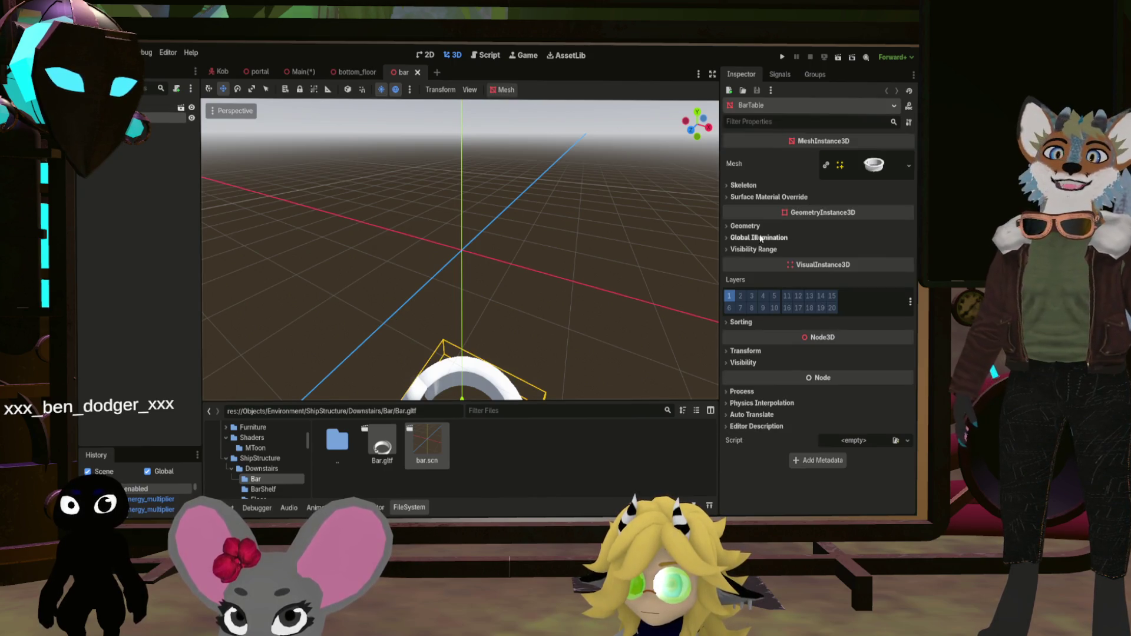
pyautogui.click(743, 350)
pyautogui.write('-')
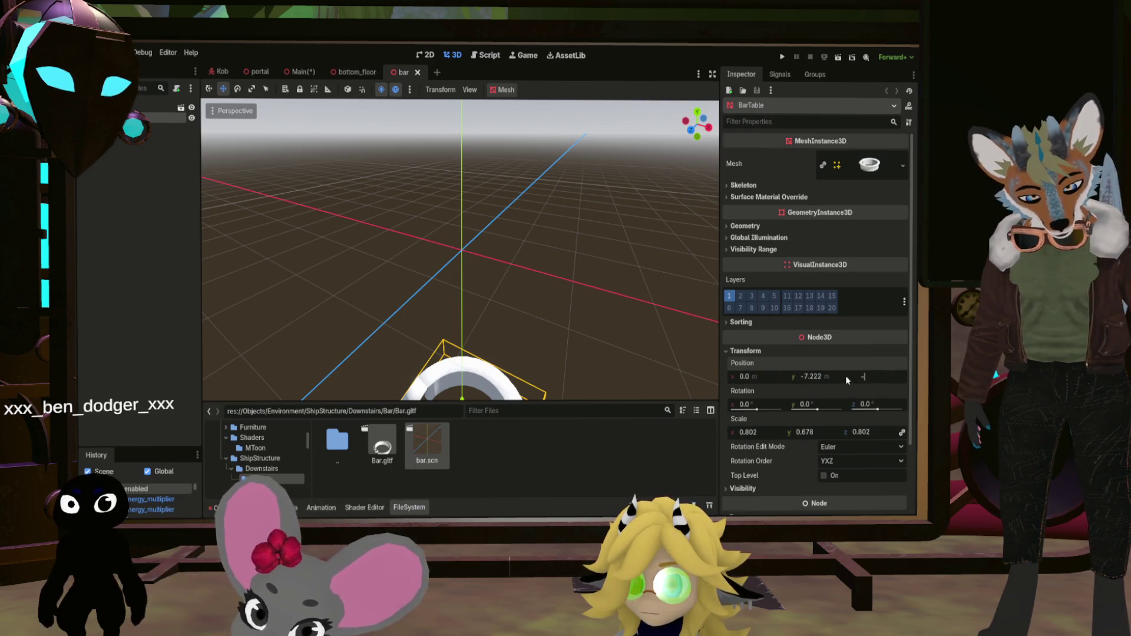
pyautogui.write('1.24')
pyautogui.press('Return')
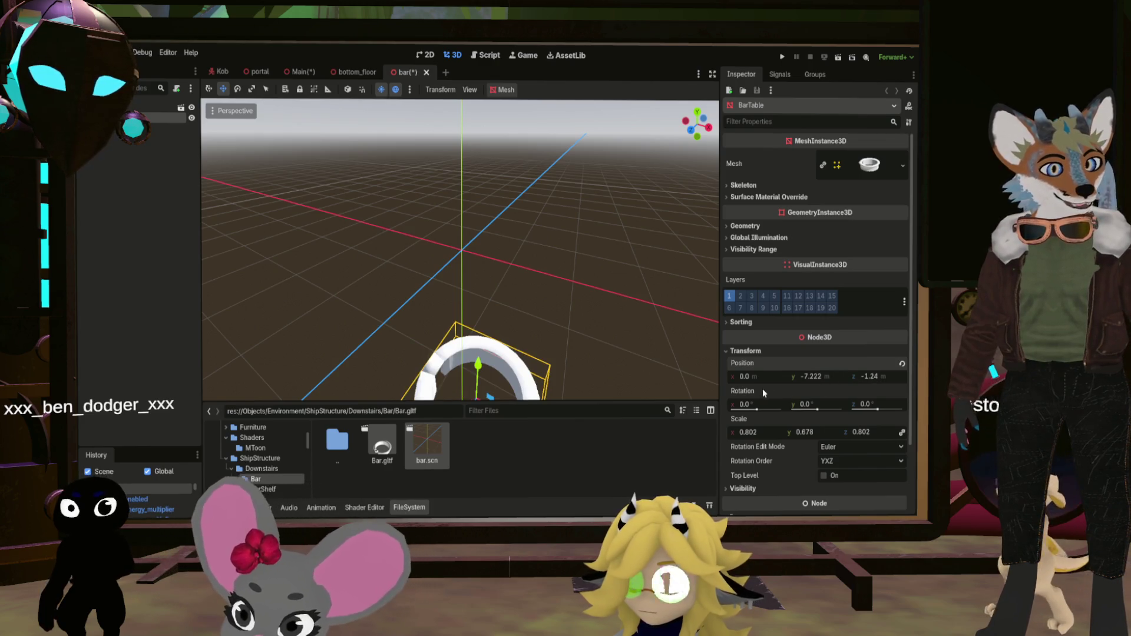
pyautogui.click(738, 377)
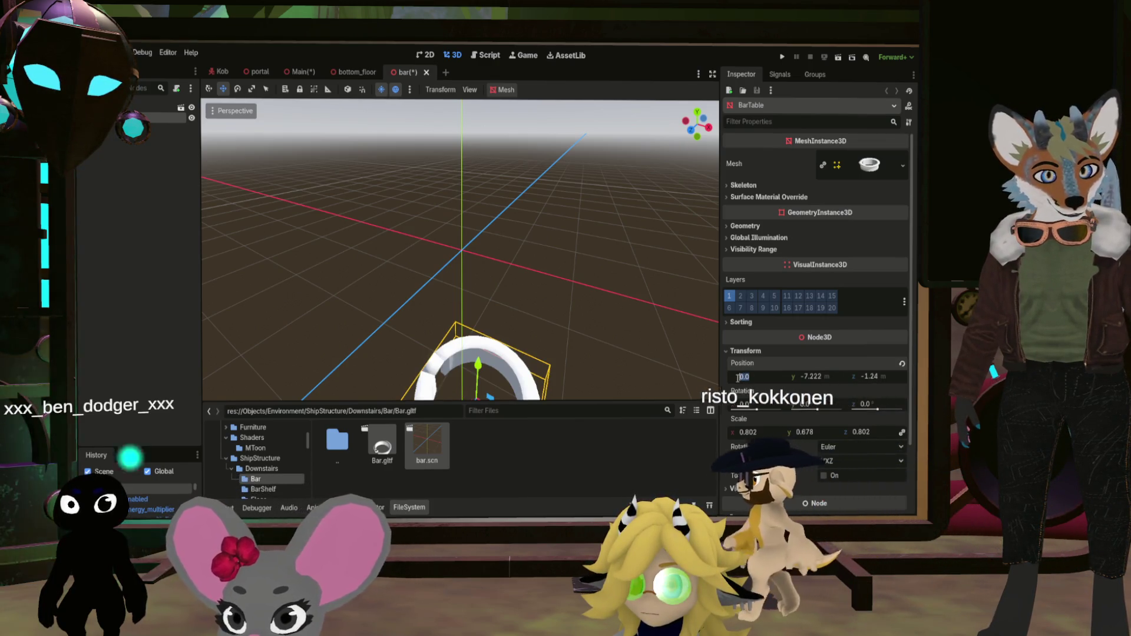
pyautogui.write('3.8')
pyautogui.press('Return')
pyautogui.hotkey('ctrl', 's')
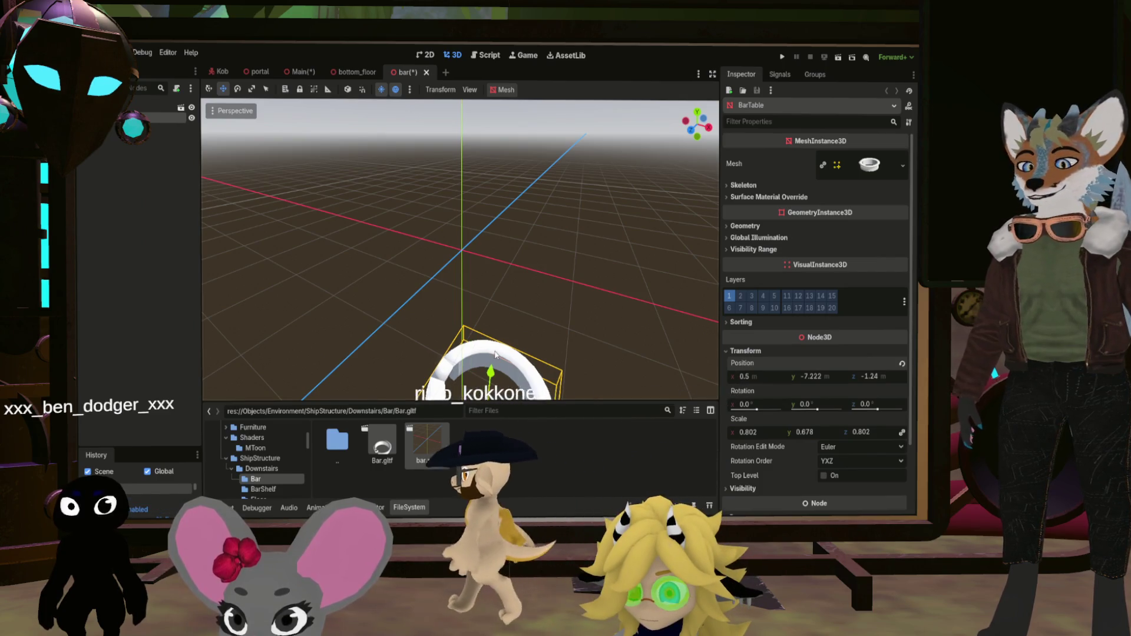
pyautogui.click(301, 72)
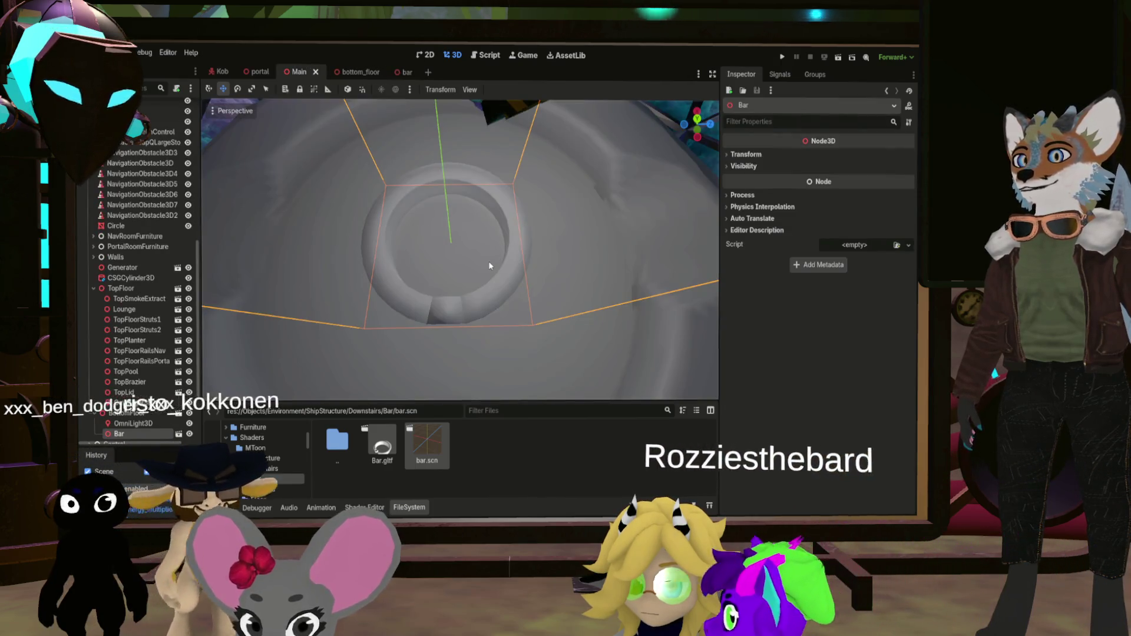
# Go up to the Downstairs folder in the FileSystem dock
pyautogui.scroll(-2, 489, 263)
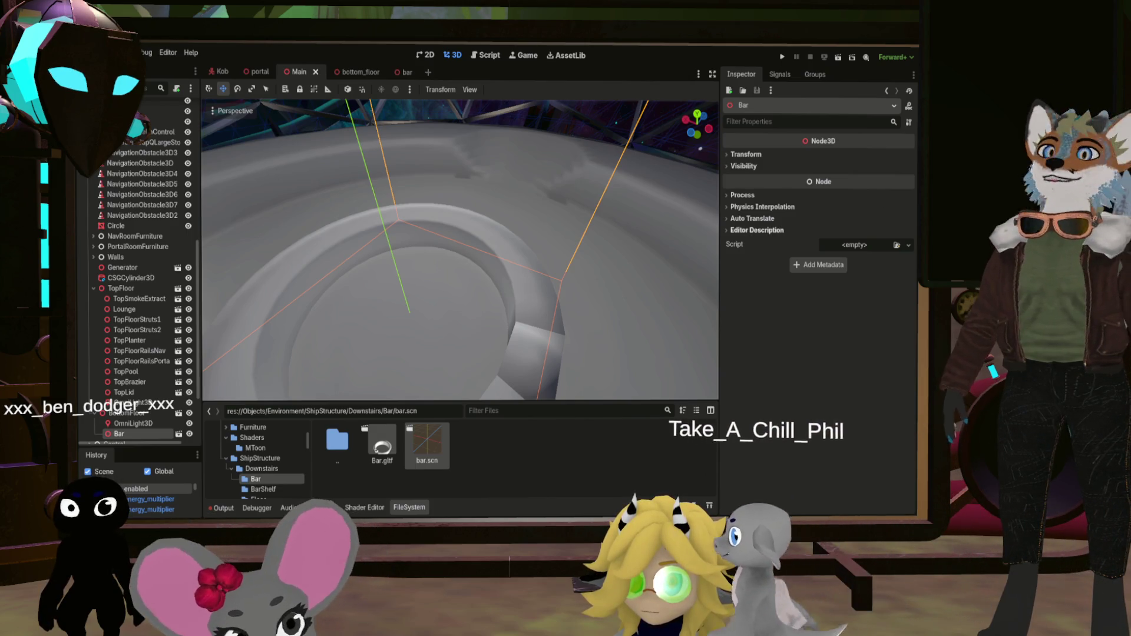
pyautogui.doubleClick(337, 442)
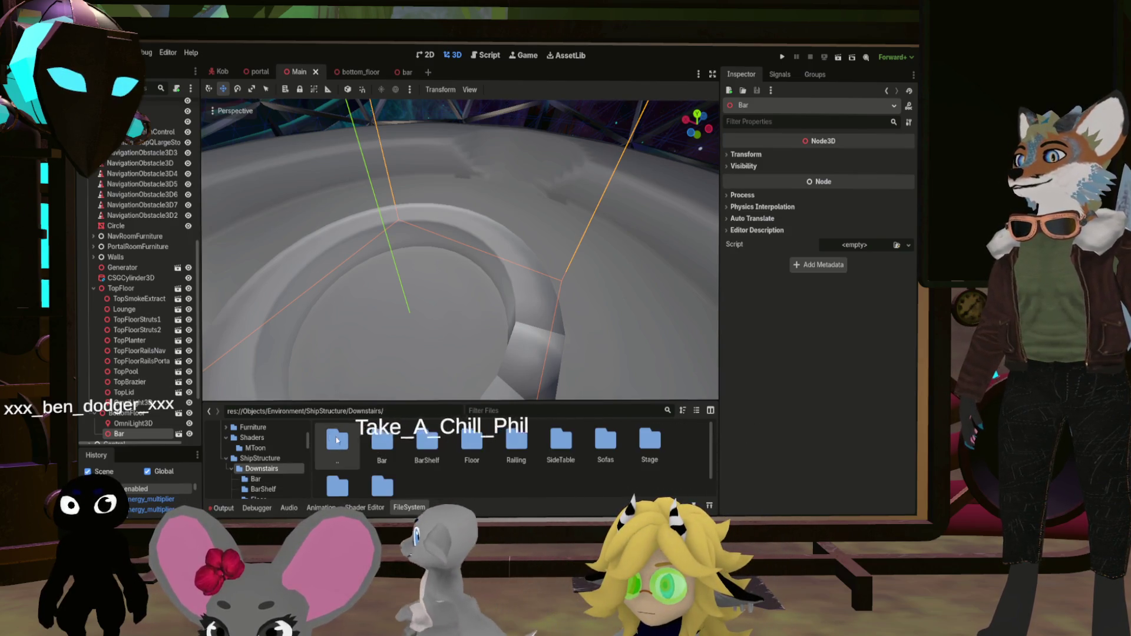
# Create bottom_stage.scn in the Stage folder from the BottomStage.gltf model
pyautogui.click(416, 452)
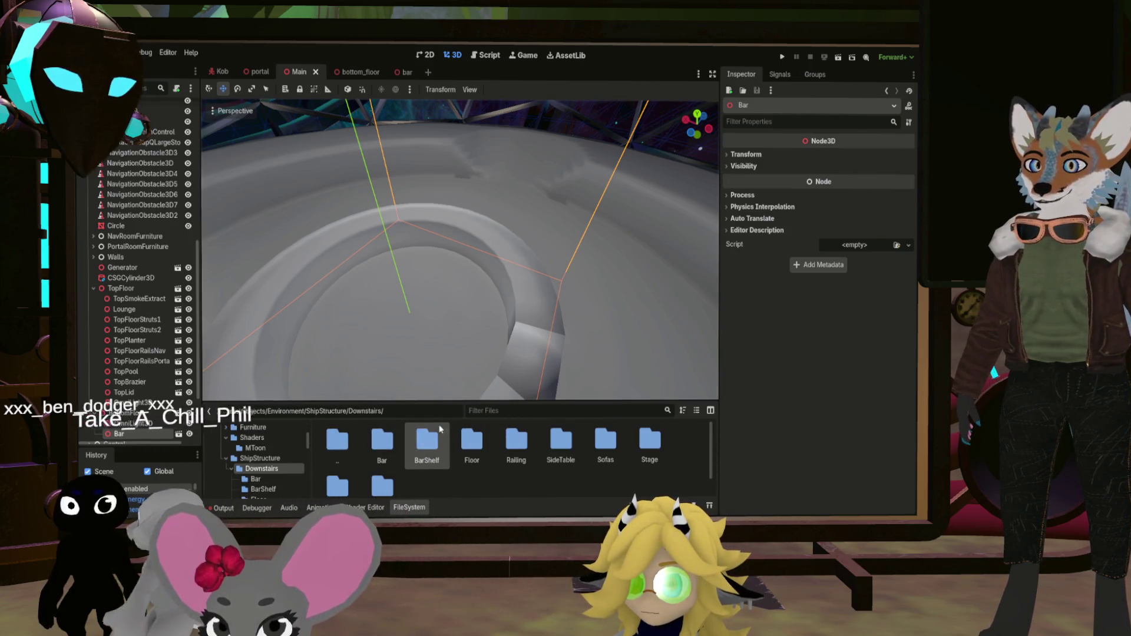
pyautogui.doubleClick(439, 433)
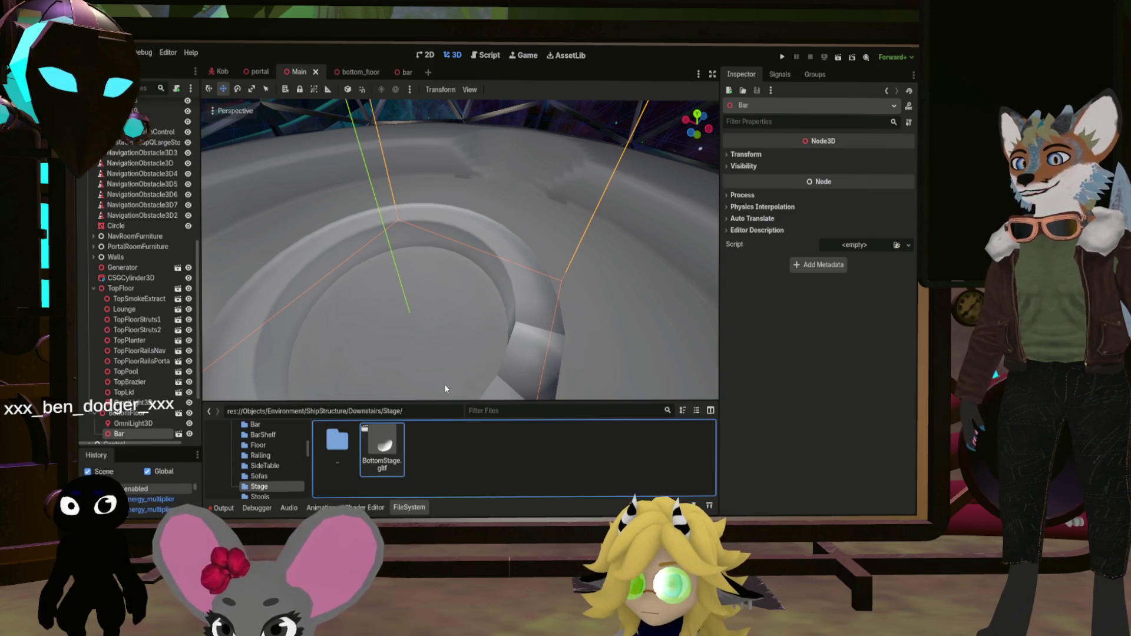
pyautogui.hotkey('ctrl', 'n')
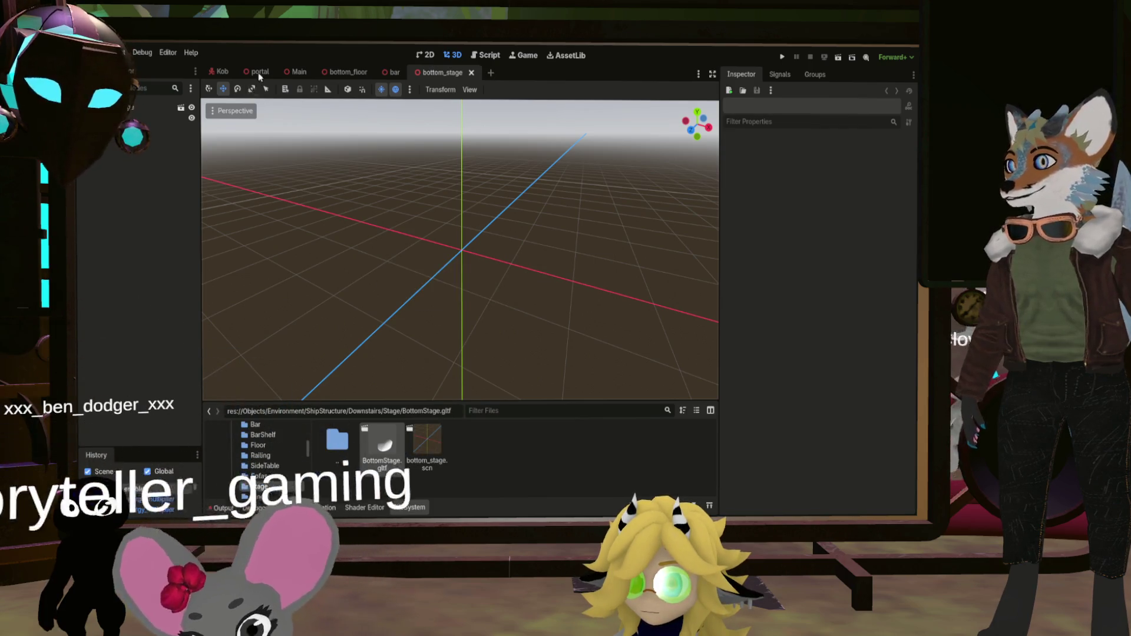
# Close the bottom_floor and bar tabs and place bottom_stage.scn under BottomFloor in Main
pyautogui.click(299, 73)
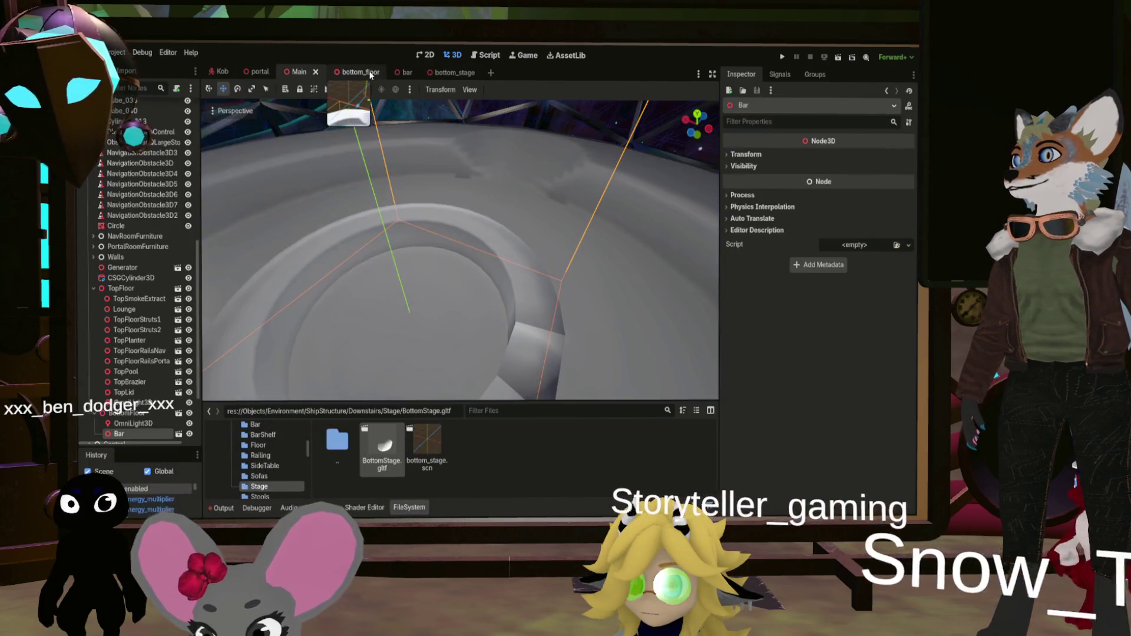
pyautogui.click(348, 72)
pyautogui.click(376, 72)
pyautogui.click(376, 71)
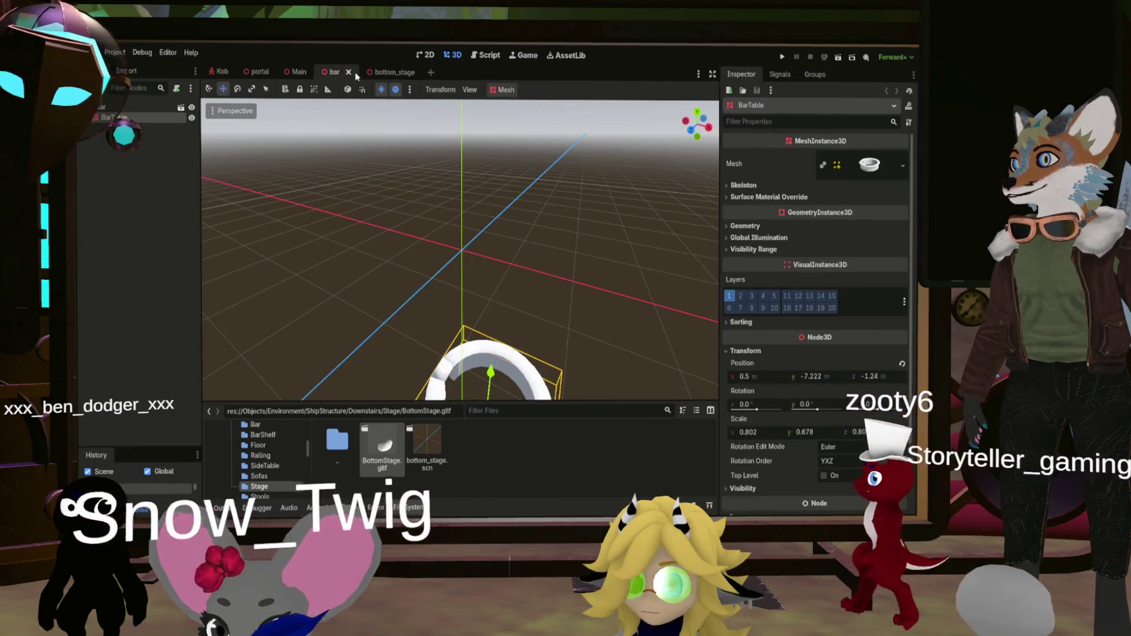
pyautogui.hotkey('ctrl', 'w')
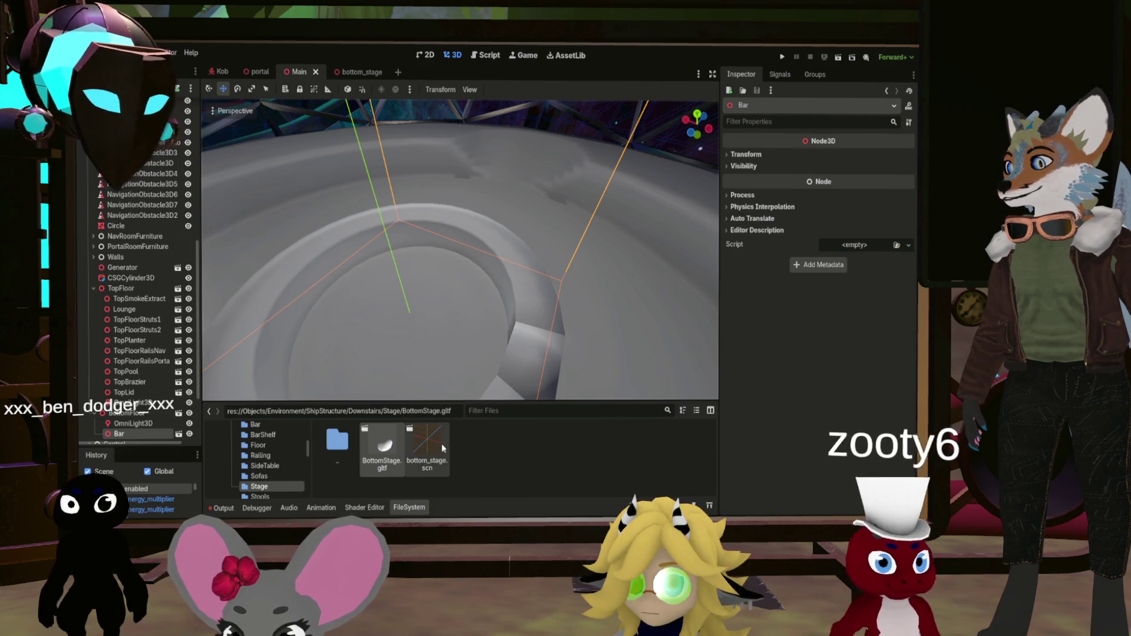
pyautogui.moveTo(441, 443)
pyautogui.mouseDown()
pyautogui.moveTo(318, 447)
pyautogui.moveTo(156, 407)
pyautogui.moveTo(130, 377)
pyautogui.mouseUp()
pyautogui.moveTo(375, 307)
pyautogui.mouseDown()
pyautogui.moveTo(386, 253)
pyautogui.moveTo(348, 240)
pyautogui.moveTo(366, 247)
pyautogui.moveTo(356, 244)
pyautogui.moveTo(365, 271)
pyautogui.moveTo(380, 265)
pyautogui.moveTo(372, 253)
pyautogui.moveTo(383, 262)
pyautogui.moveTo(623, 245)
pyautogui.mouseUp()
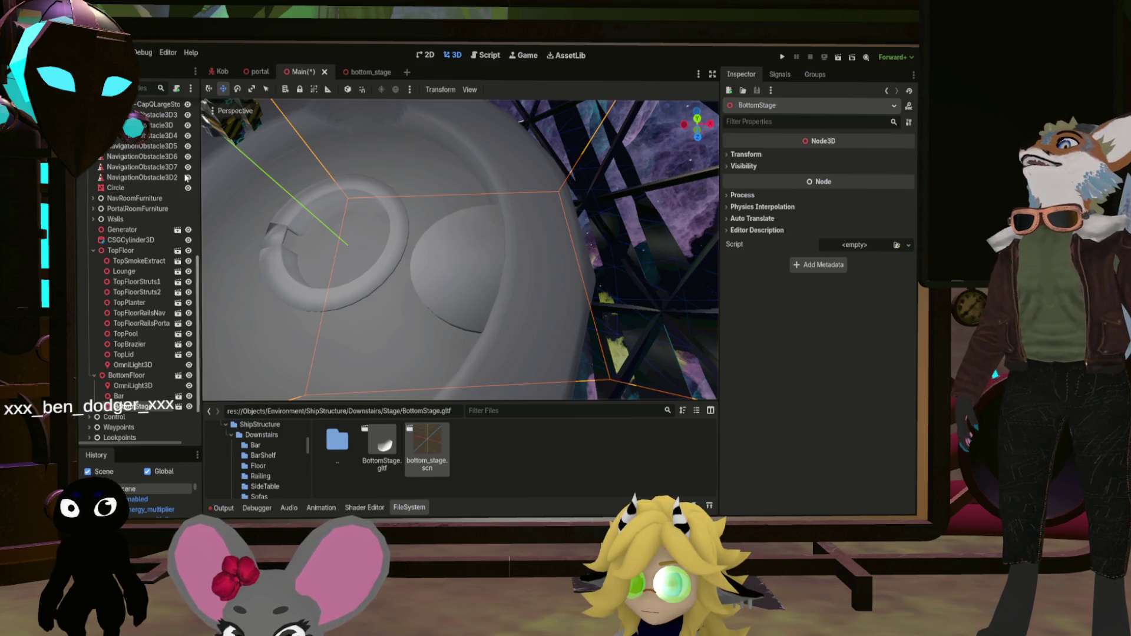
# Move the Stage mesh in bottom_stage to x 5.754, z -1.2 and save
pyautogui.click(362, 72)
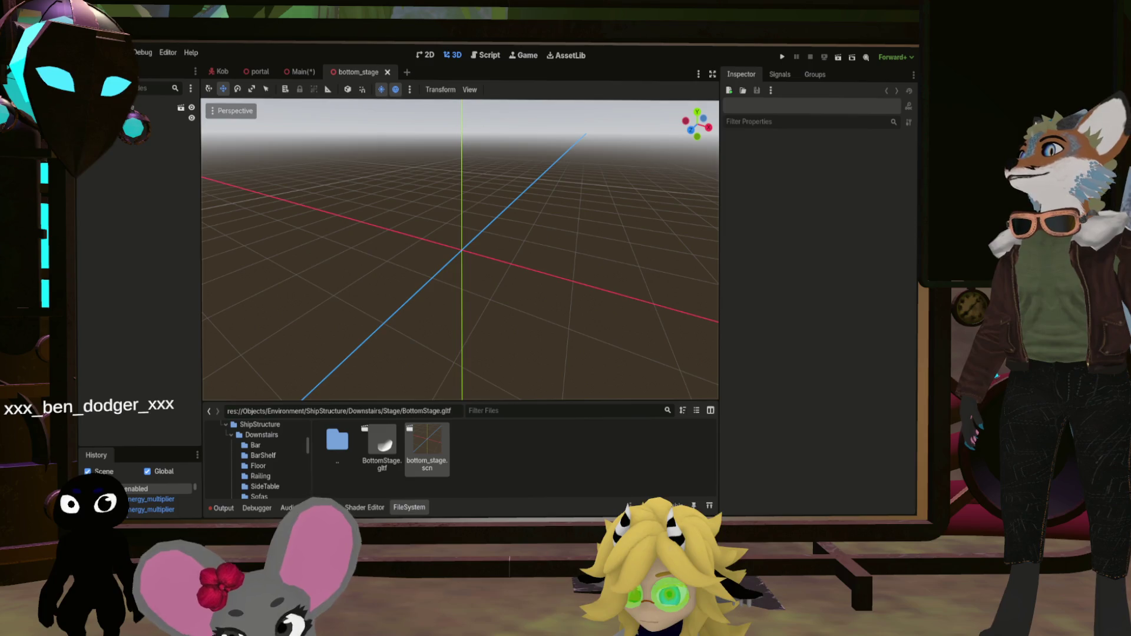
pyautogui.click(479, 161)
pyautogui.click(744, 351)
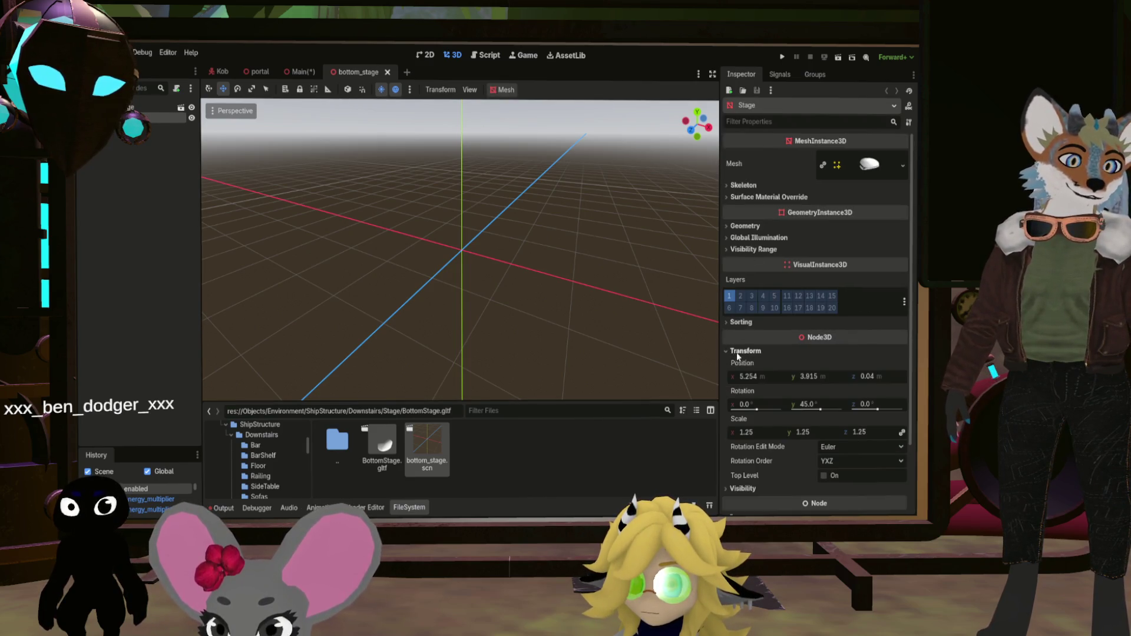
pyautogui.click(871, 380)
pyautogui.write('-1.2')
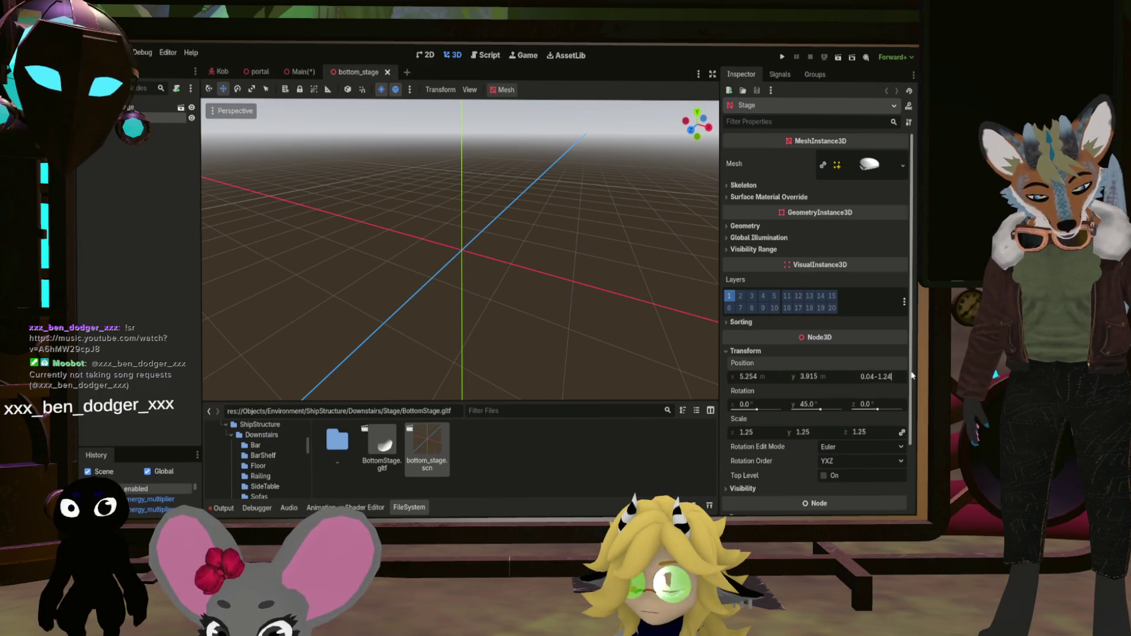
pyautogui.click(758, 377)
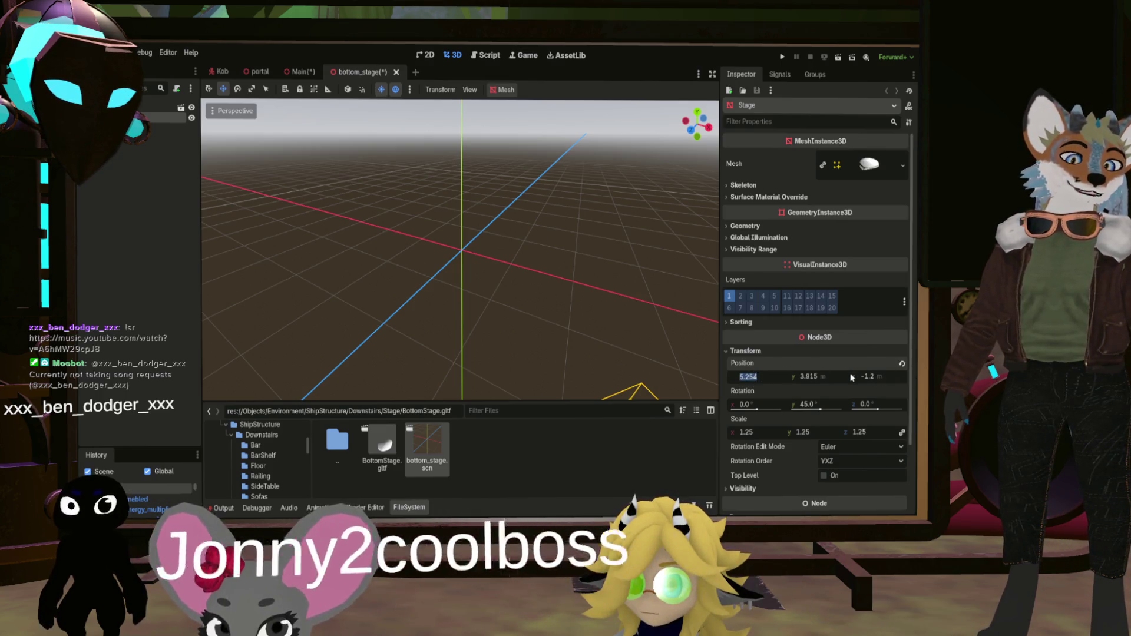
pyautogui.click(775, 374)
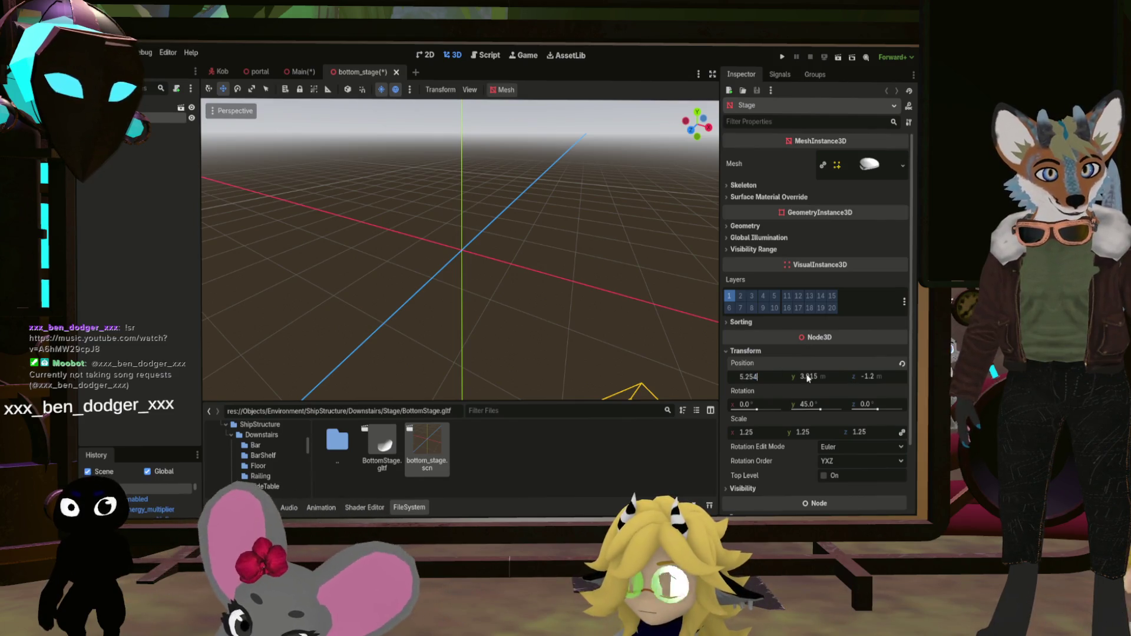
pyautogui.write('+')
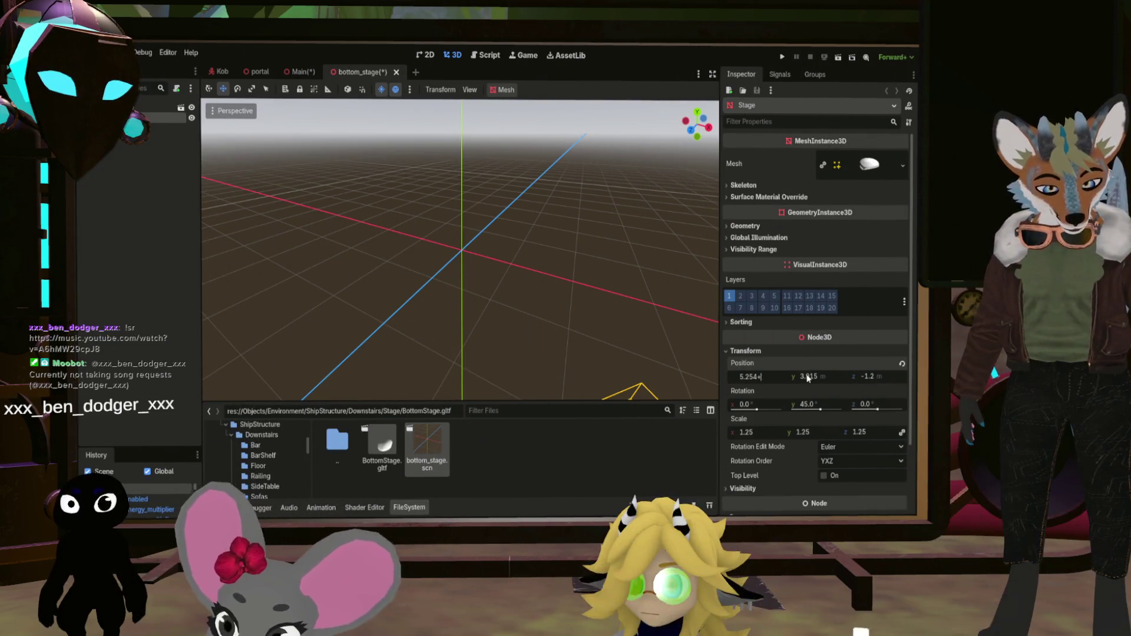
pyautogui.write('0.5')
pyautogui.press('Return')
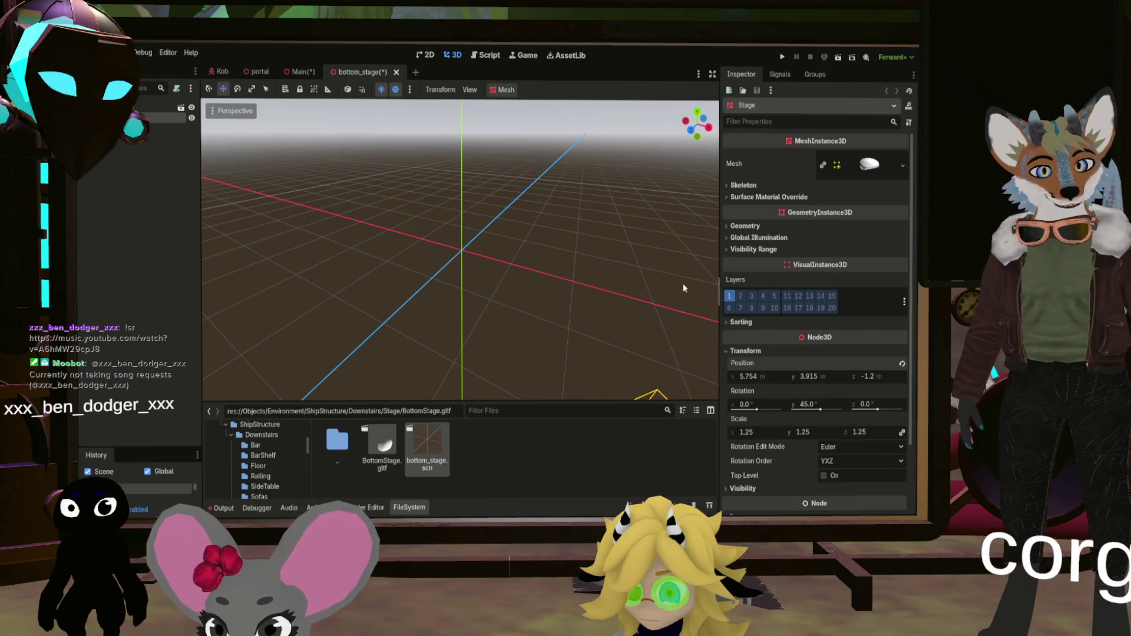
pyautogui.hotkey('ctrl', 's')
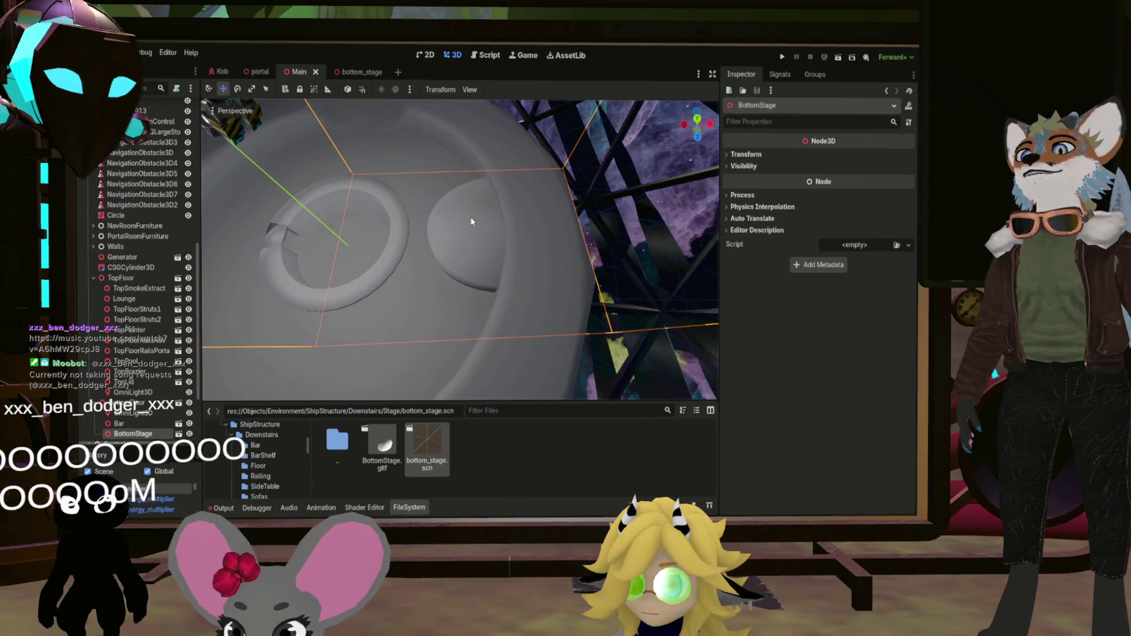
pyautogui.moveTo(525, 217); pyautogui.dragTo(649, 200)
# Shrink the Stage mesh to a uniform scale of 1.23, save, and return to Main
pyautogui.click(356, 72)
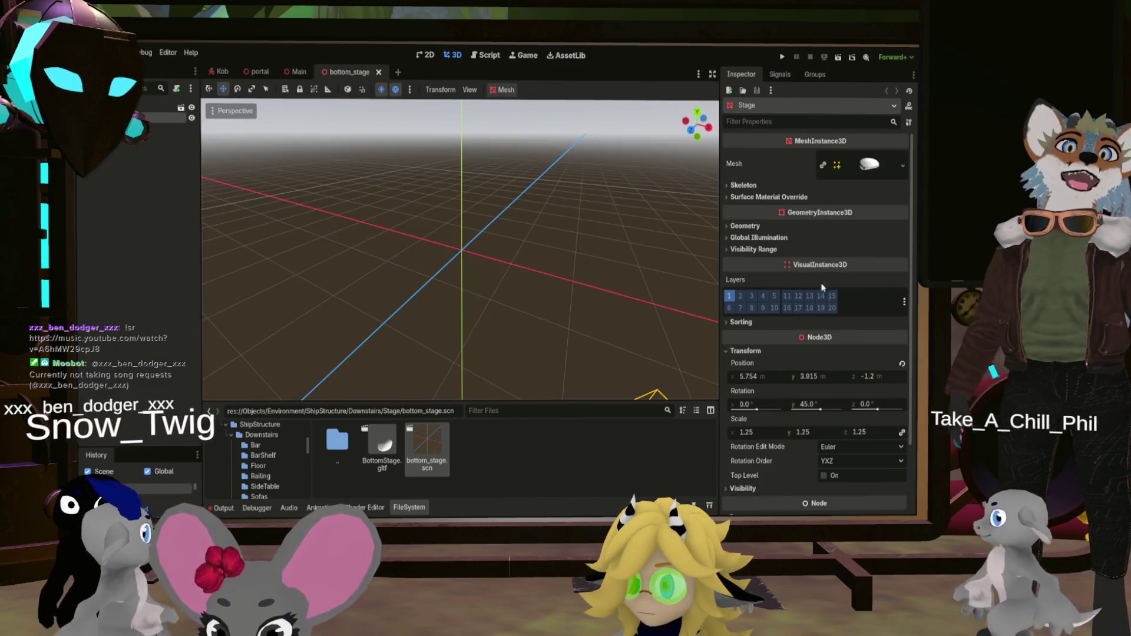
pyautogui.click(766, 434)
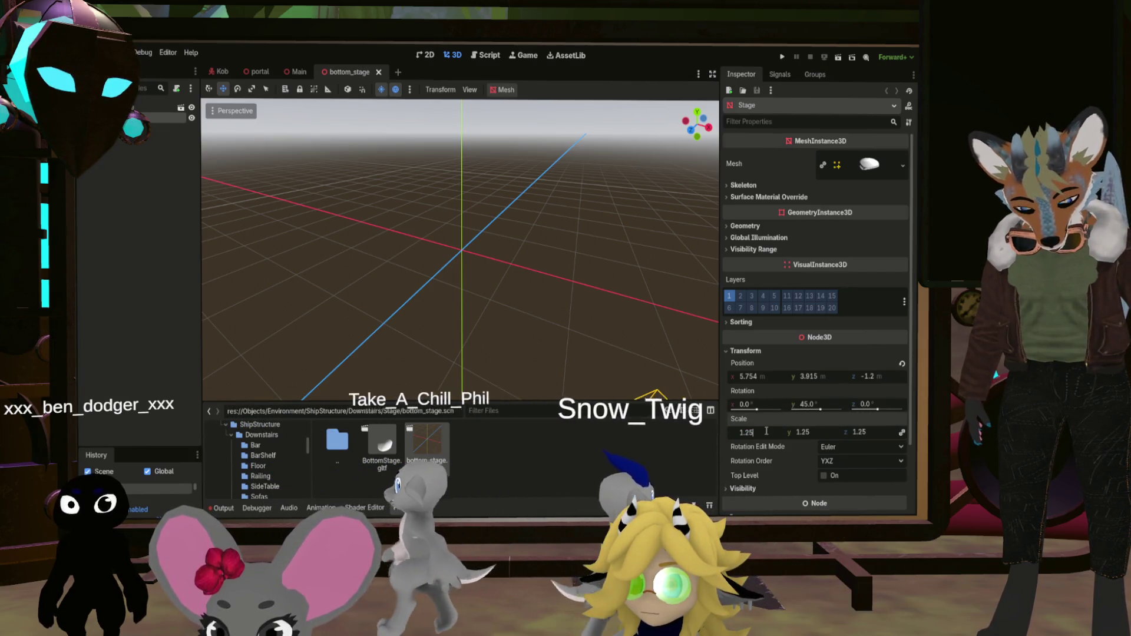
pyautogui.write('-')
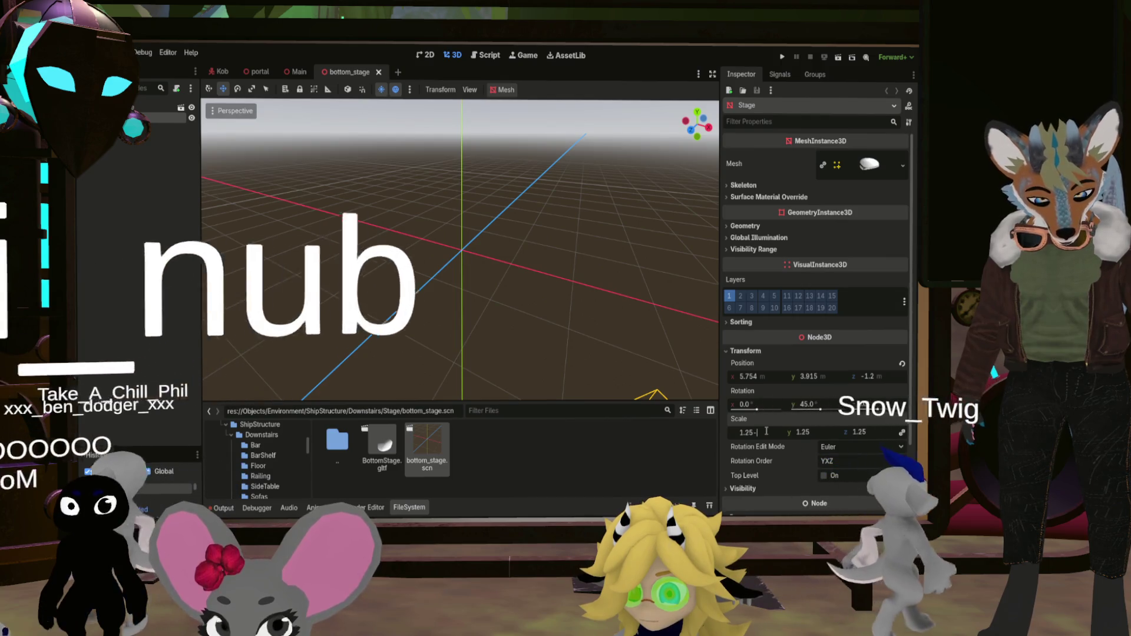
pyautogui.write('0.02')
pyautogui.press('Return')
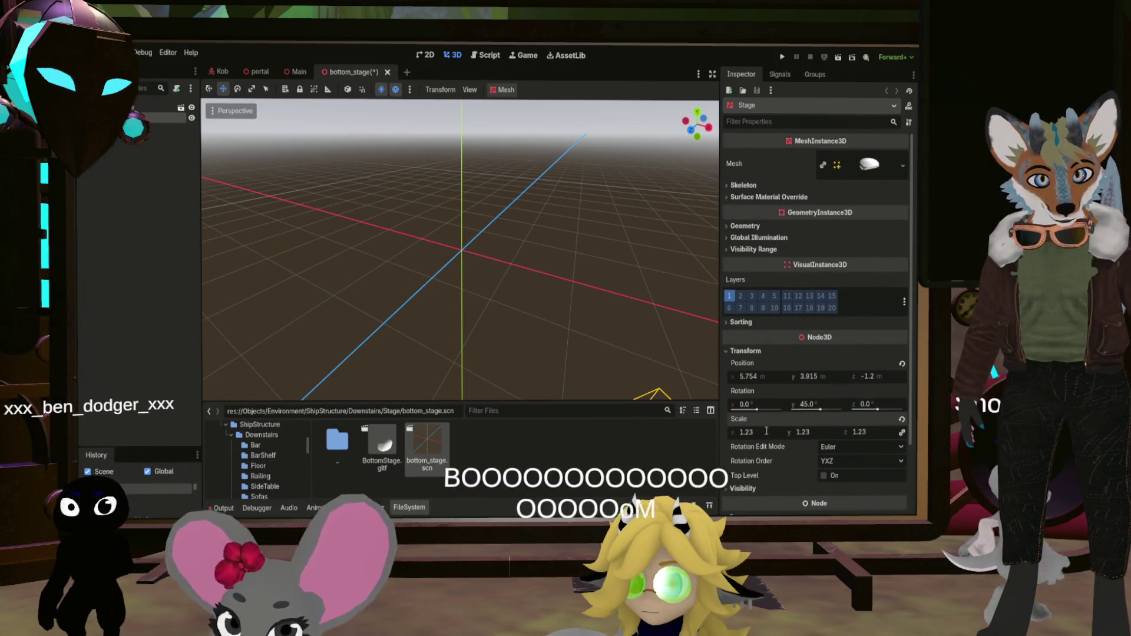
pyautogui.hotkey('ctrl', 's')
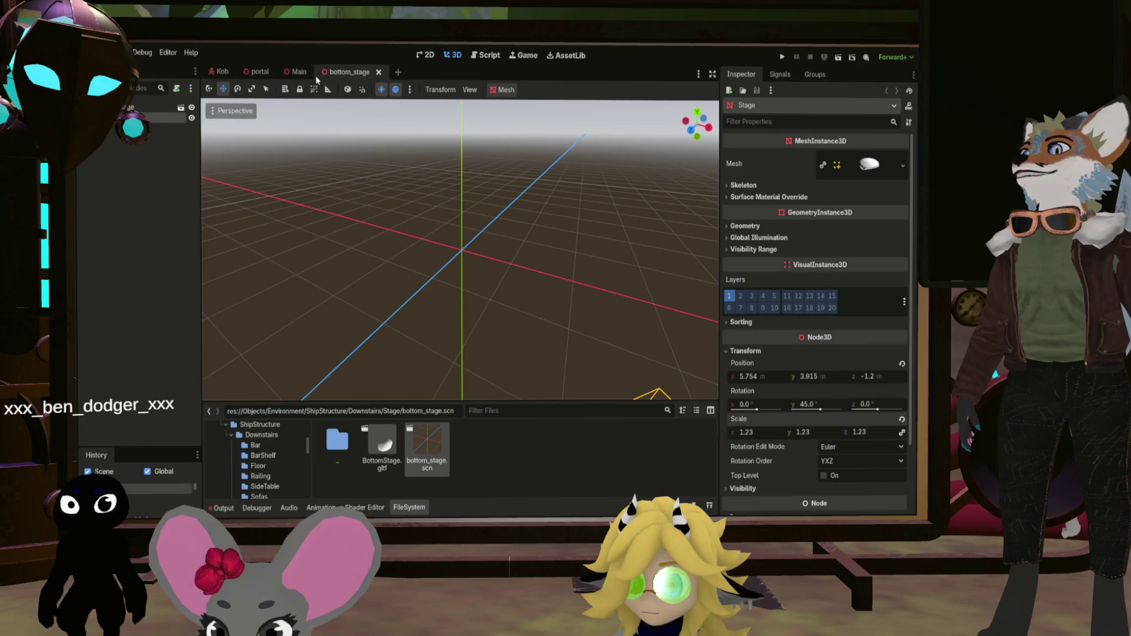
pyautogui.click(299, 72)
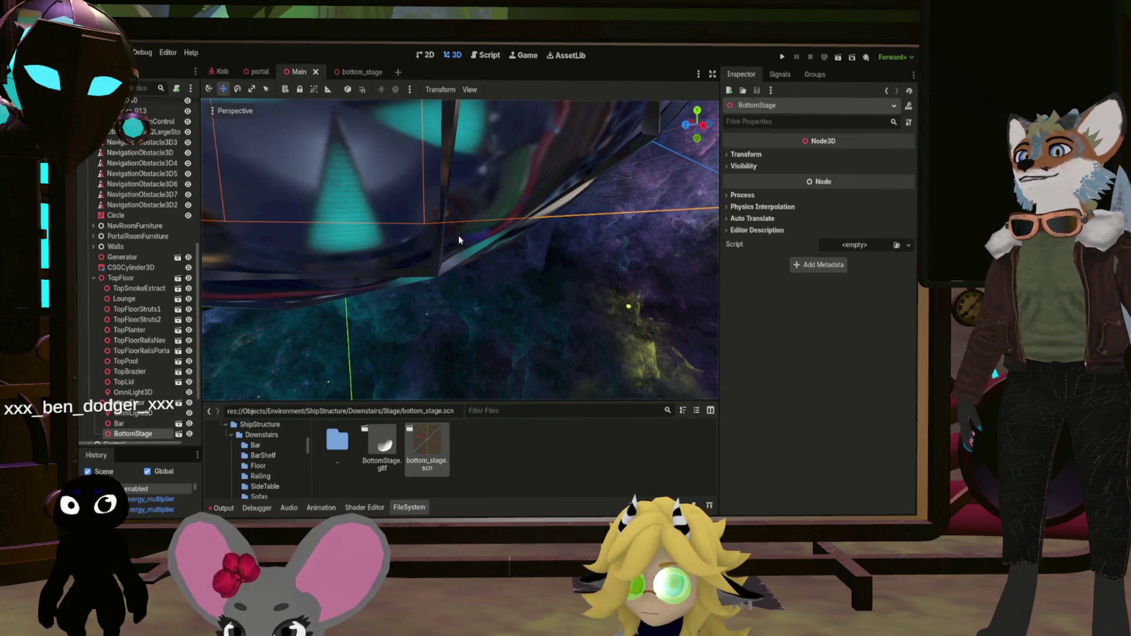
pyautogui.press('w')
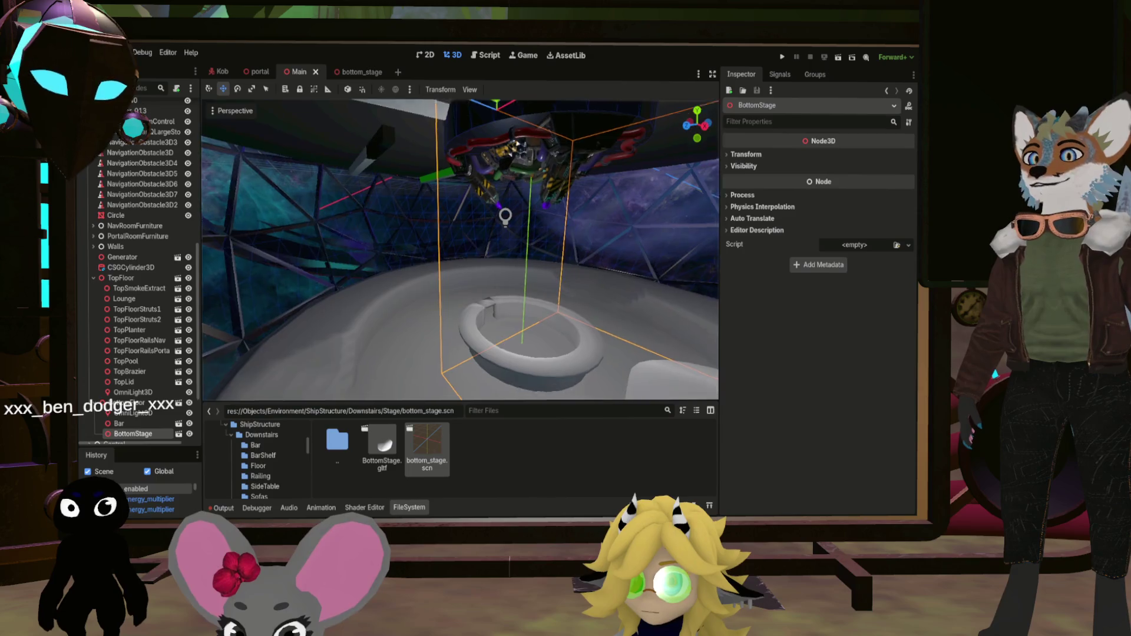
pyautogui.press('w')
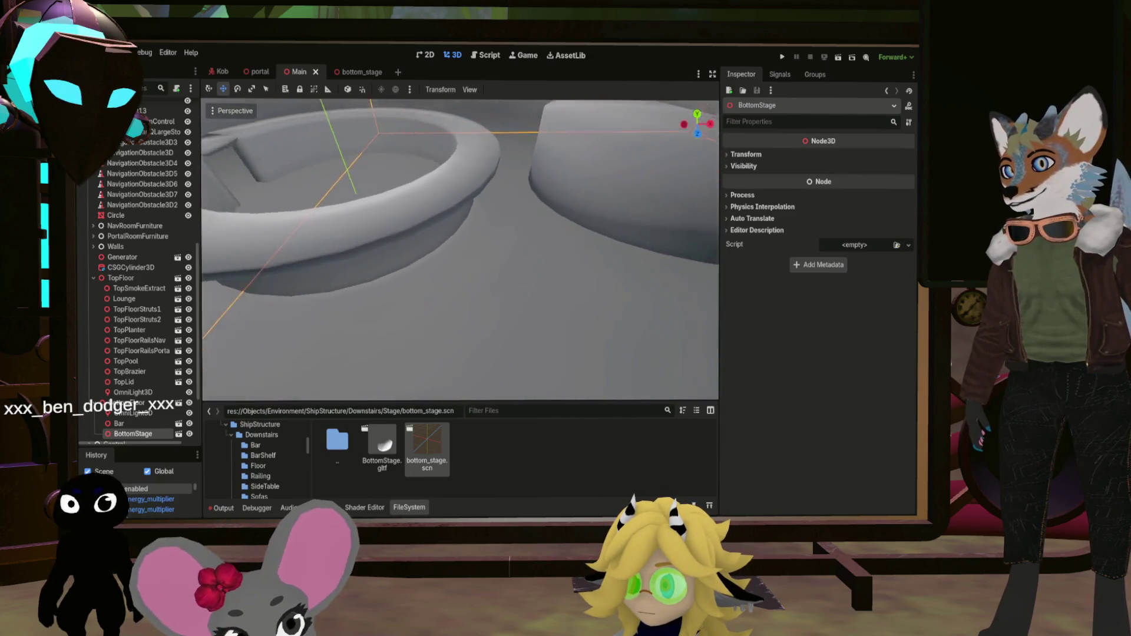
pyautogui.press('w')
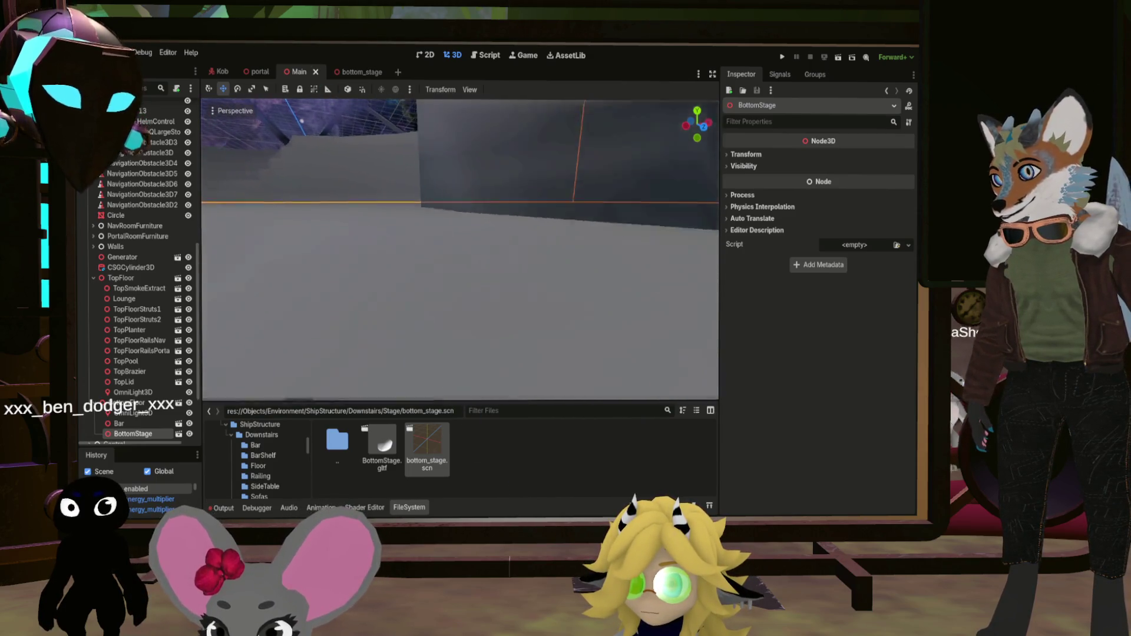
pyautogui.press('w')
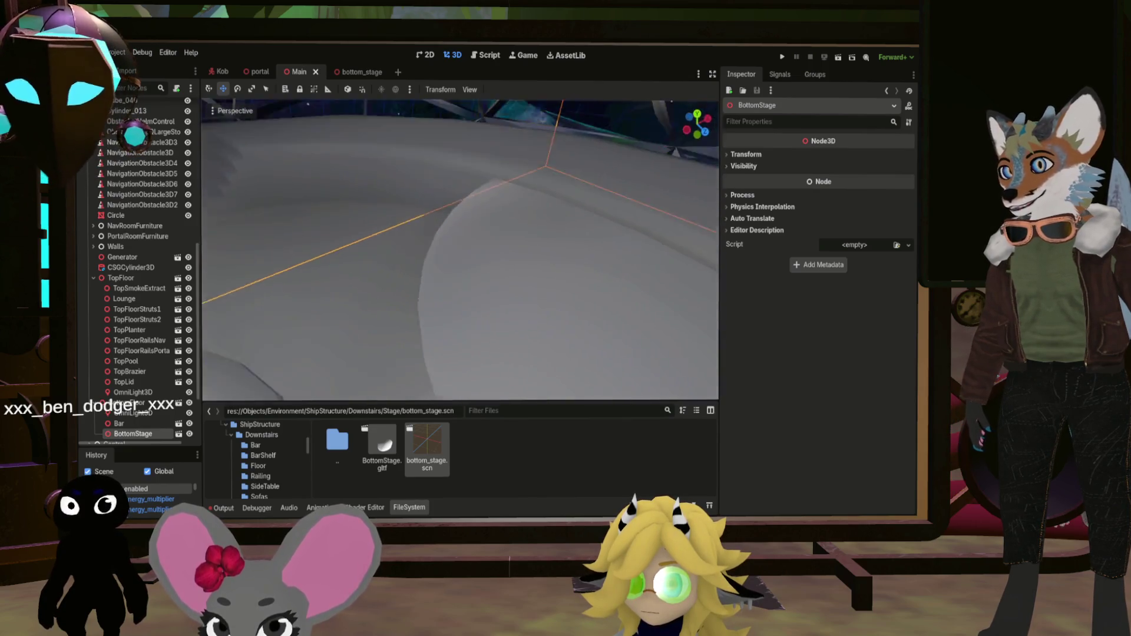
pyautogui.press('s')
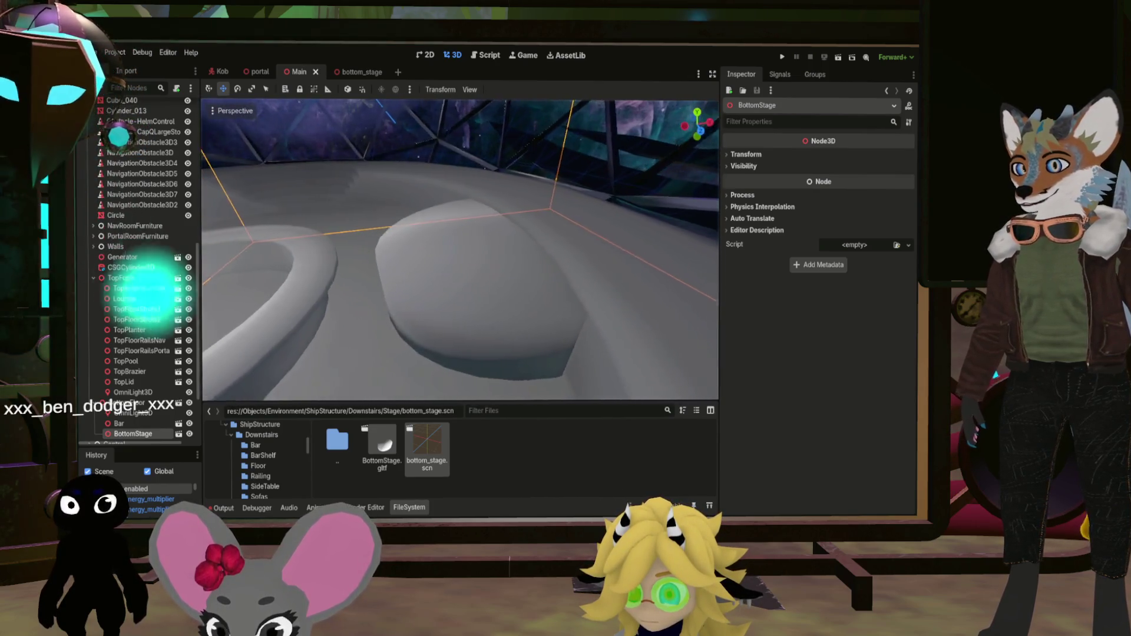
pyautogui.press('s')
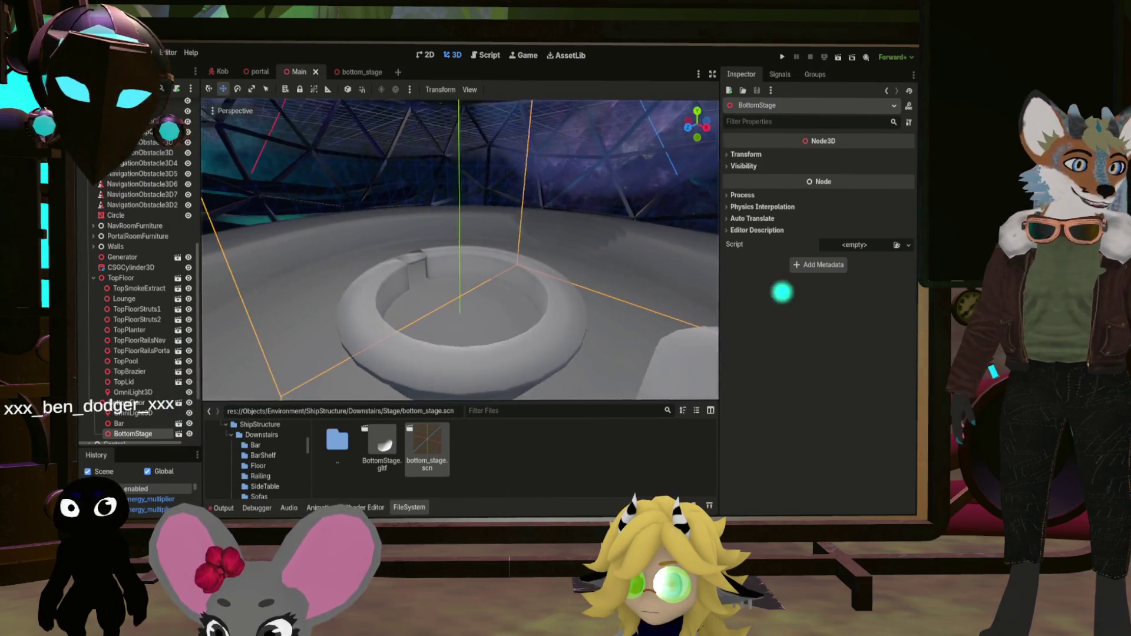
pyautogui.press('w')
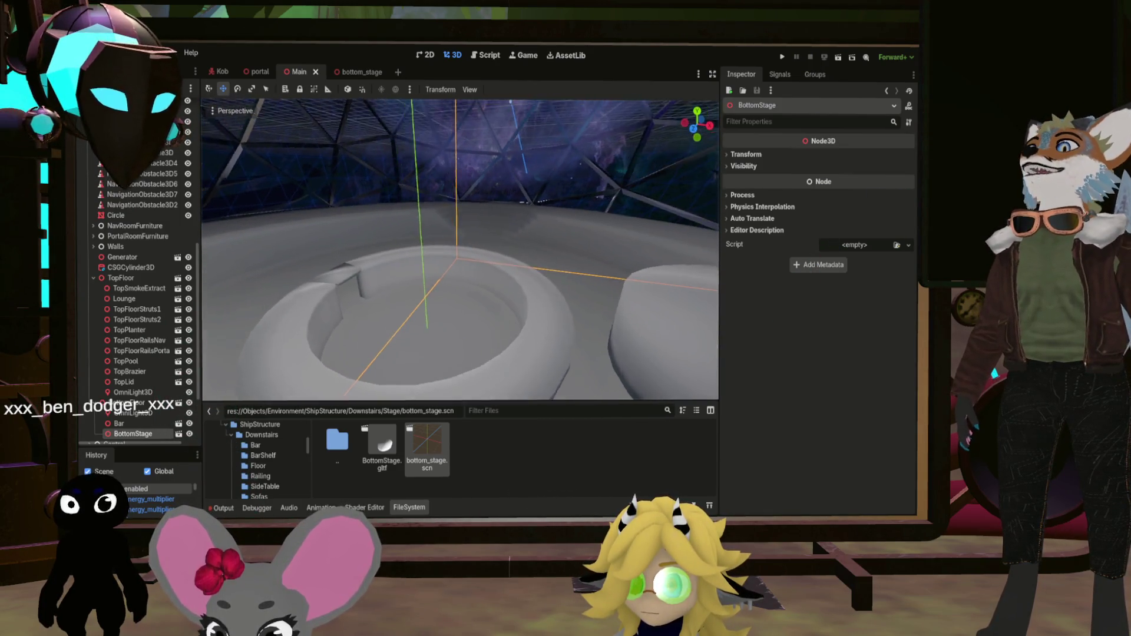
pyautogui.press('s')
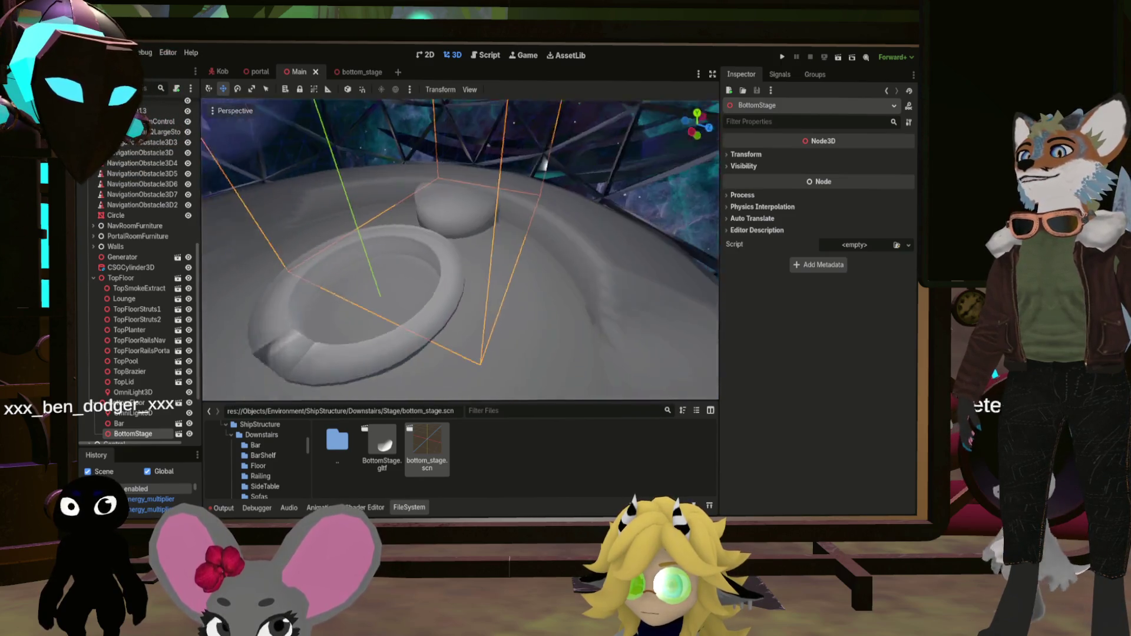
pyautogui.press('w')
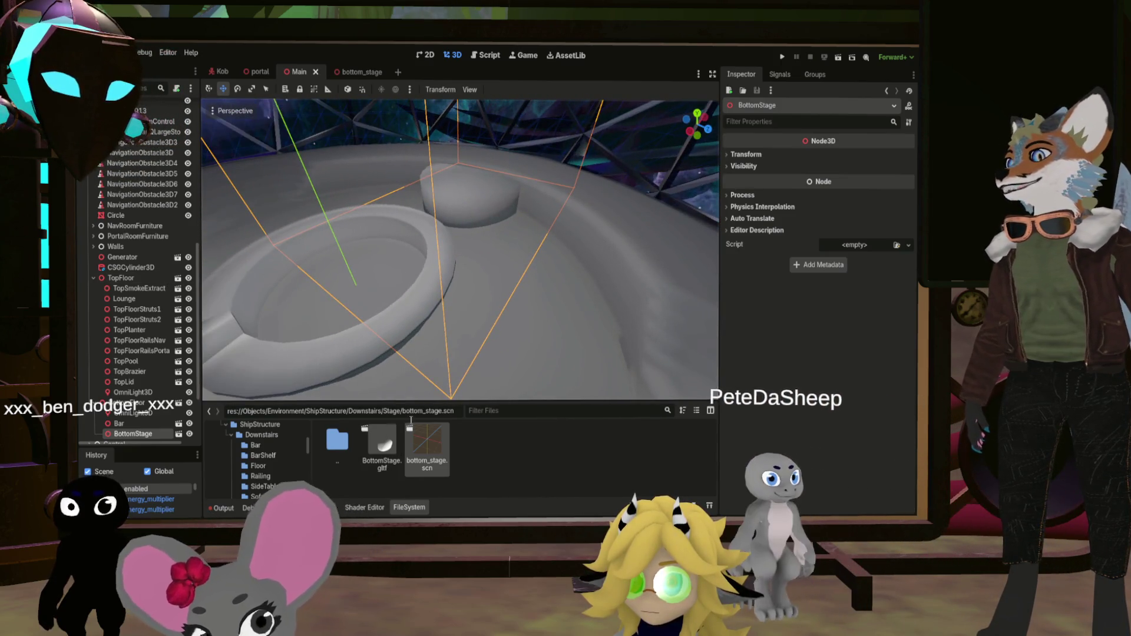
pyautogui.doubleClick(337, 439)
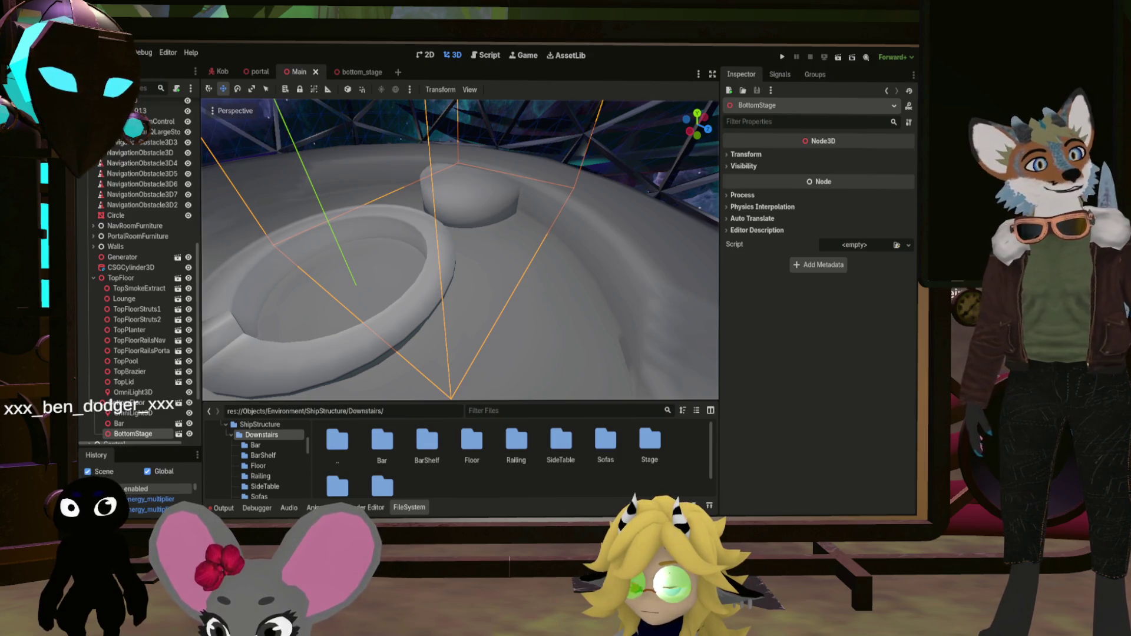
# Enter the BarShelf folder and start a new scene from BarShelf.gltf
pyautogui.doubleClick(426, 445)
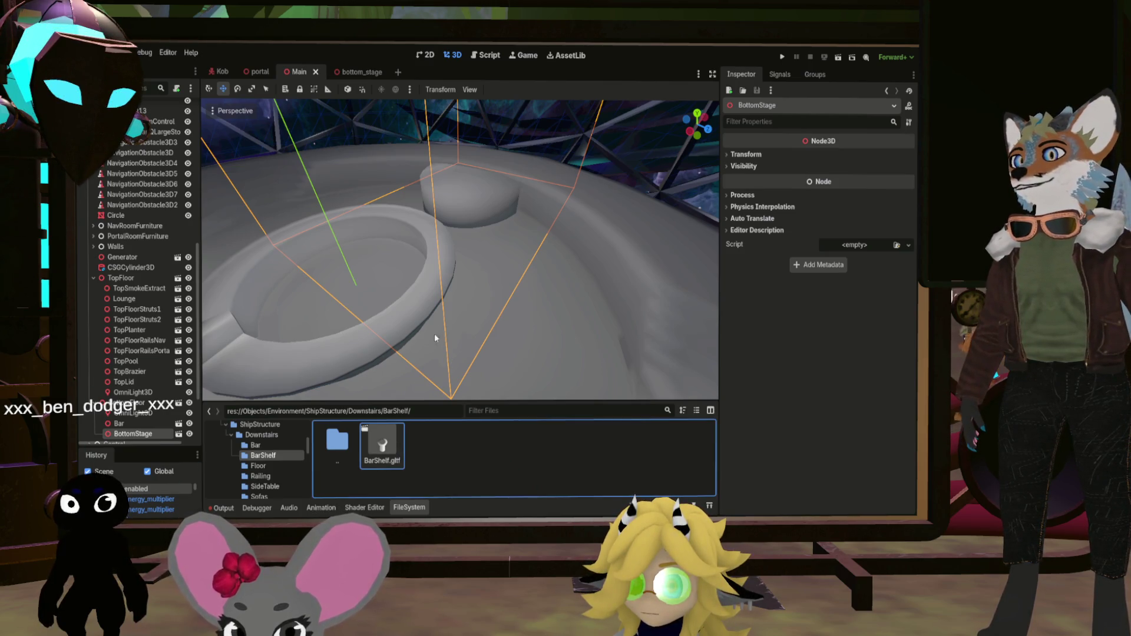
pyautogui.hotkey('ctrl', 'n')
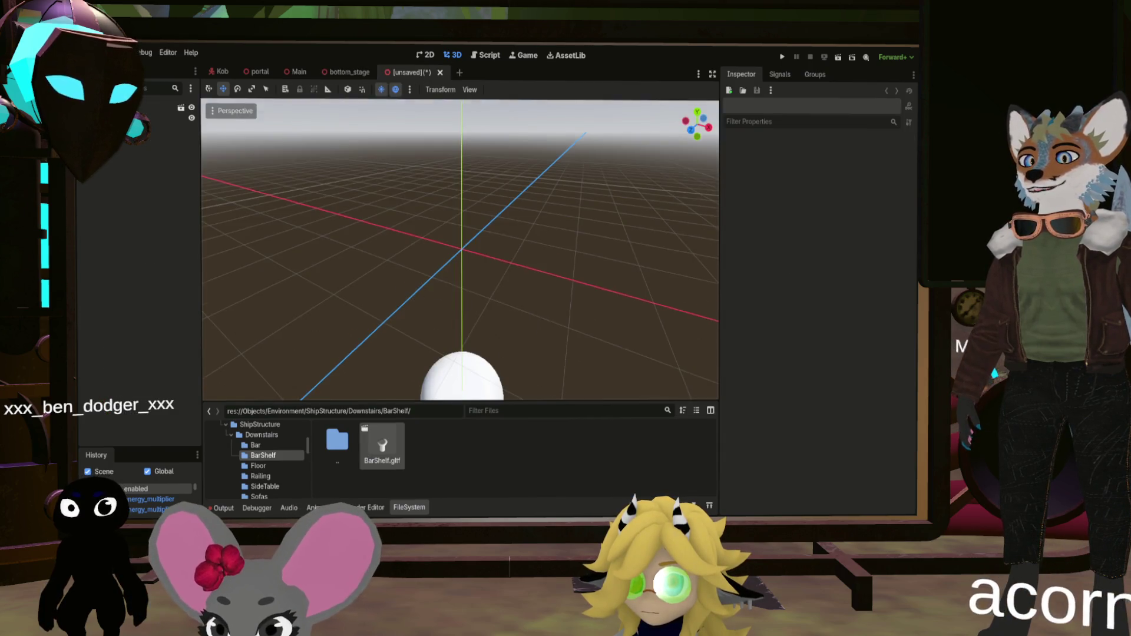
# Instance bar_shelf.scn under BottomFloor in Main, then go back to the bar_shelf scene
pyautogui.moveTo(529, 309)
pyautogui.mouseDown()
pyautogui.moveTo(501, 224)
pyautogui.moveTo(495, 248)
pyautogui.moveTo(408, 278)
pyautogui.mouseUp()
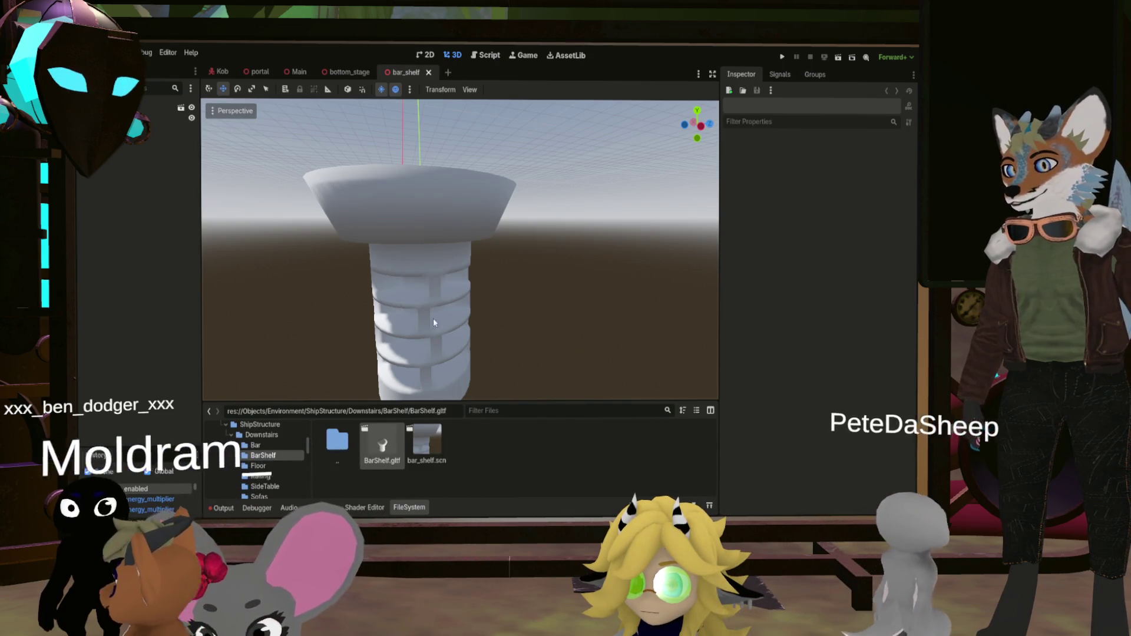
pyautogui.click(297, 72)
pyautogui.moveTo(429, 446); pyautogui.dragTo(127, 404)
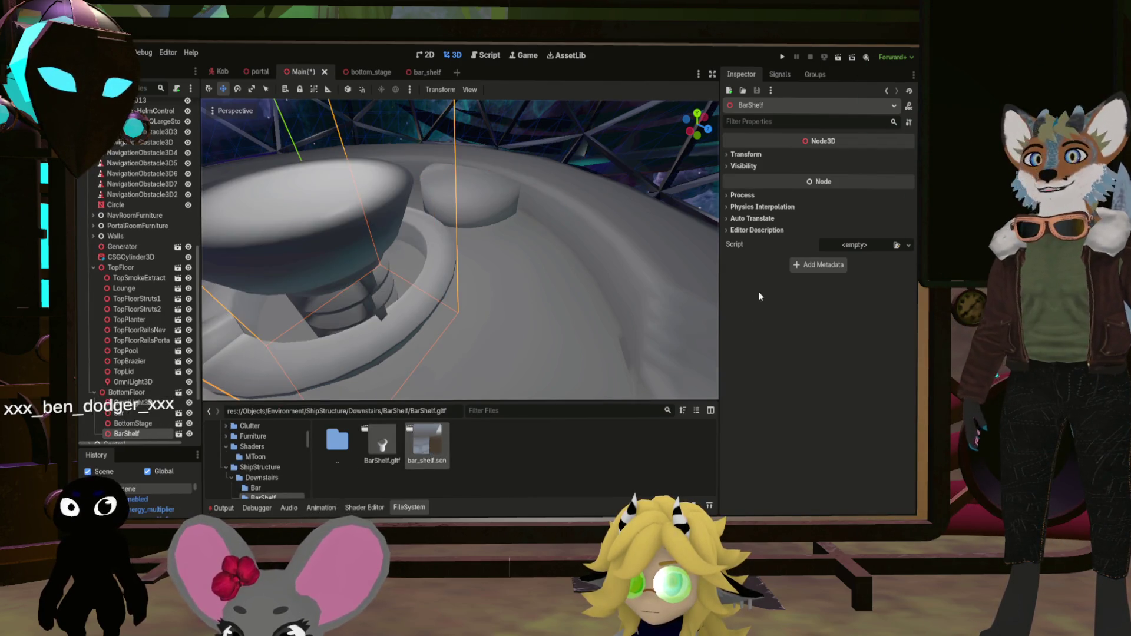
pyautogui.click(439, 72)
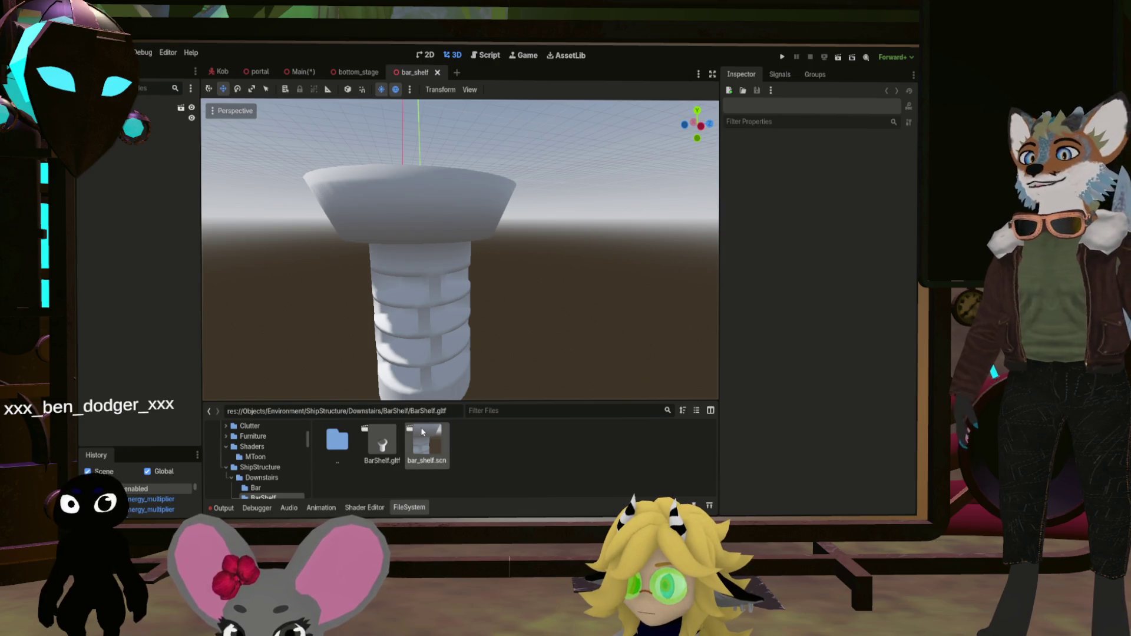
# Move CentralShelf to Position x 0.5, z -1.24, save bar_shelf, and view Main
pyautogui.click(430, 161)
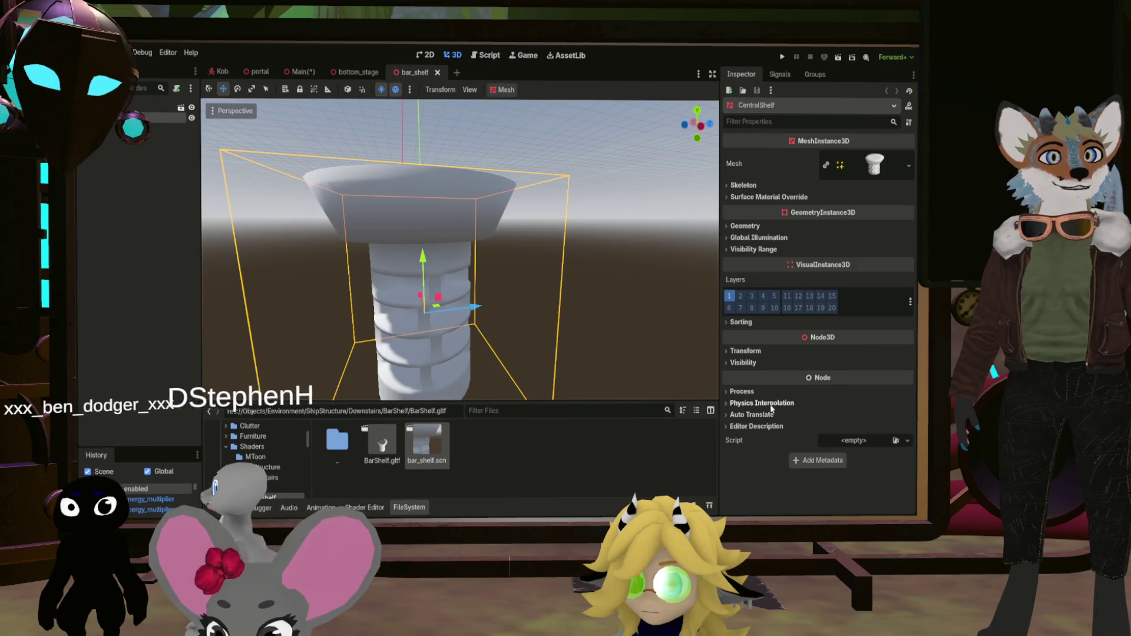
pyautogui.click(746, 351)
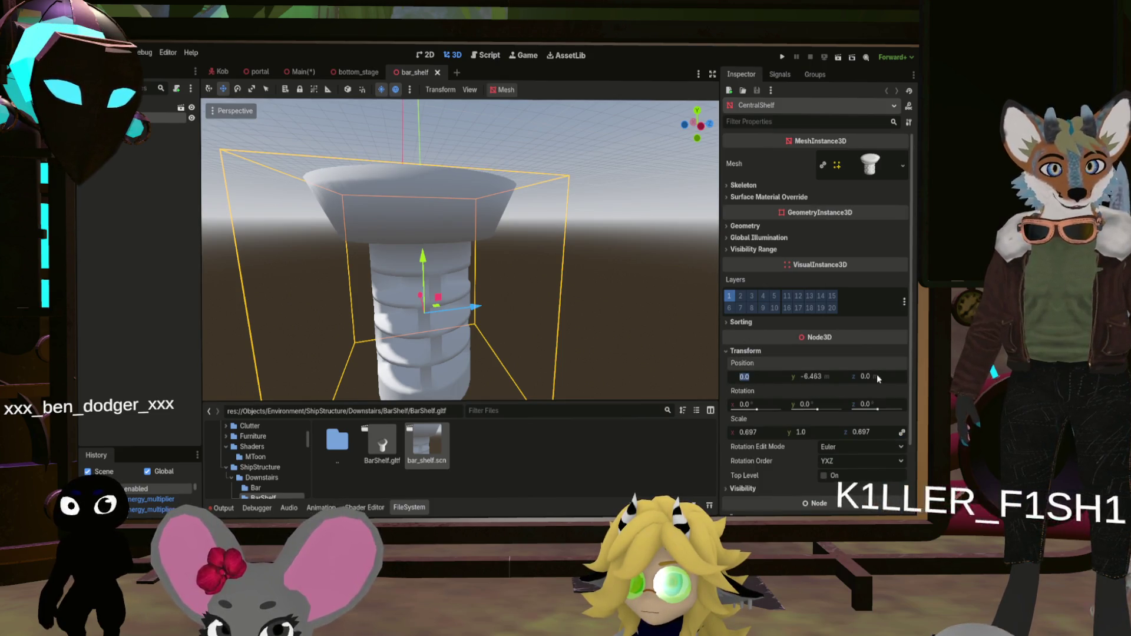
pyautogui.write('0.5')
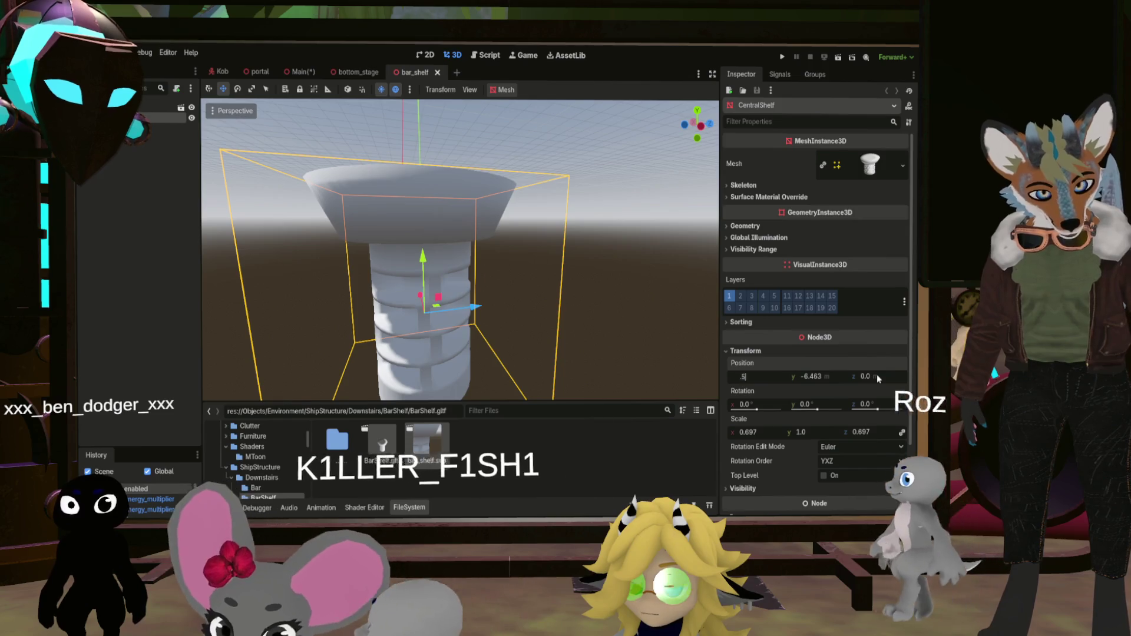
pyautogui.click(877, 377)
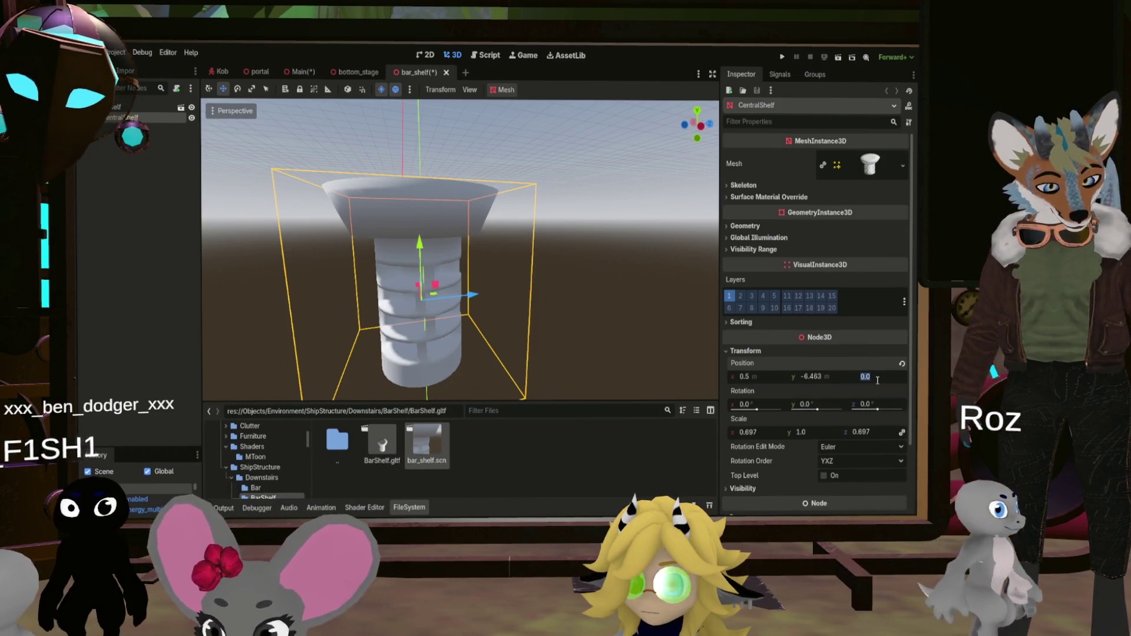
pyautogui.write('-1.24')
pyautogui.press('Return')
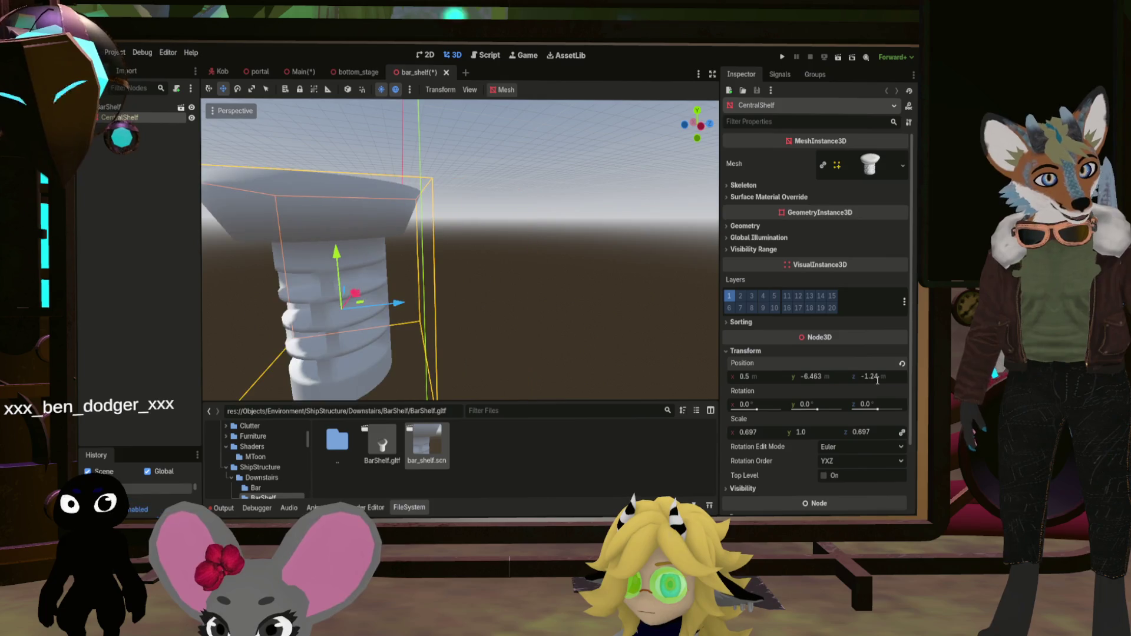
pyautogui.hotkey('ctrl', 's')
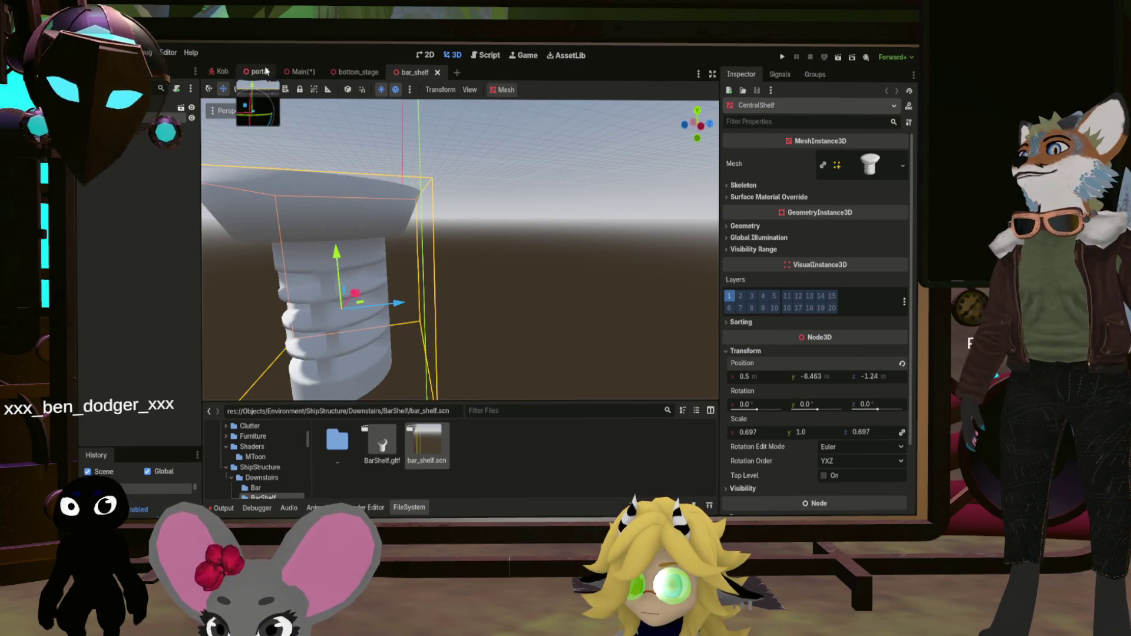
pyautogui.click(302, 72)
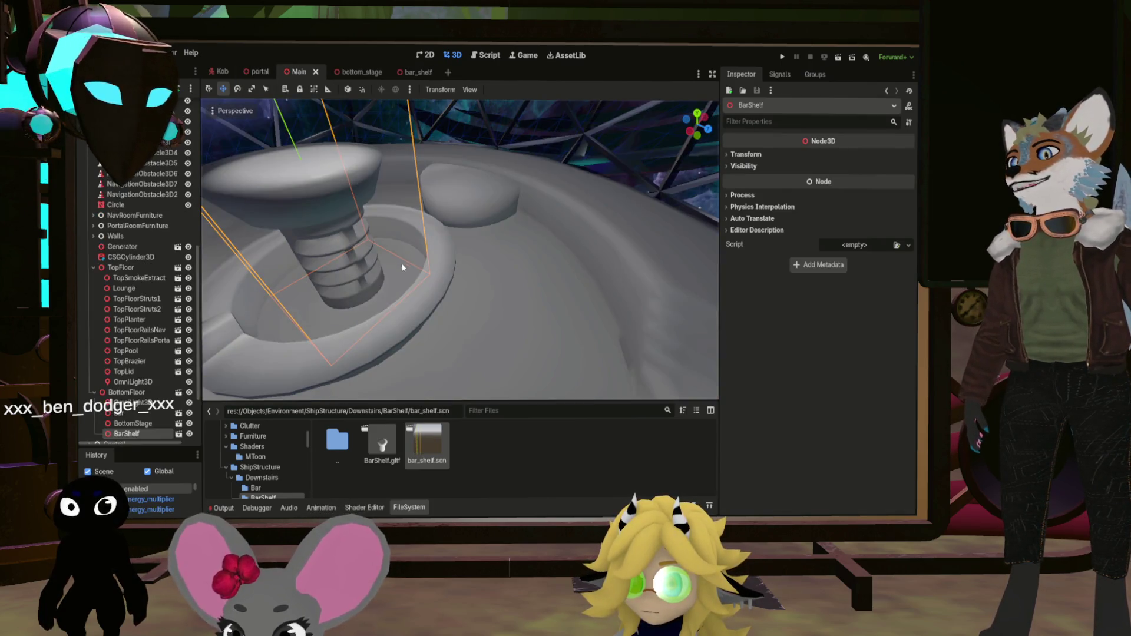
# Orbit around the placed BarShelf in Main to inspect it from the side
pyautogui.scroll(3, 404, 265)
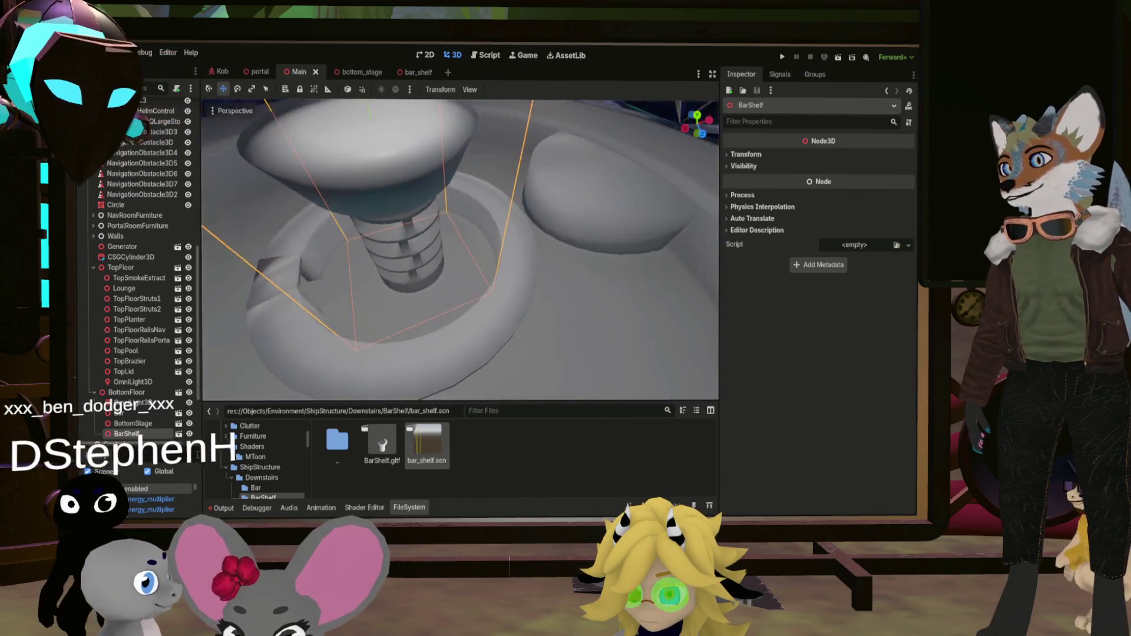
pyautogui.moveTo(460, 248)
pyautogui.mouseDown()
pyautogui.moveTo(486, 150)
pyautogui.moveTo(474, 253)
pyautogui.moveTo(462, 182)
pyautogui.moveTo(474, 242)
pyautogui.mouseUp()
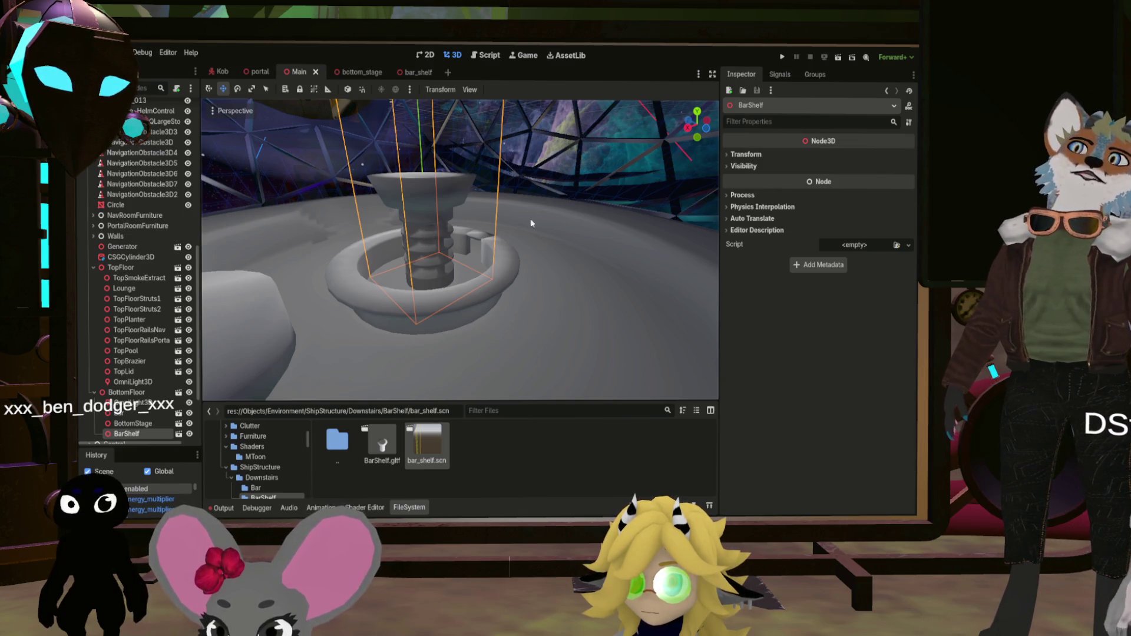
pyautogui.moveTo(531, 223)
pyautogui.mouseDown()
pyautogui.moveTo(418, 243)
pyautogui.moveTo(453, 238)
pyautogui.moveTo(474, 277)
pyautogui.moveTo(462, 250)
pyautogui.moveTo(474, 236)
pyautogui.moveTo(530, 256)
pyautogui.mouseUp()
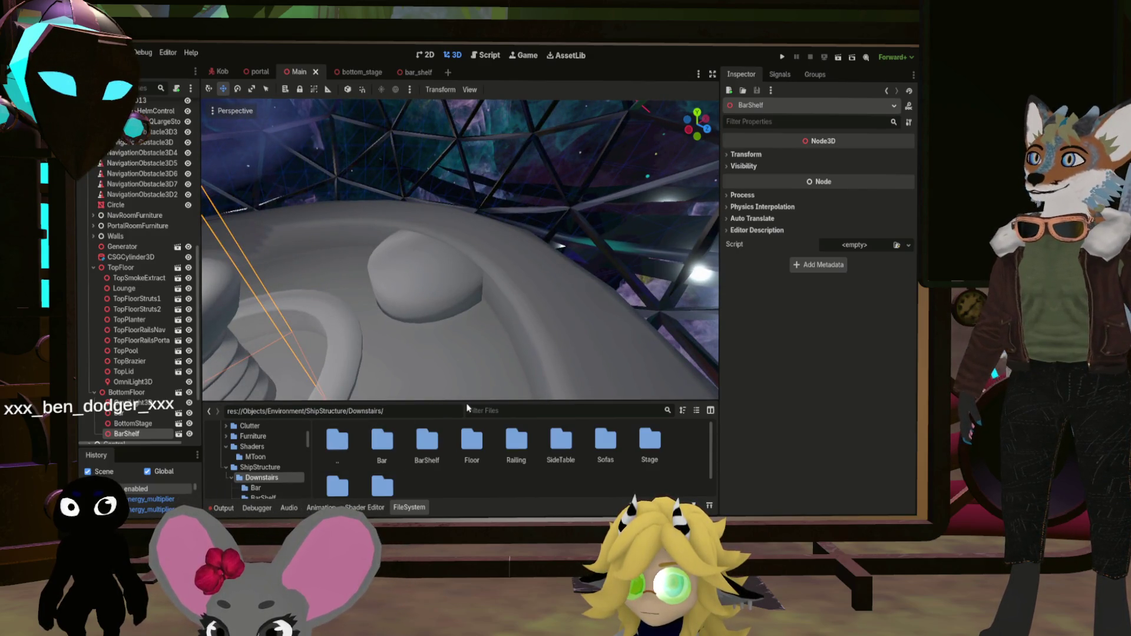
# Centre the view on the BarShelf and open the Railing folder in FileSystem
pyautogui.moveTo(466, 383)
pyautogui.mouseDown()
pyautogui.moveTo(448, 265)
pyautogui.moveTo(448, 312)
pyautogui.moveTo(407, 324)
pyautogui.moveTo(680, 221)
pyautogui.mouseUp()
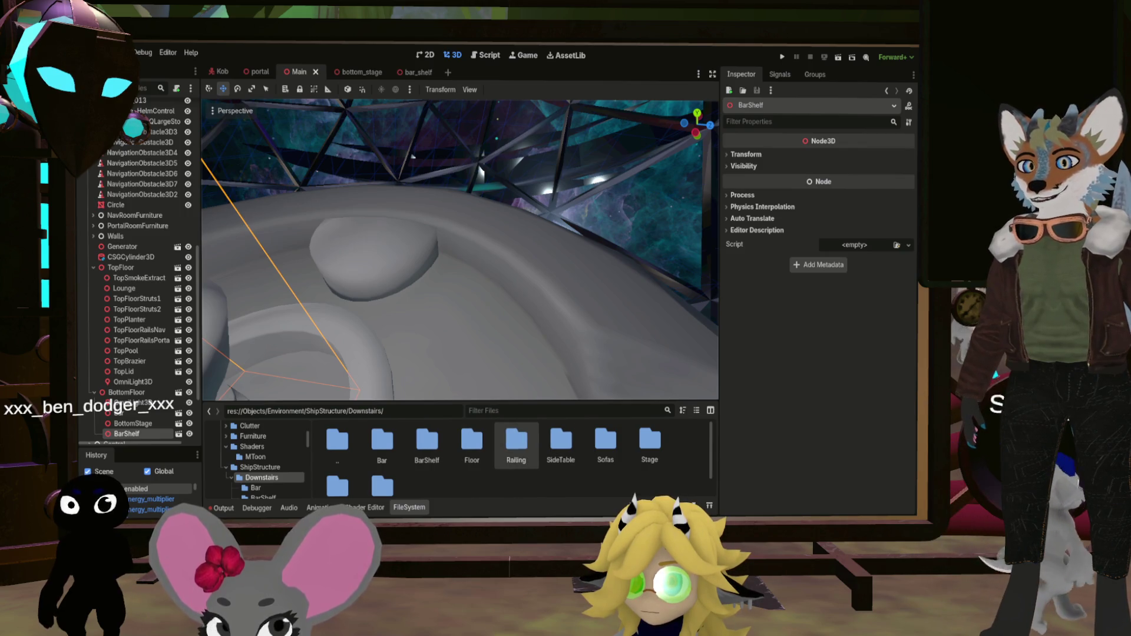
pyautogui.doubleClick(518, 443)
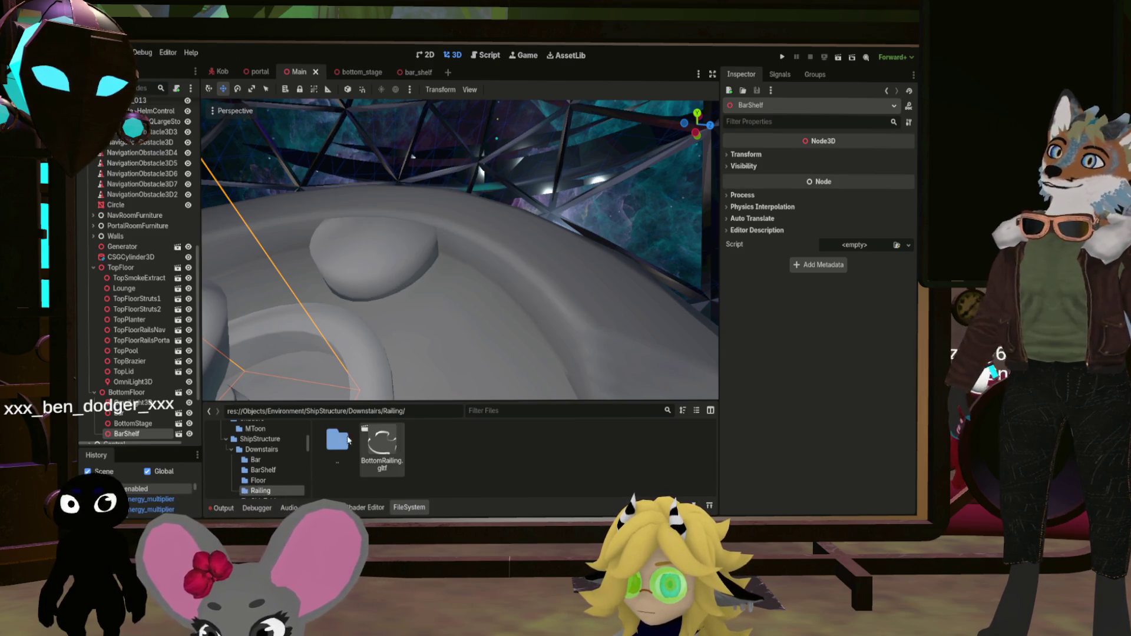
pyautogui.scroll(-4, 120, 402)
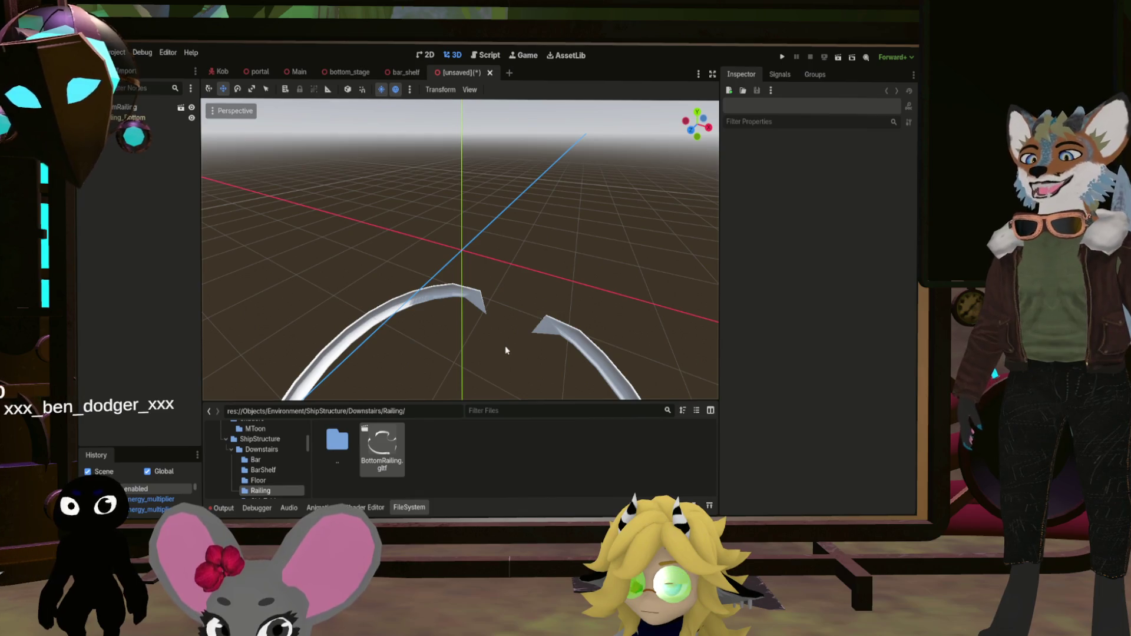
# Save the new railing scene as bottom_railing.scn and select the Railing_Bottom mesh
pyautogui.scroll(3, 443, 269)
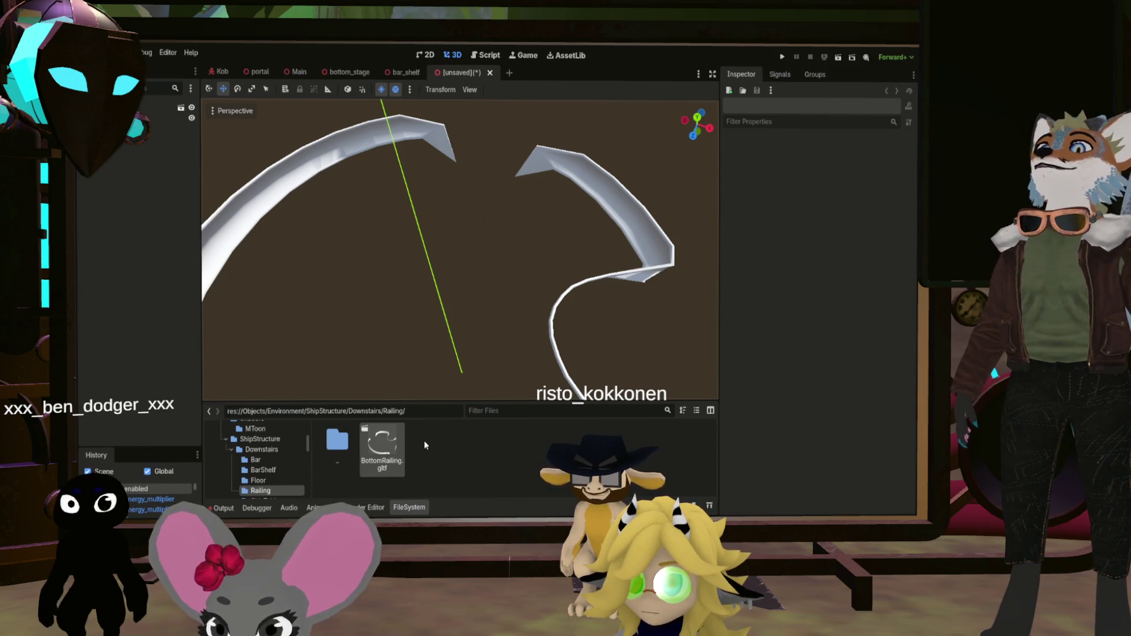
pyautogui.press('Return')
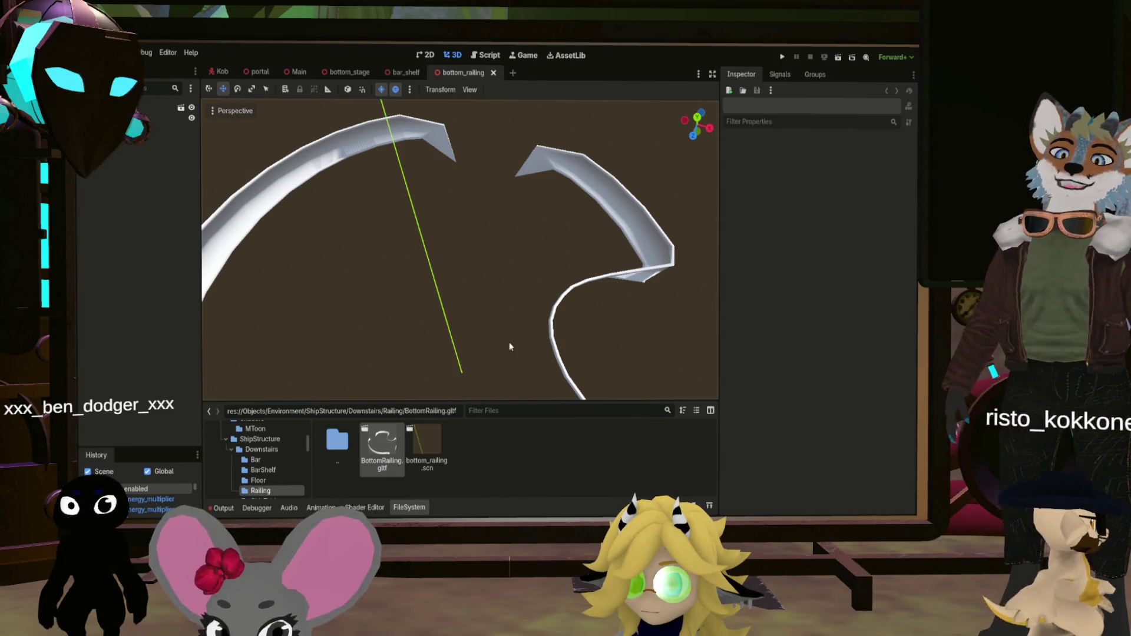
pyautogui.click(386, 126)
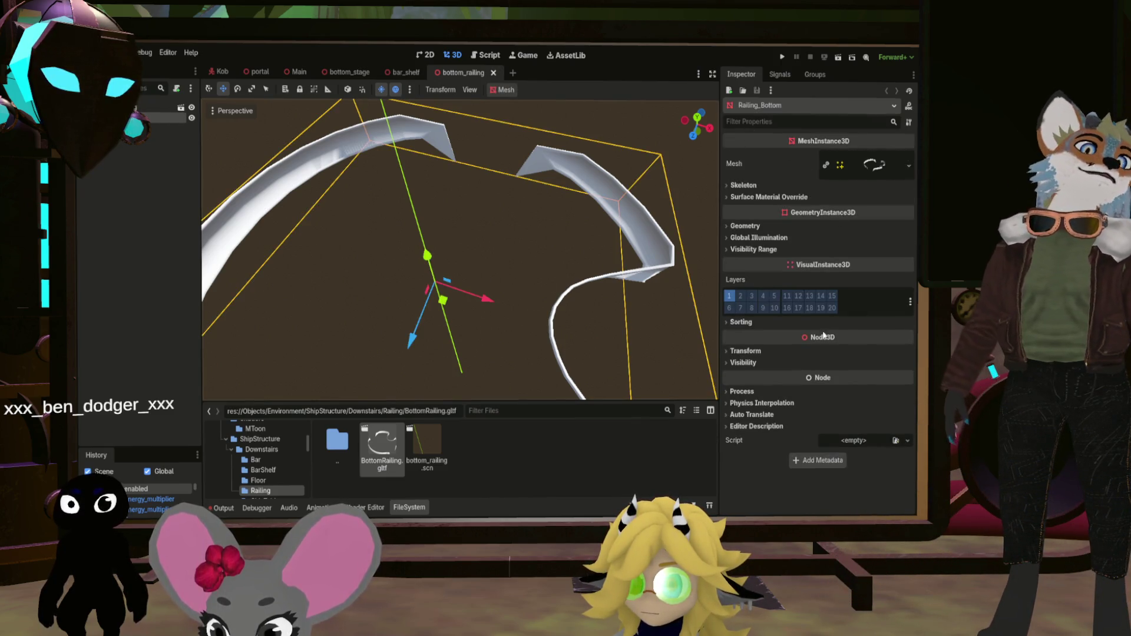
pyautogui.click(745, 352)
pyautogui.write('-1.24')
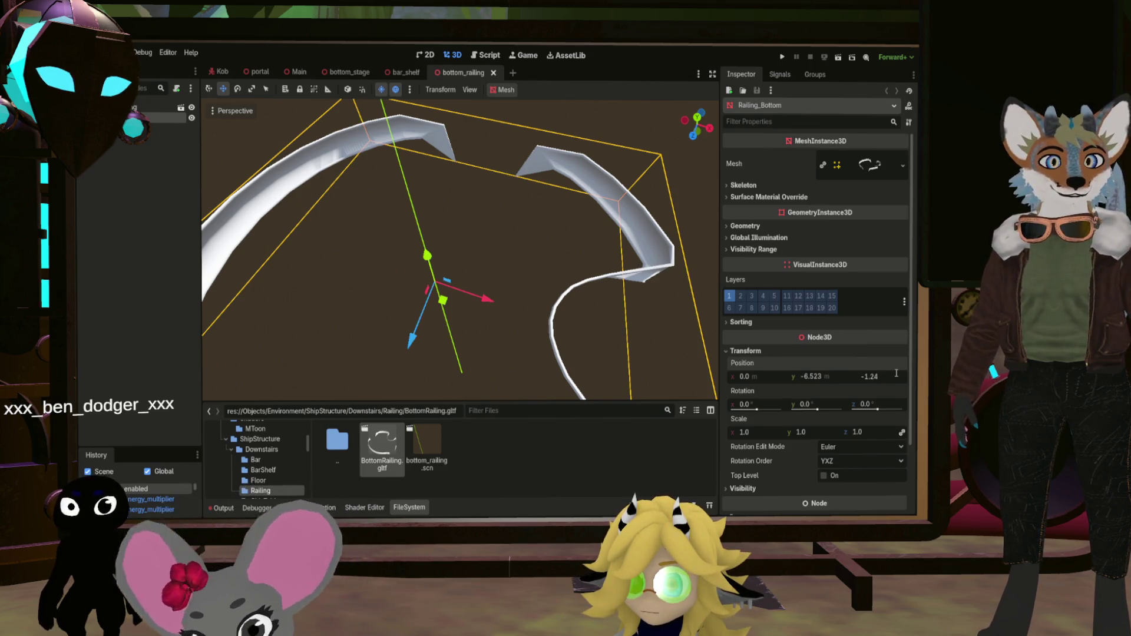
# Offset Railing_Bottom to z -1.24 and x 0.5, then close the bottom_railing and bar_shelf tabs
pyautogui.press('Return')
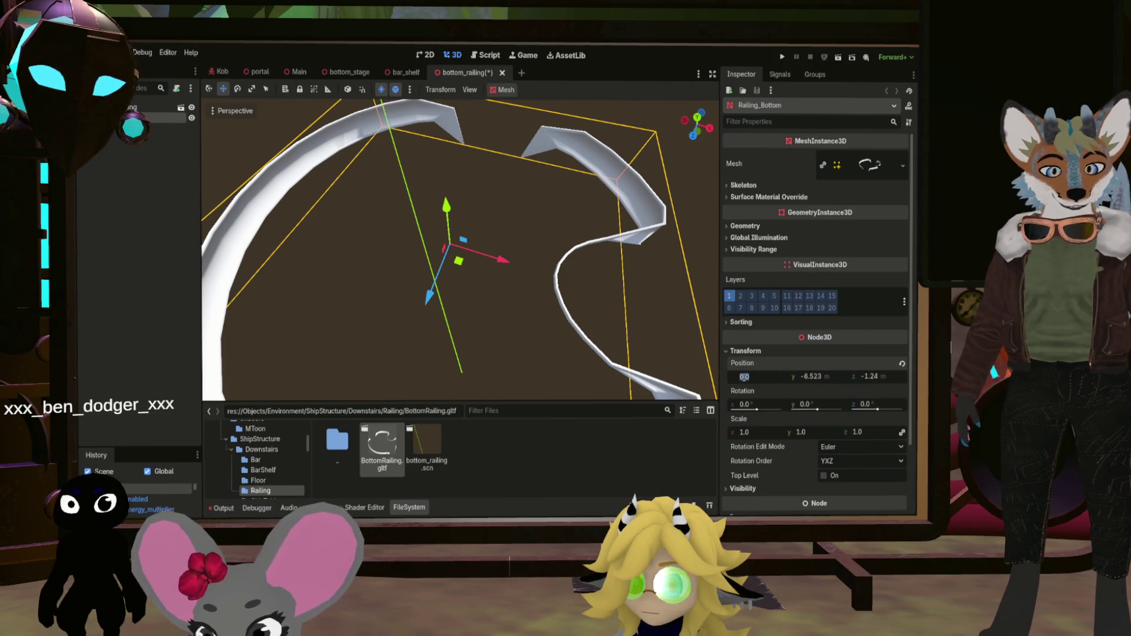
pyautogui.write('0.5')
pyautogui.press('Return')
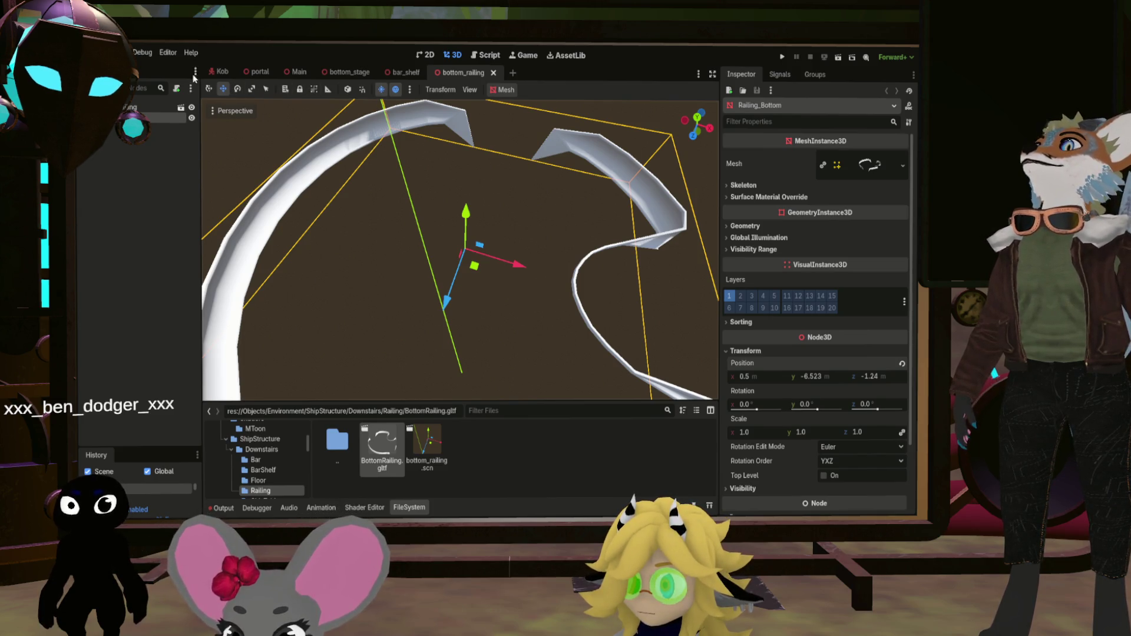
pyautogui.click(493, 73)
pyautogui.click(433, 71)
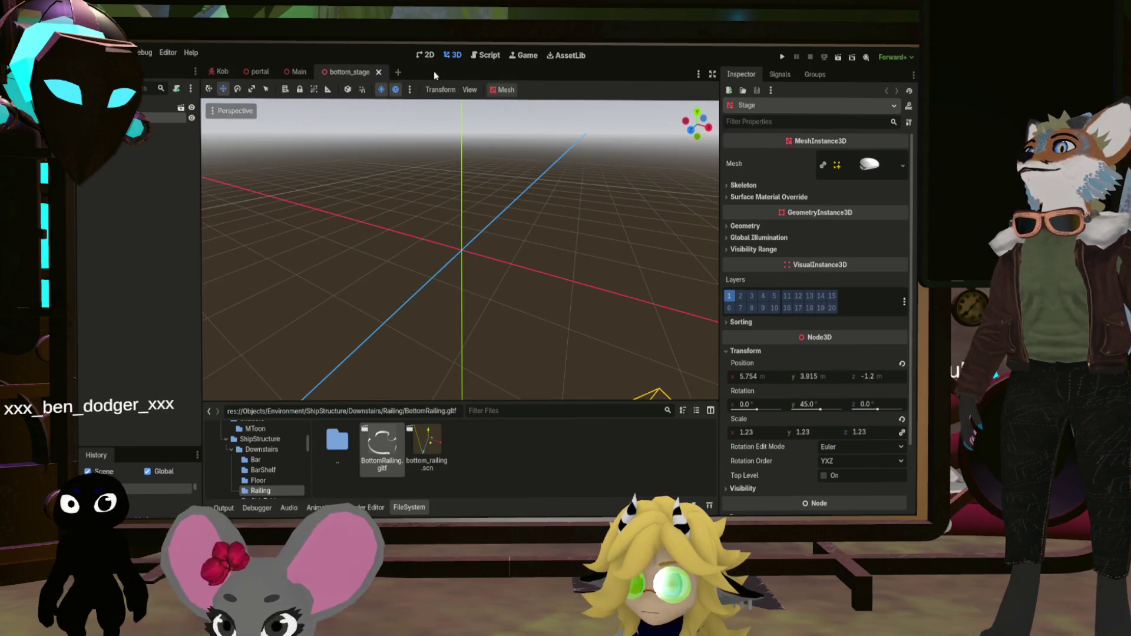
# In Main, swap the BottomRailing model for a bottom_railing.scn instance under BottomFloor
pyautogui.click(379, 72)
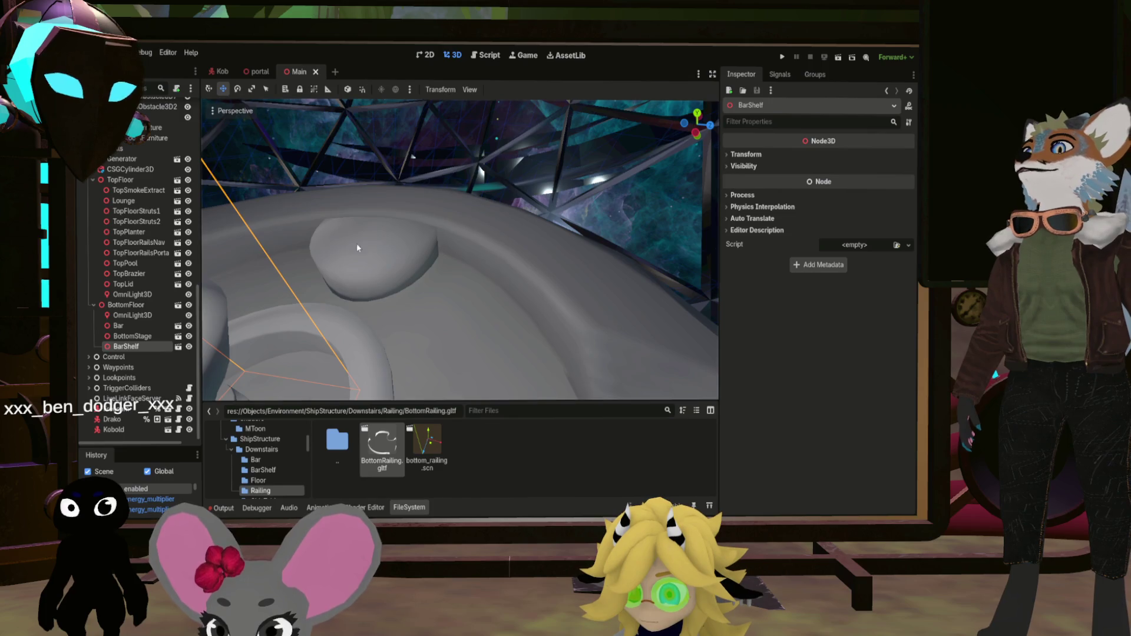
pyautogui.moveTo(401, 435)
pyautogui.mouseDown()
pyautogui.moveTo(182, 351)
pyautogui.moveTo(139, 306)
pyautogui.mouseUp()
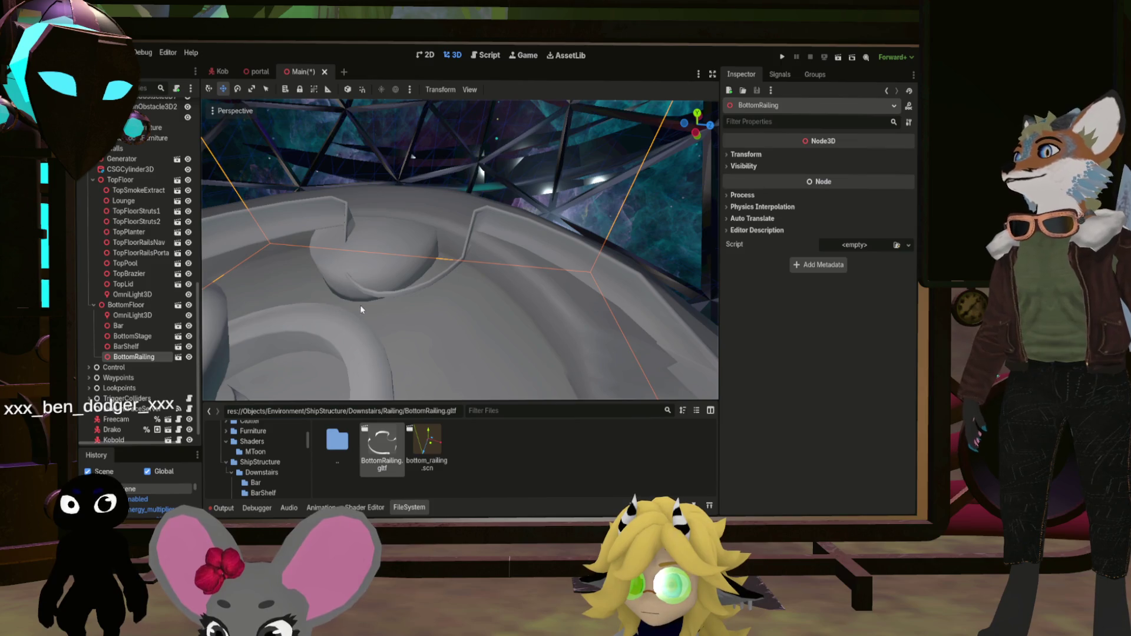
pyautogui.moveTo(364, 304); pyautogui.dragTo(413, 276)
pyautogui.hotkey('ctrl', 'z')
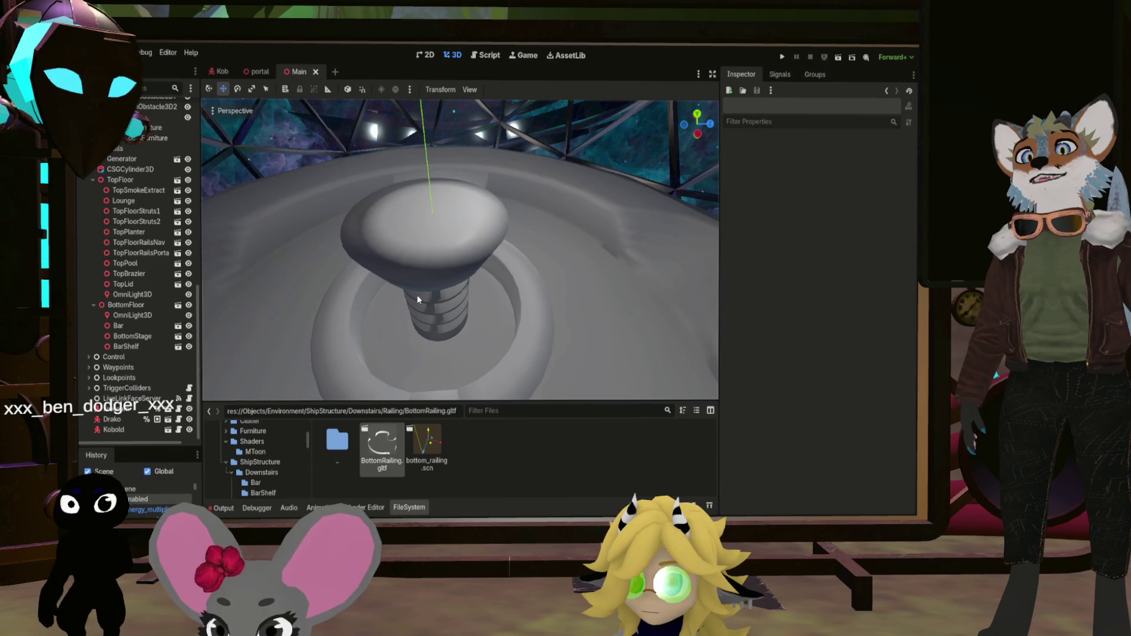
pyautogui.moveTo(230, 392); pyautogui.dragTo(152, 383)
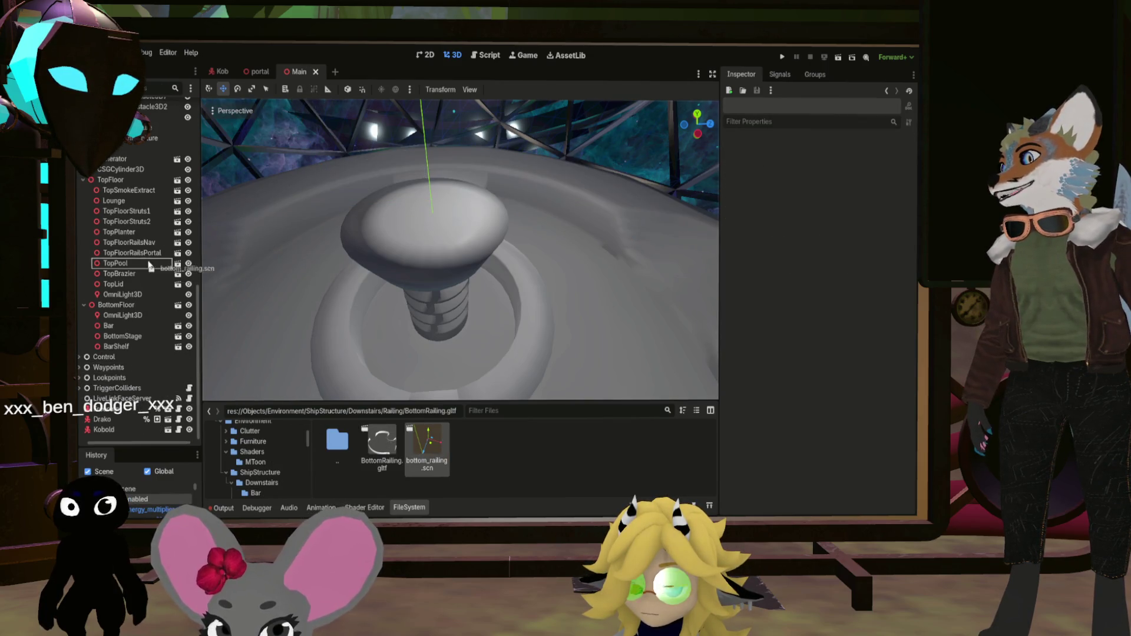
pyautogui.moveTo(118, 306); pyautogui.dragTo(118, 307)
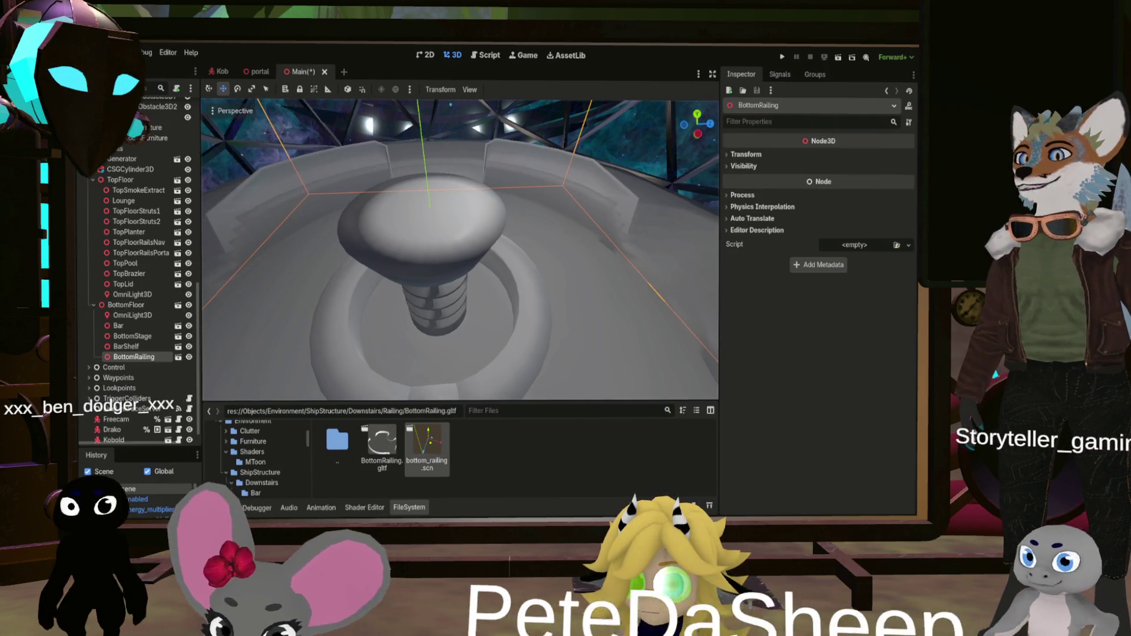
# Frame the railing, try BottomRailing at y 0.12, reset it to 0, and reopen bottom_railing
pyautogui.press('w')
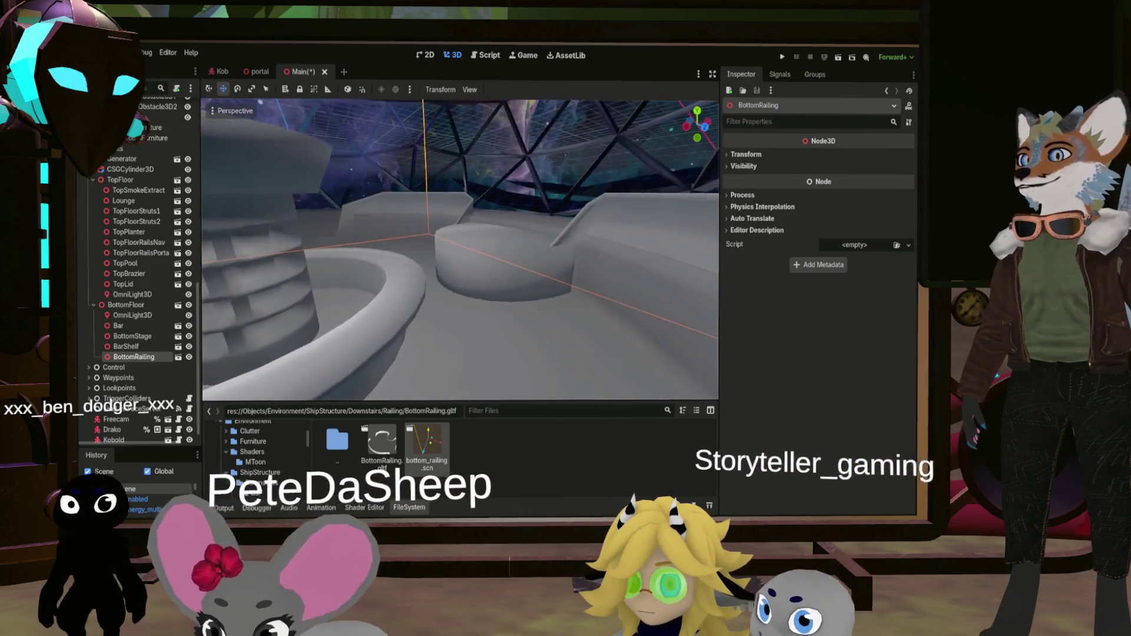
pyautogui.press('w')
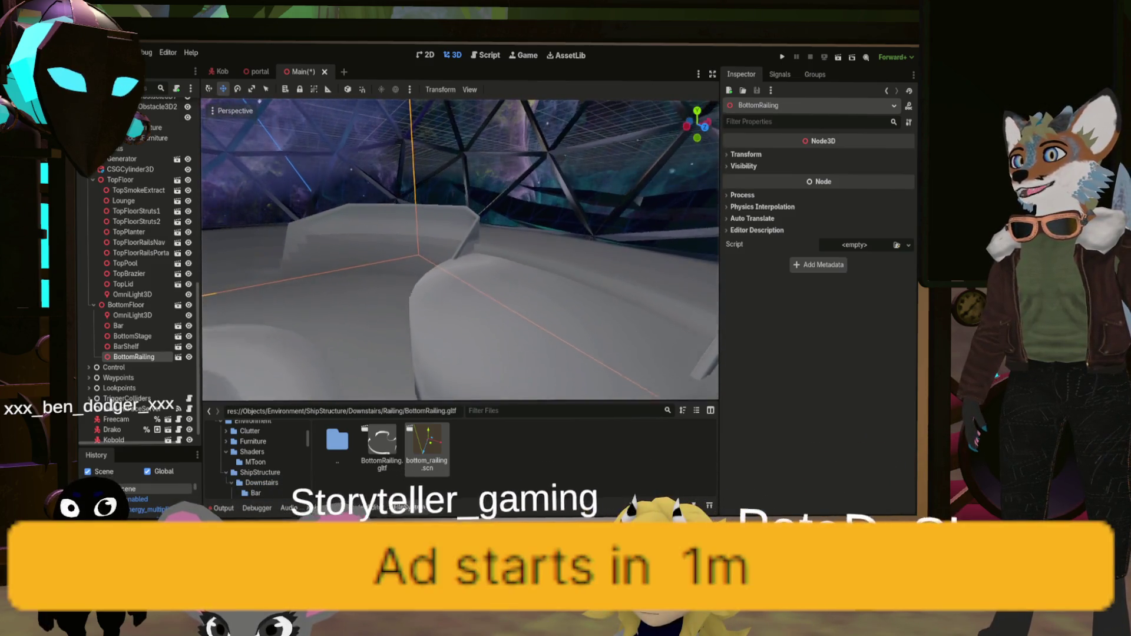
pyautogui.press('s')
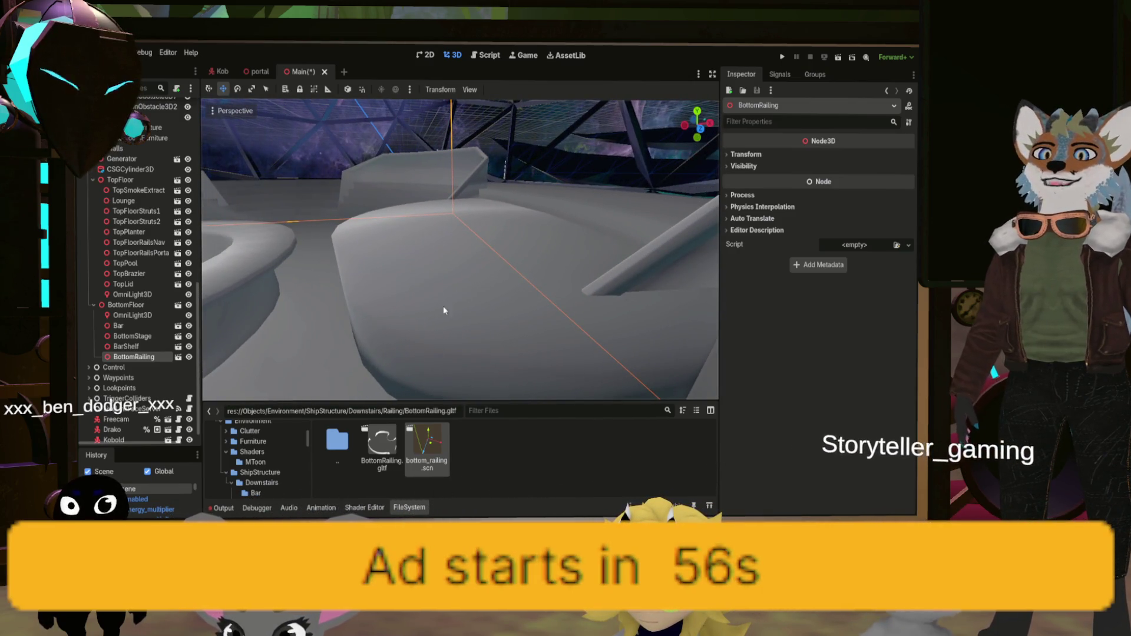
pyautogui.press('f')
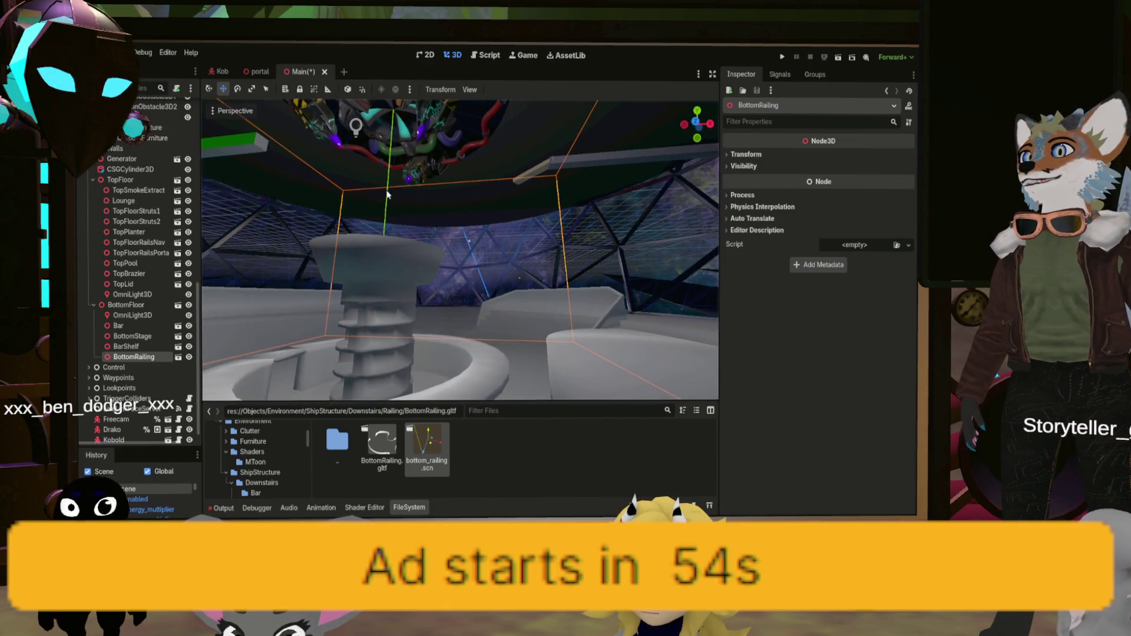
pyautogui.click(388, 187)
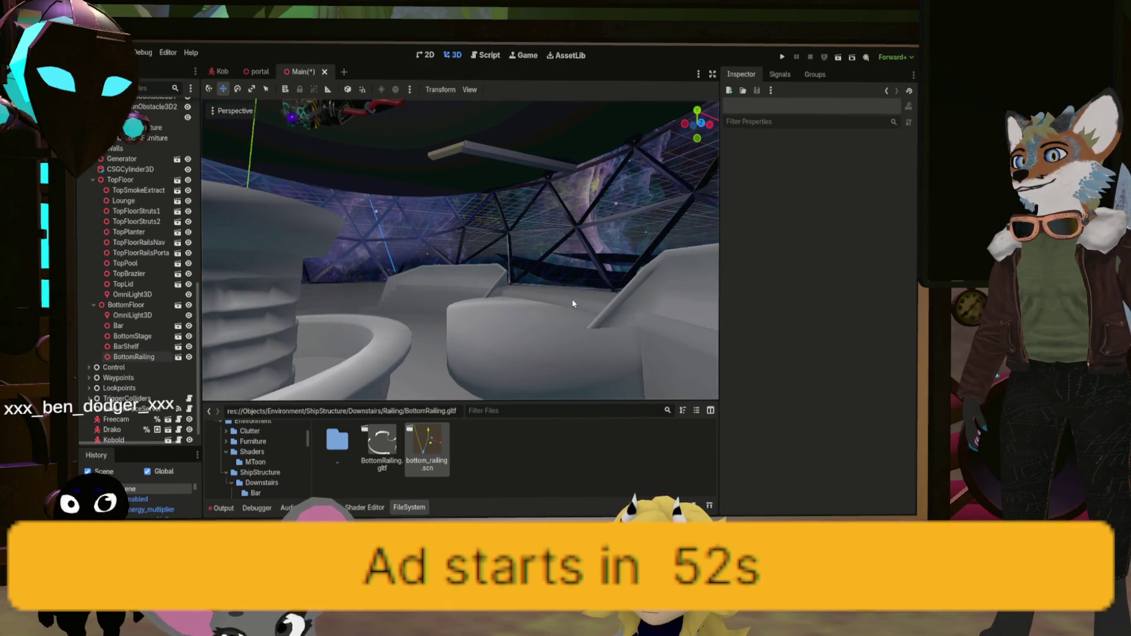
pyautogui.click(662, 292)
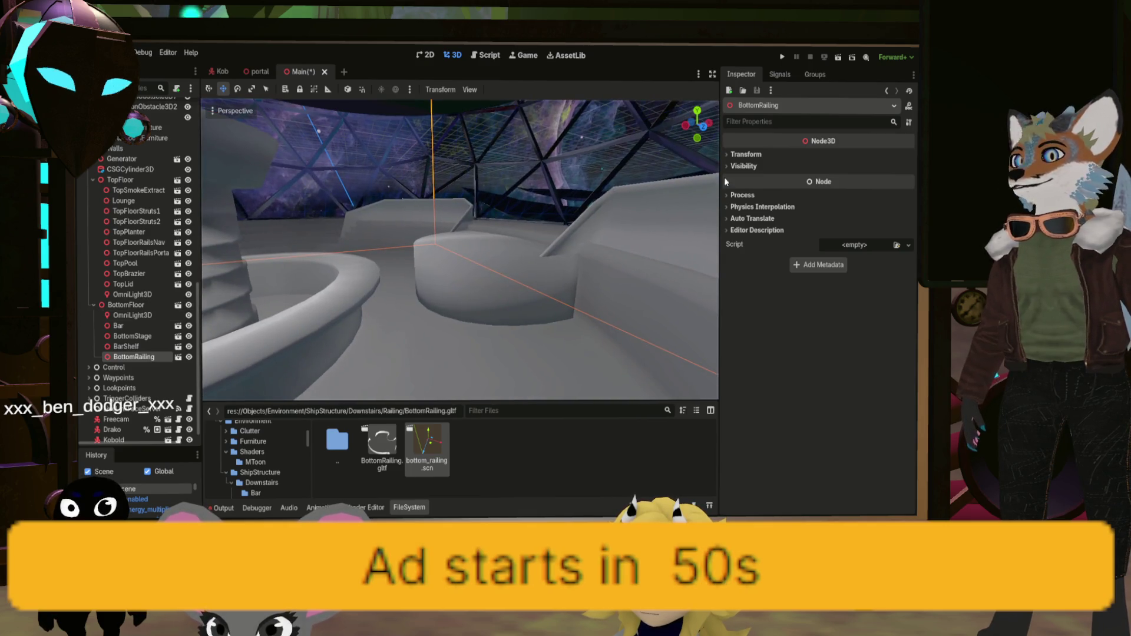
pyautogui.click(746, 154)
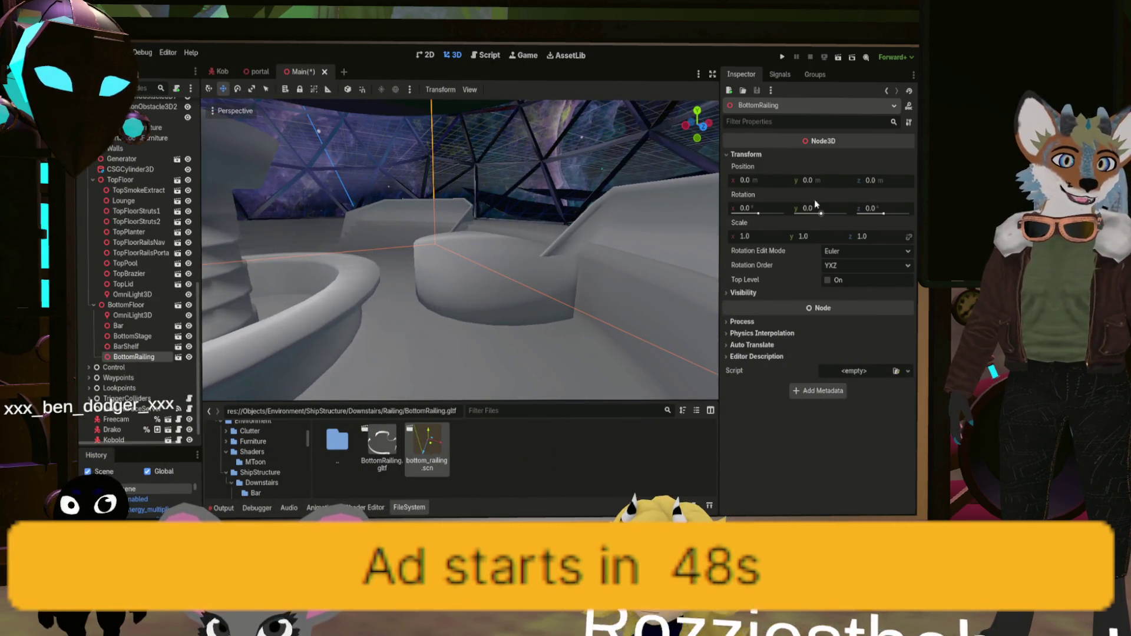
pyautogui.moveTo(808, 180); pyautogui.dragTo(824, 180)
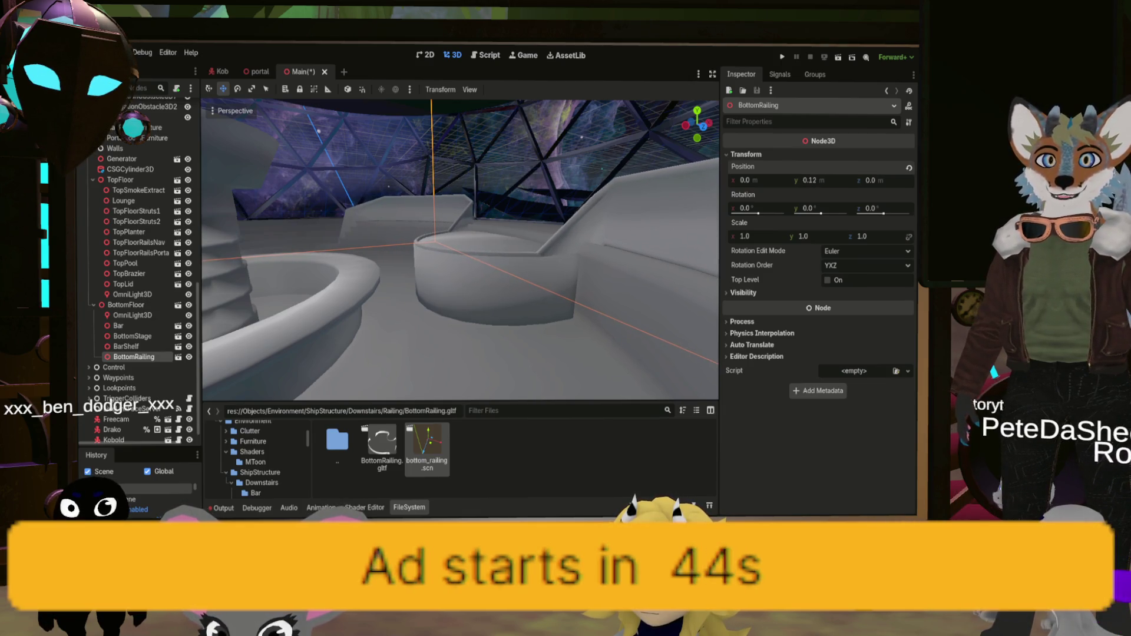
pyautogui.click(910, 168)
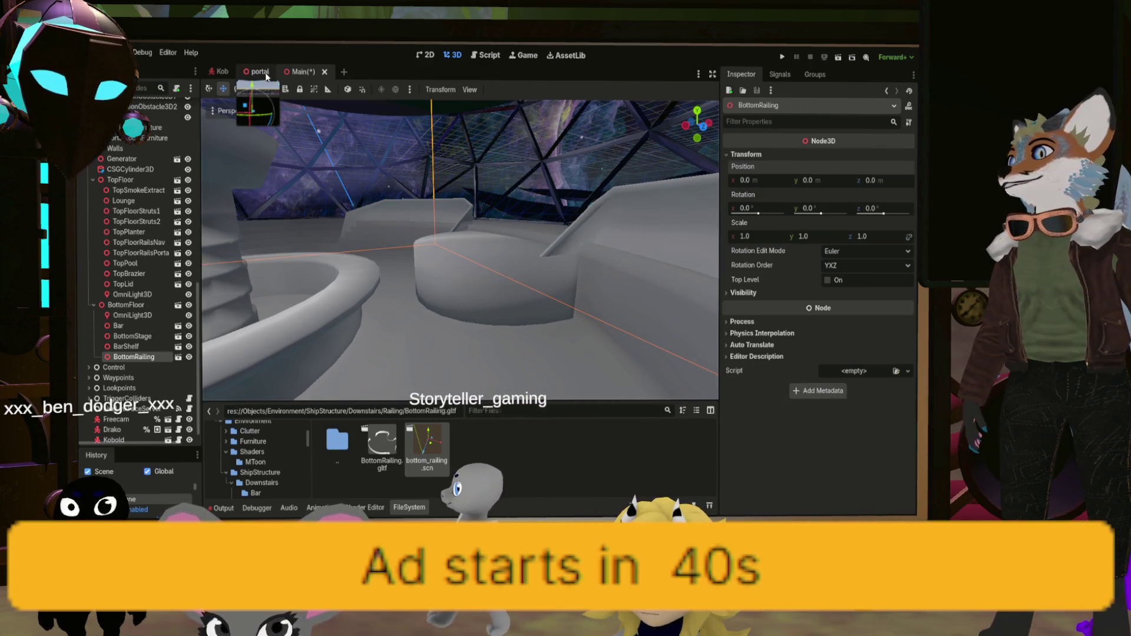
pyautogui.doubleClick(427, 448)
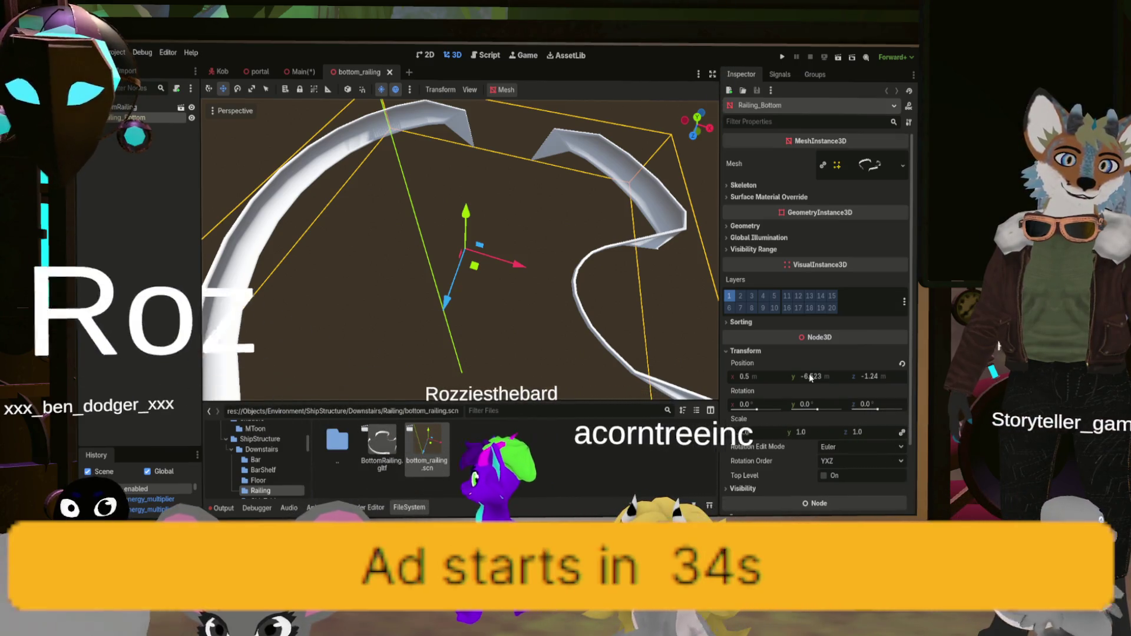
# Set Railing_Bottom's Position y to -6.408 and save the bottom_railing scene
pyautogui.moveTo(811, 378); pyautogui.dragTo(811, 378)
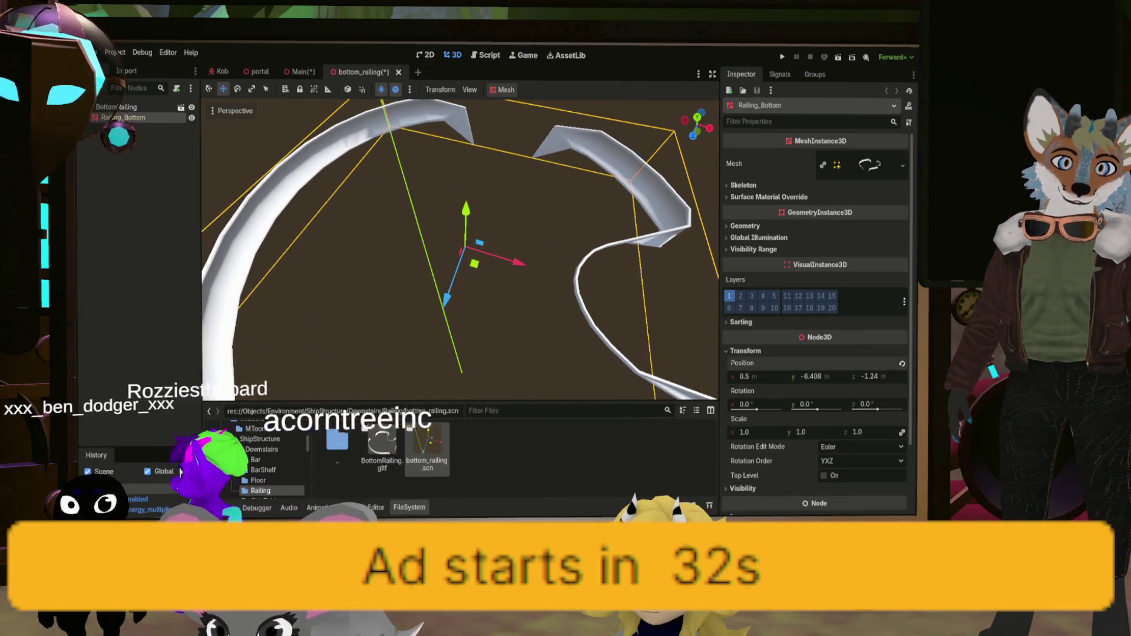
pyautogui.hotkey('ctrl', 's')
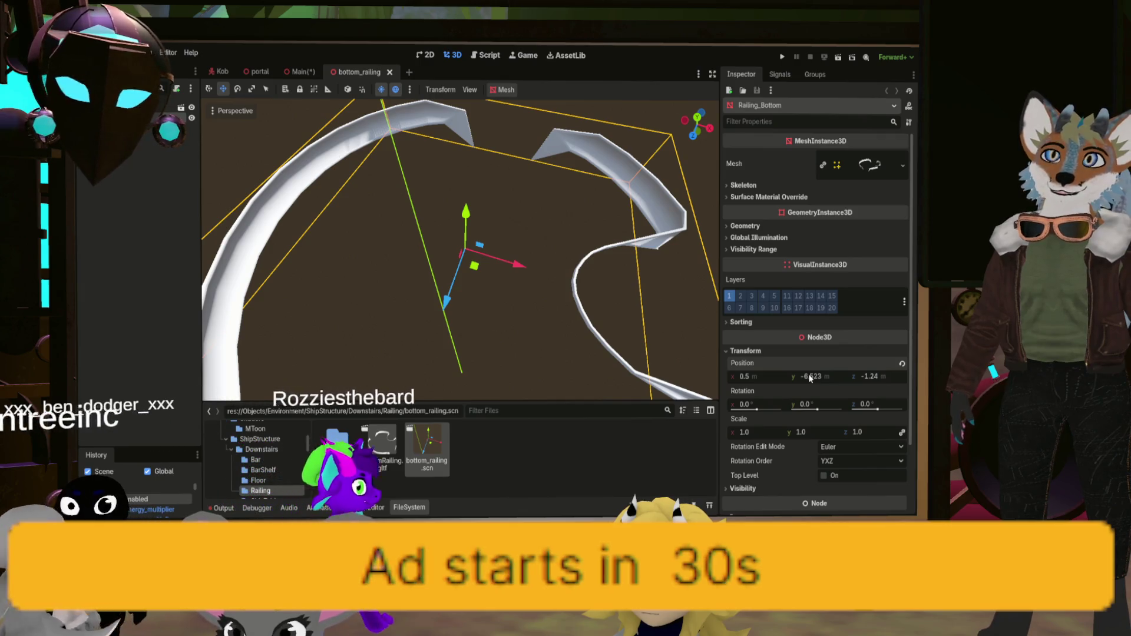
pyautogui.click(827, 378)
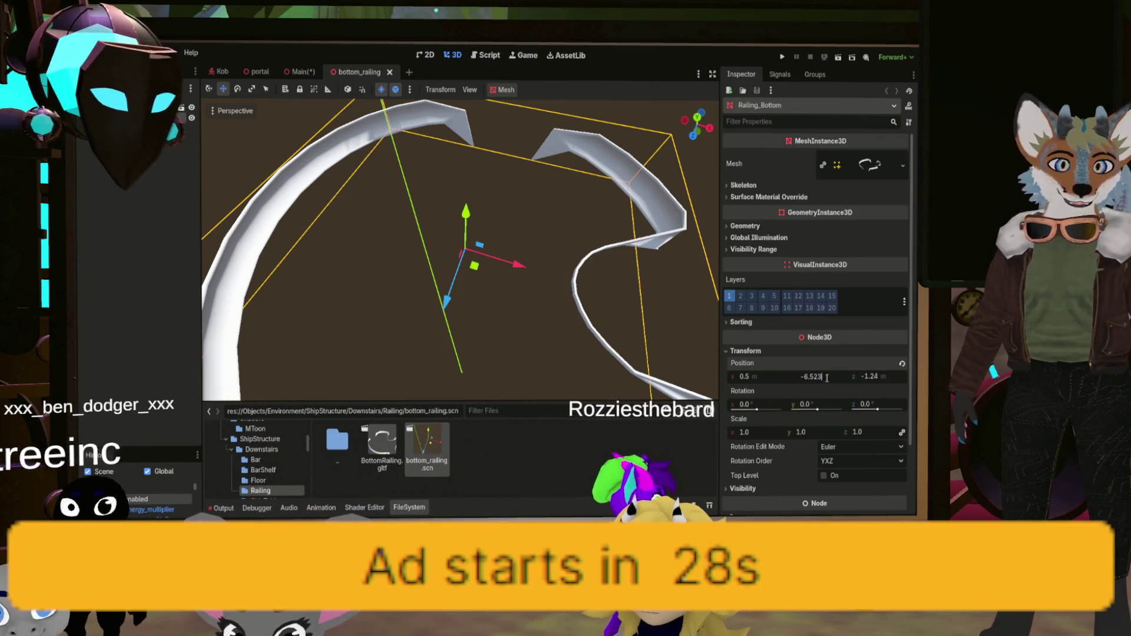
pyautogui.write('-0.115')
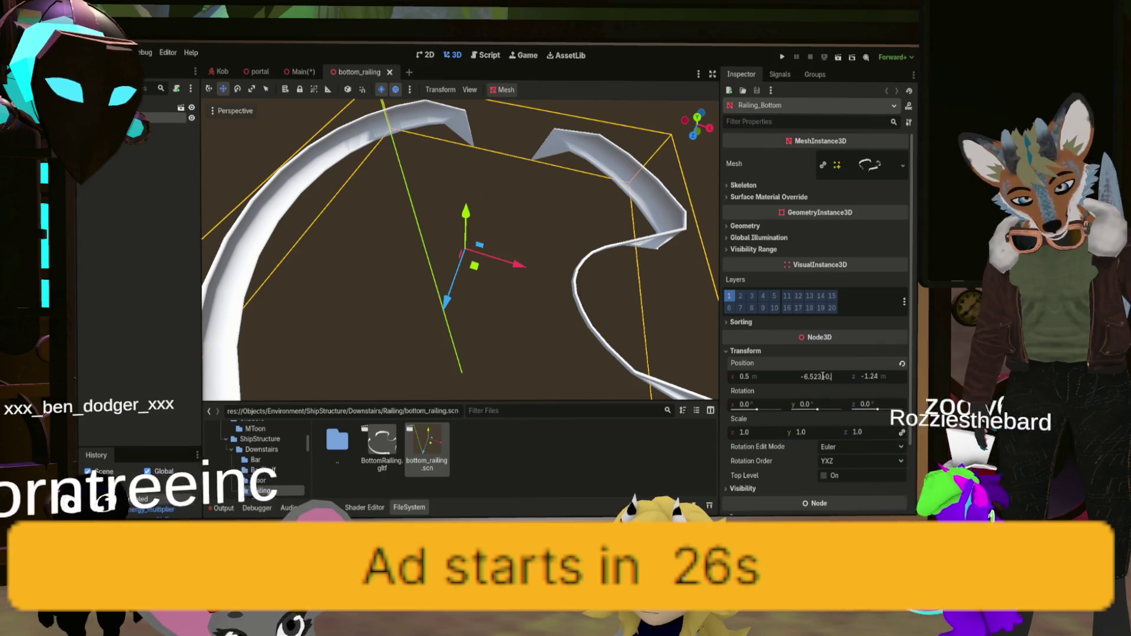
pyautogui.press('Return')
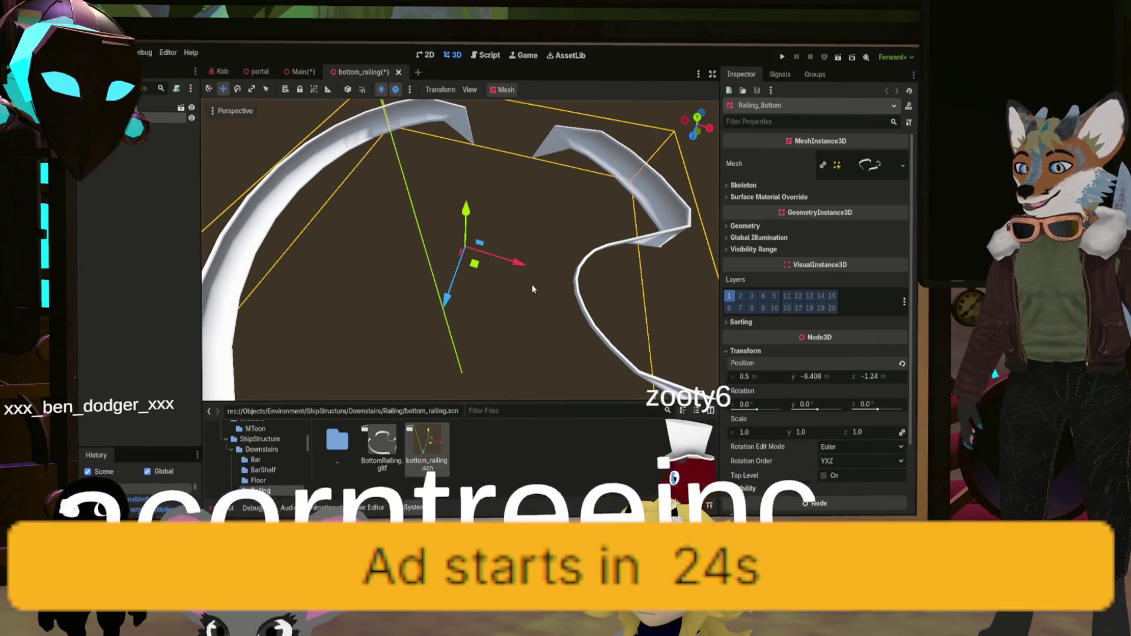
pyautogui.hotkey('ctrl', 's')
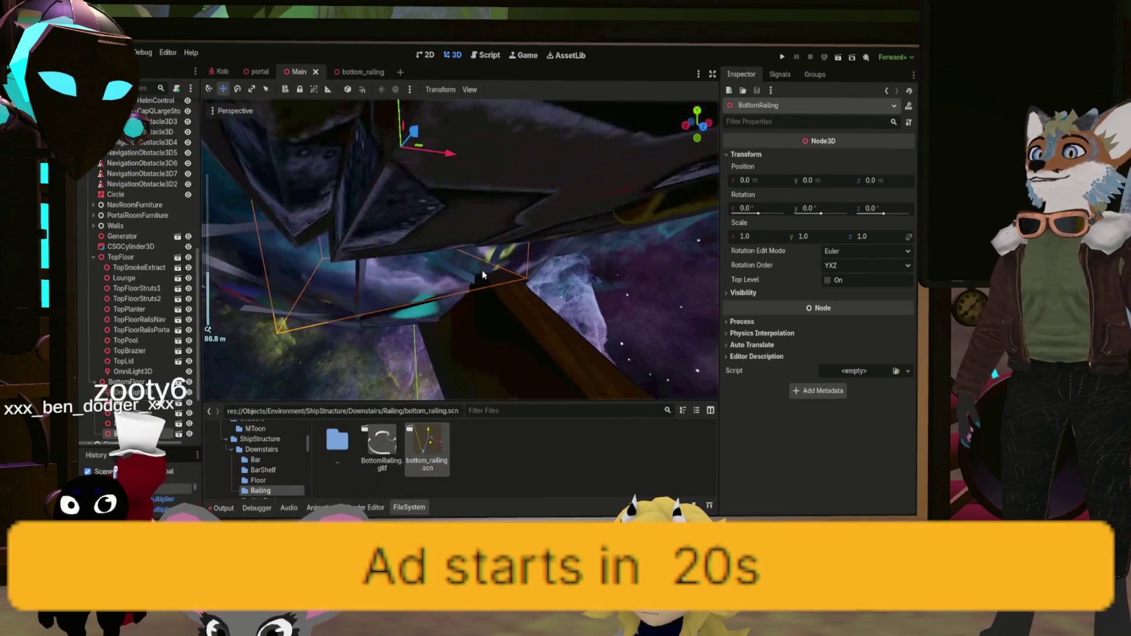
# Check the railing height in Main, nudging BottomRailing's y slightly, then return to bottom_railing
pyautogui.scroll(5, 481, 271)
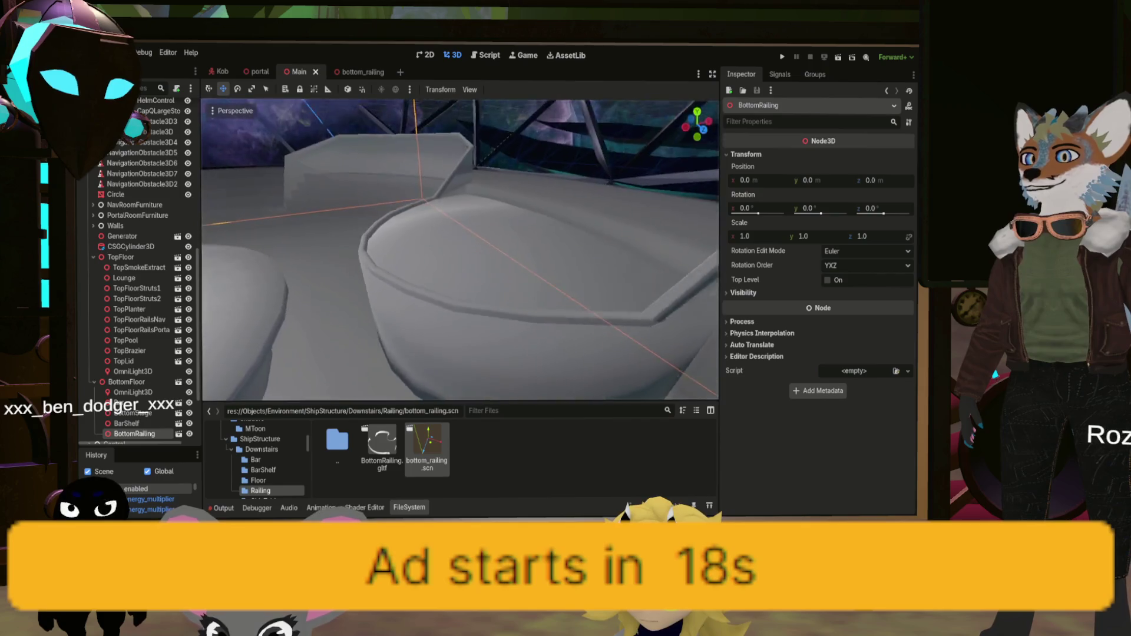
pyautogui.scroll(5, 460, 250)
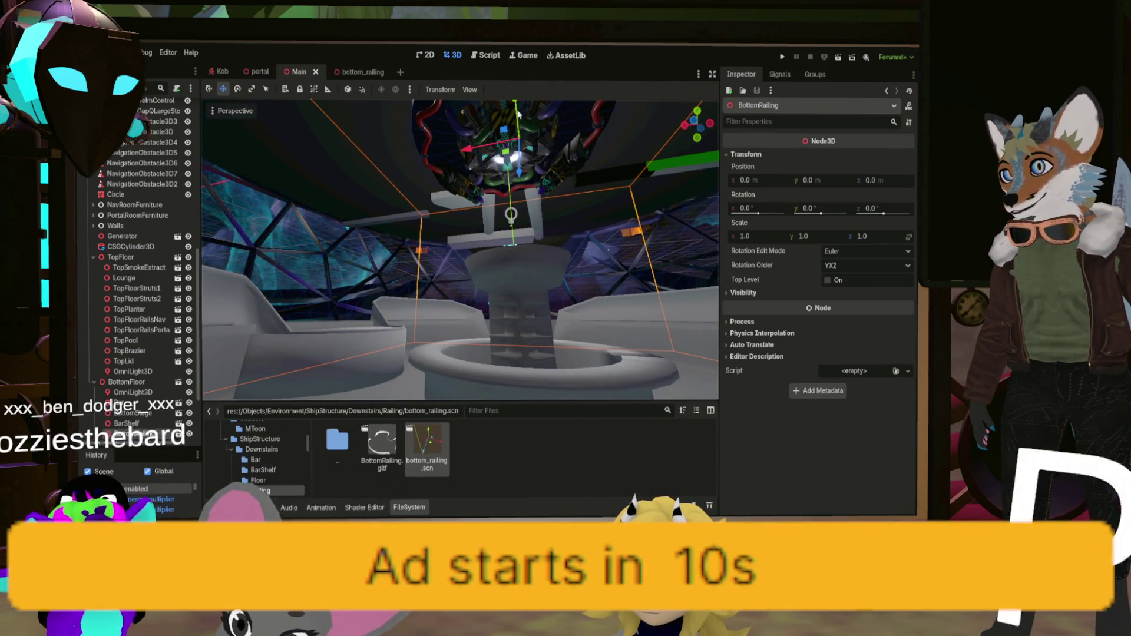
pyautogui.click(519, 115)
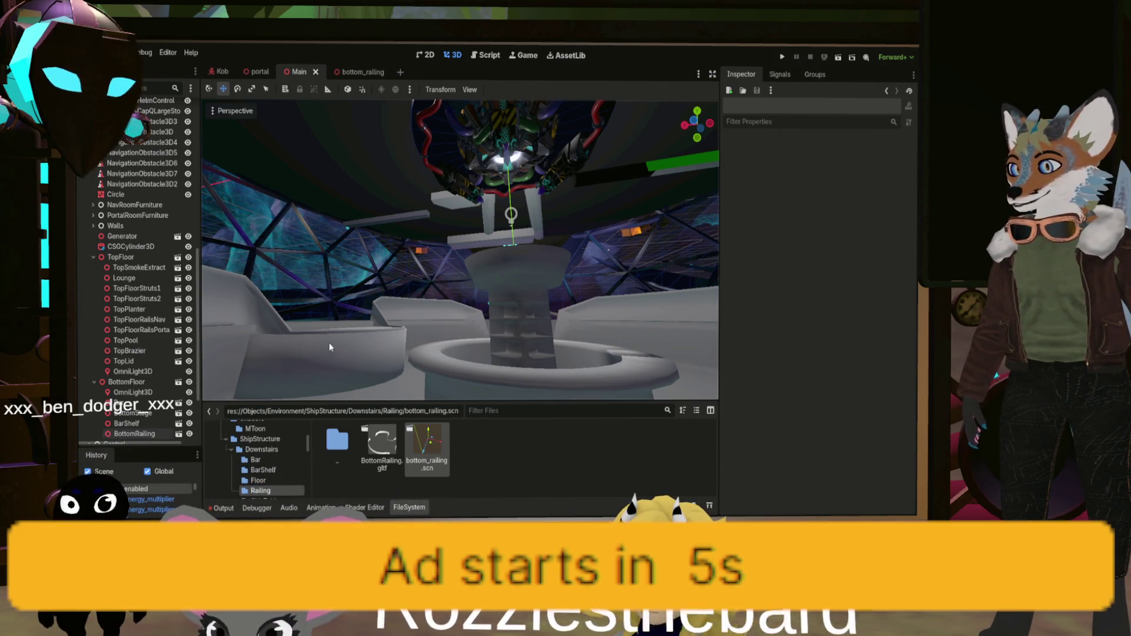
pyautogui.click(471, 303)
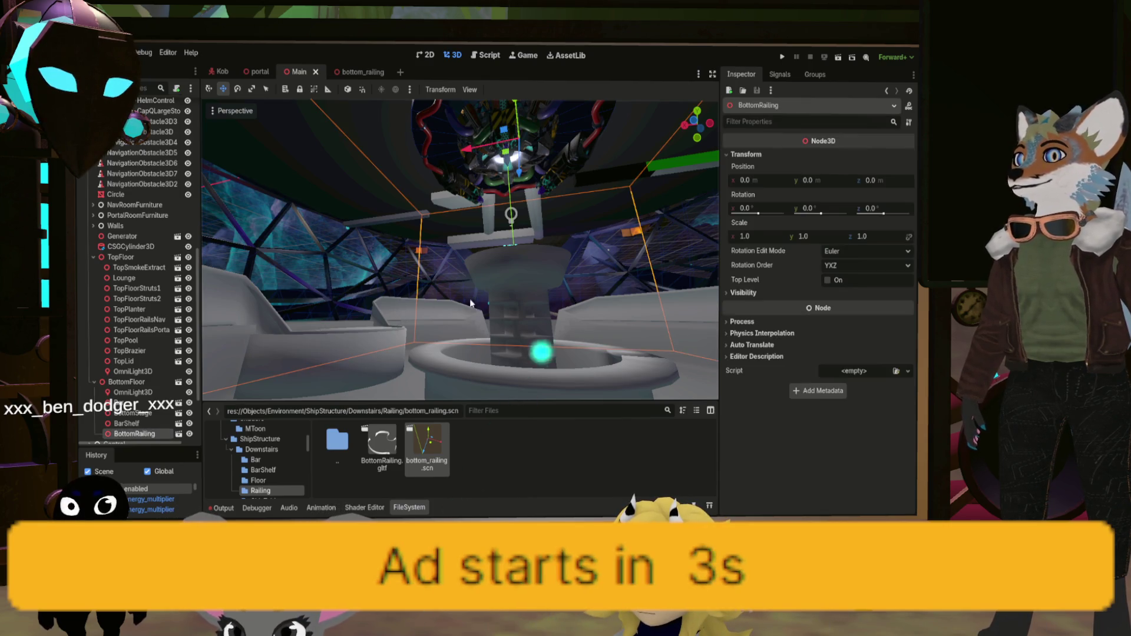
pyautogui.moveTo(511, 176); pyautogui.dragTo(511, 174)
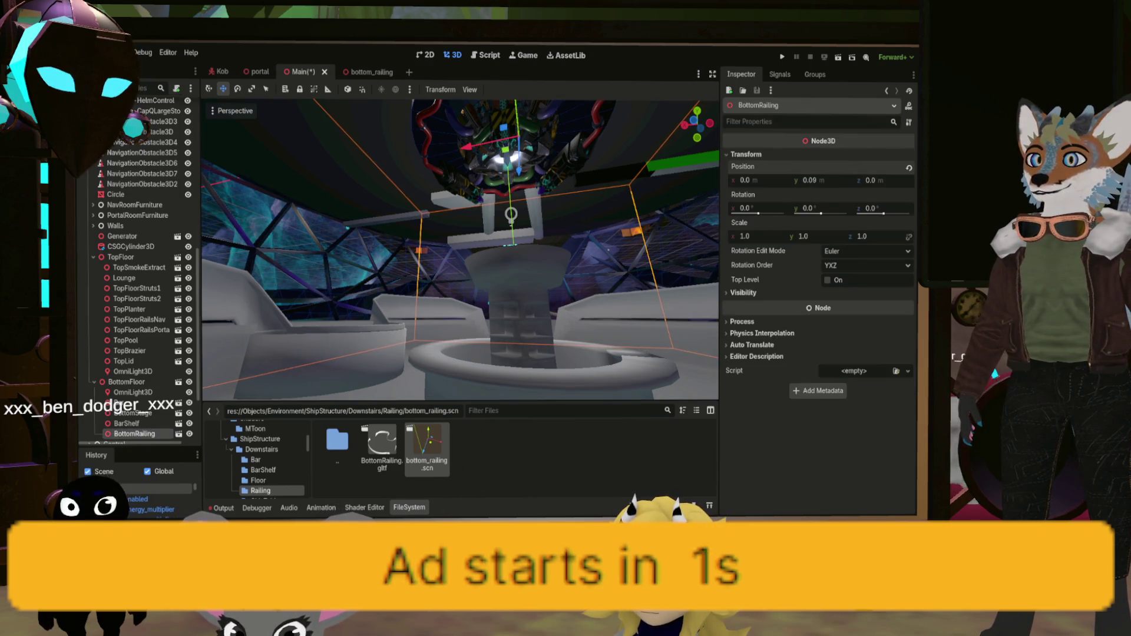
pyautogui.moveTo(810, 180); pyautogui.dragTo(812, 180)
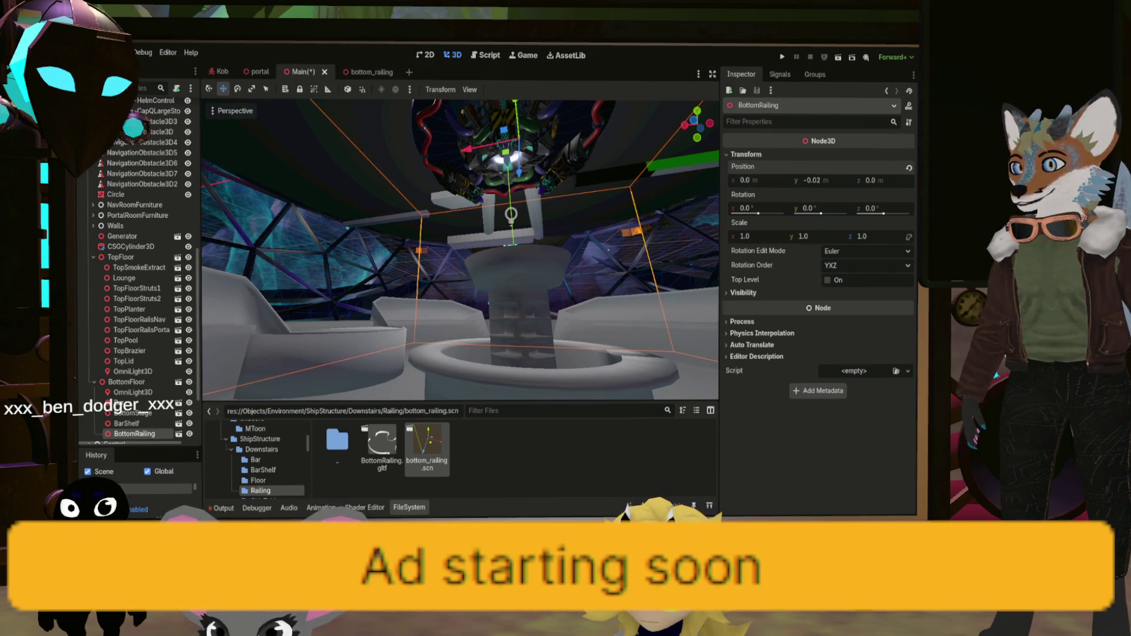
pyautogui.moveTo(811, 180); pyautogui.dragTo(813, 180)
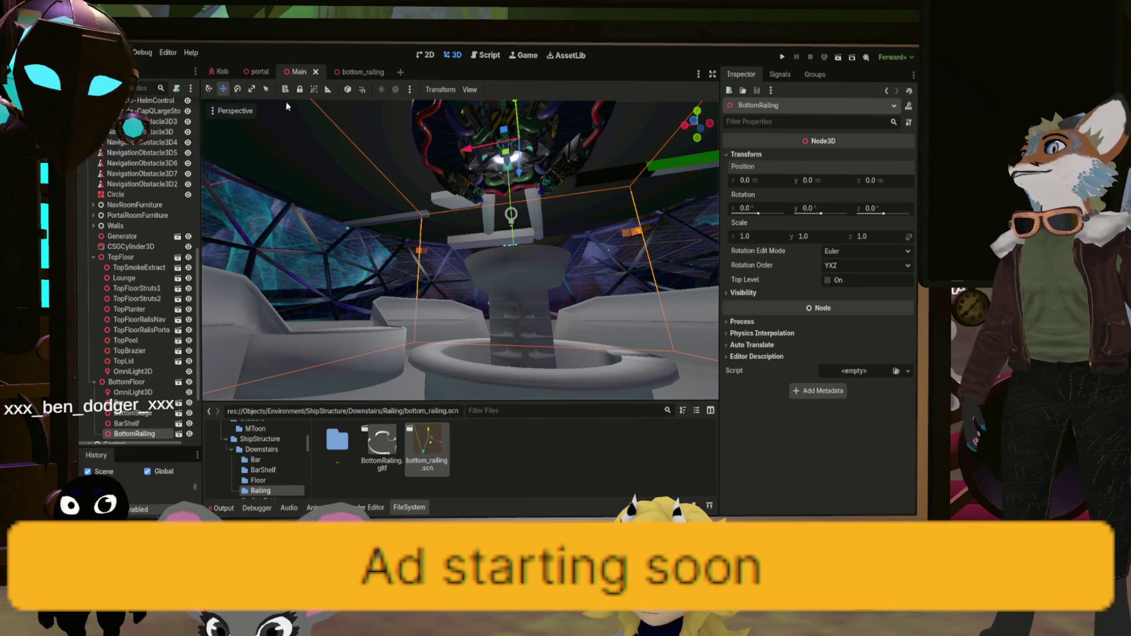
pyautogui.click(350, 72)
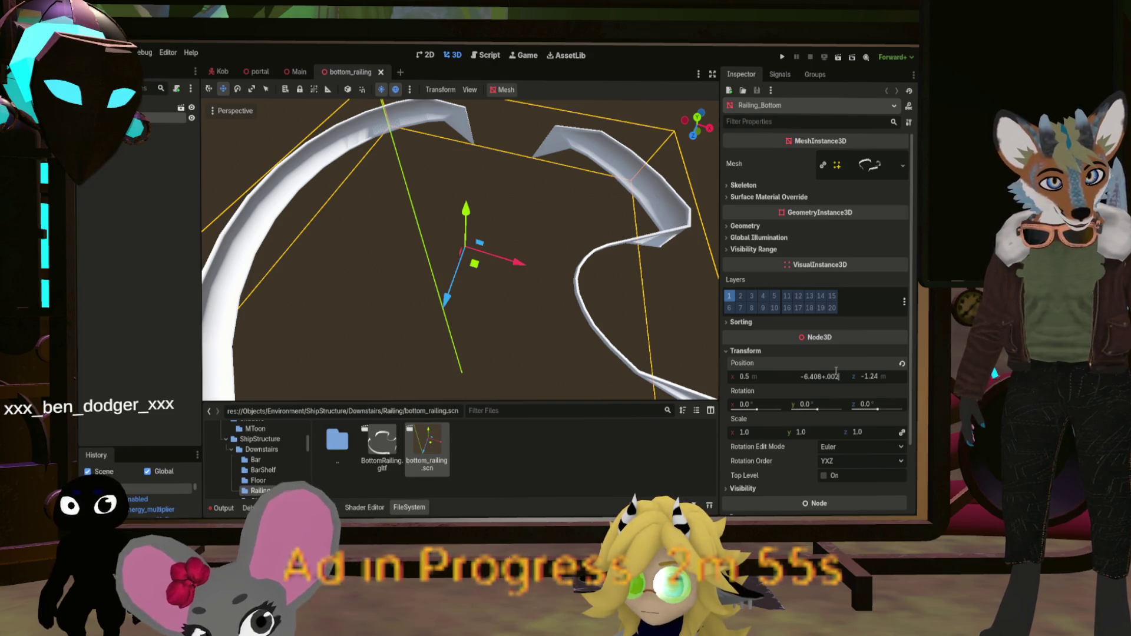
# Raise Railing_Bottom to y -6.226, save, and compare the result in Main
pyautogui.hotkey('ctrl', 's')
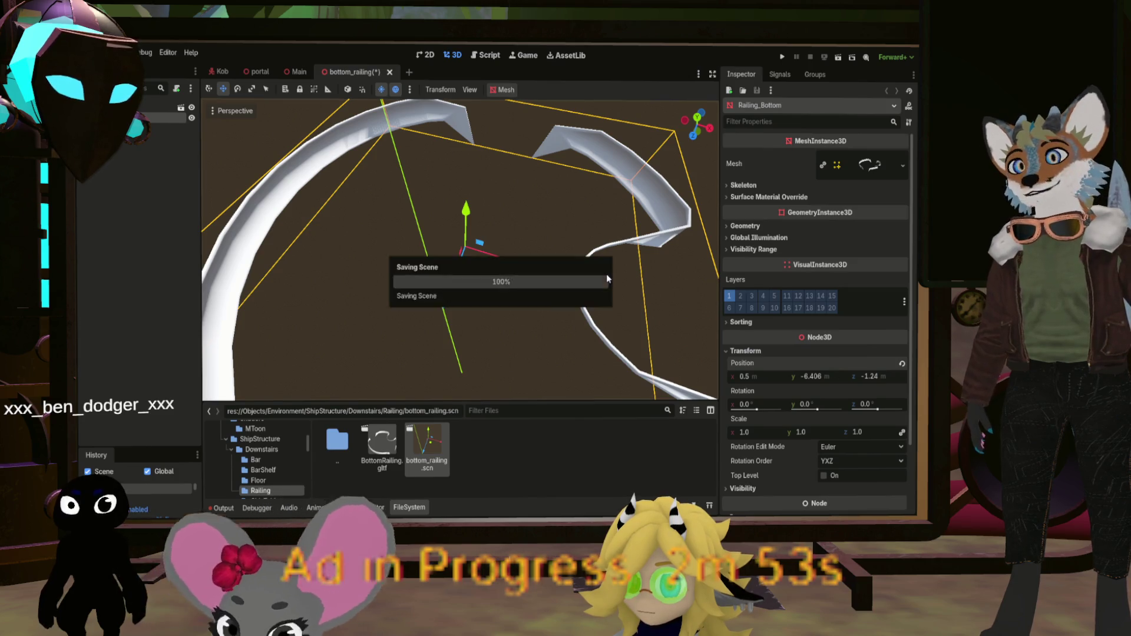
pyautogui.click(299, 72)
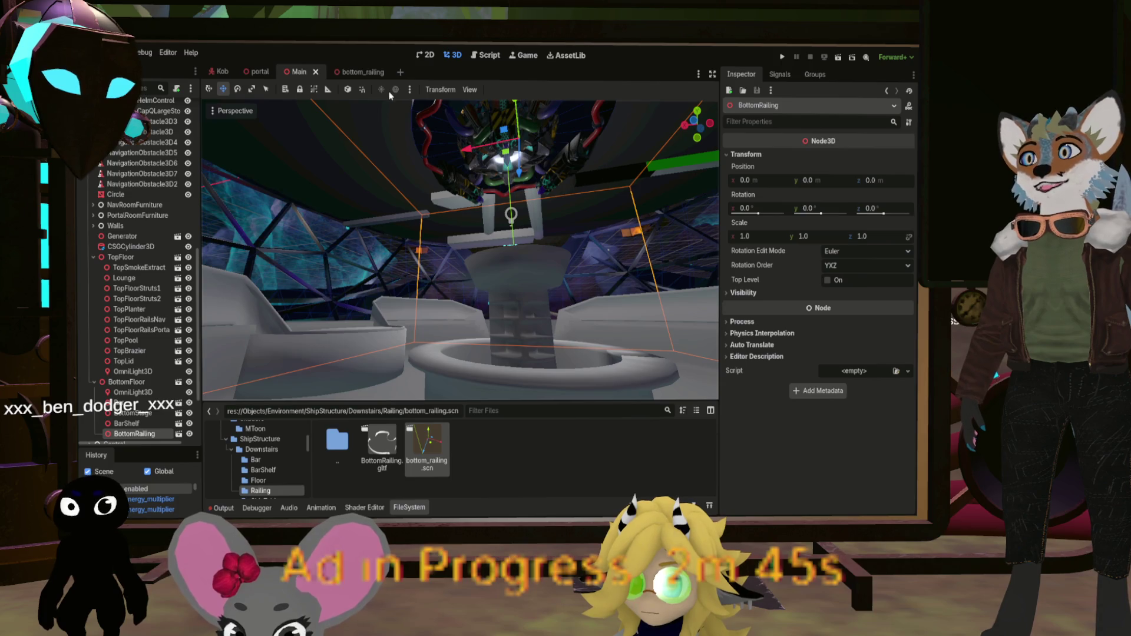
pyautogui.click(354, 73)
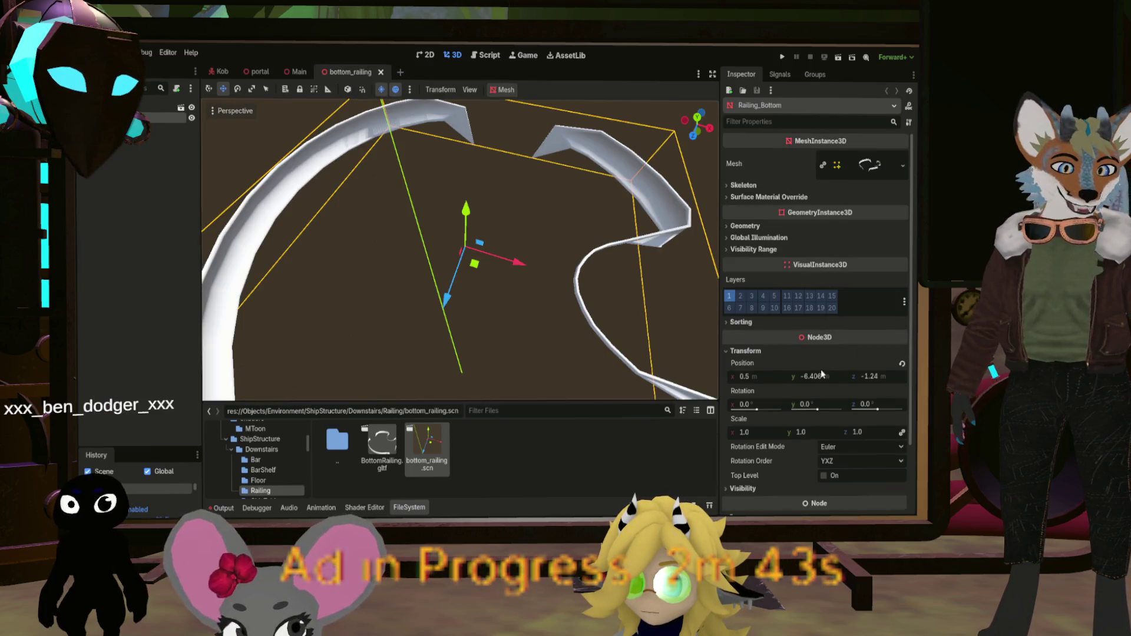
pyautogui.write('+0.')
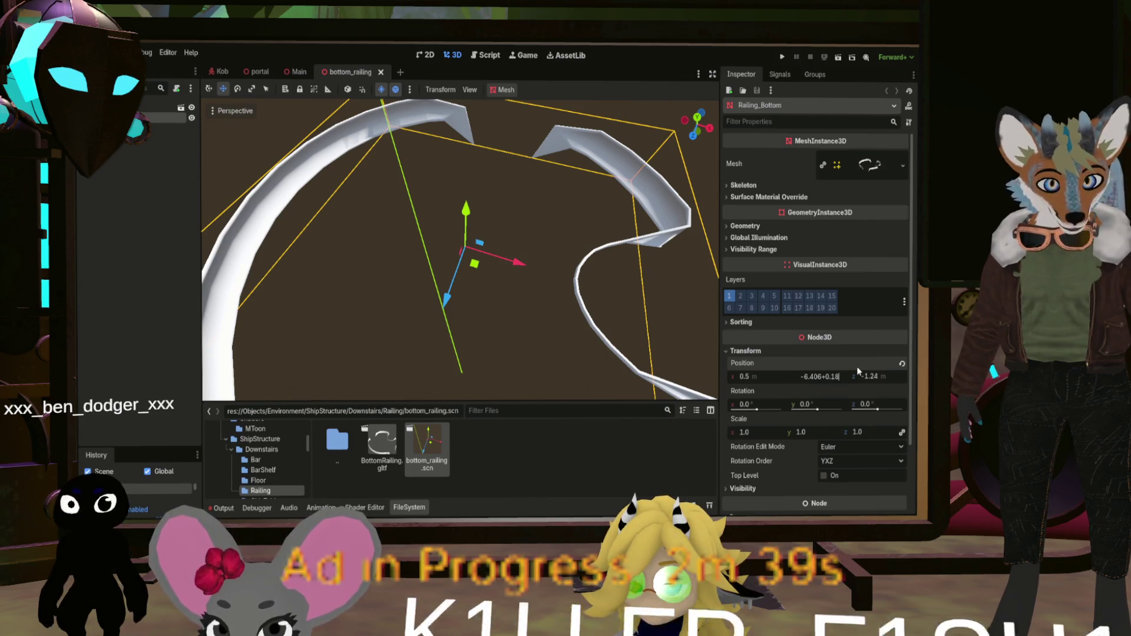
pyautogui.write('18')
pyautogui.press('Return')
pyautogui.hotkey('ctrl', 's')
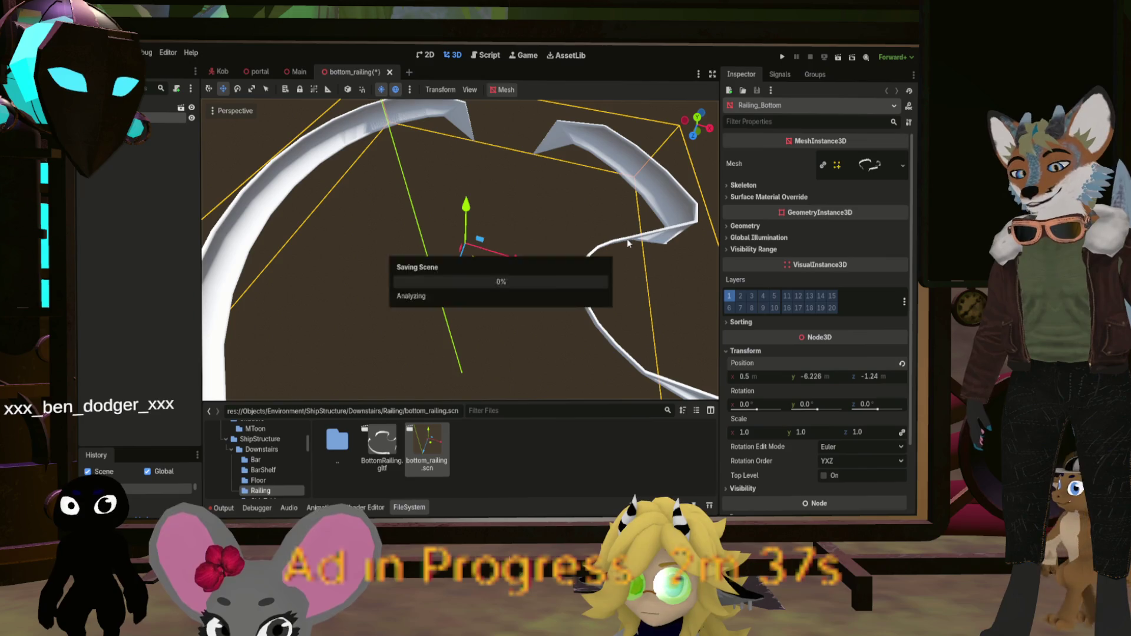
pyautogui.click(299, 71)
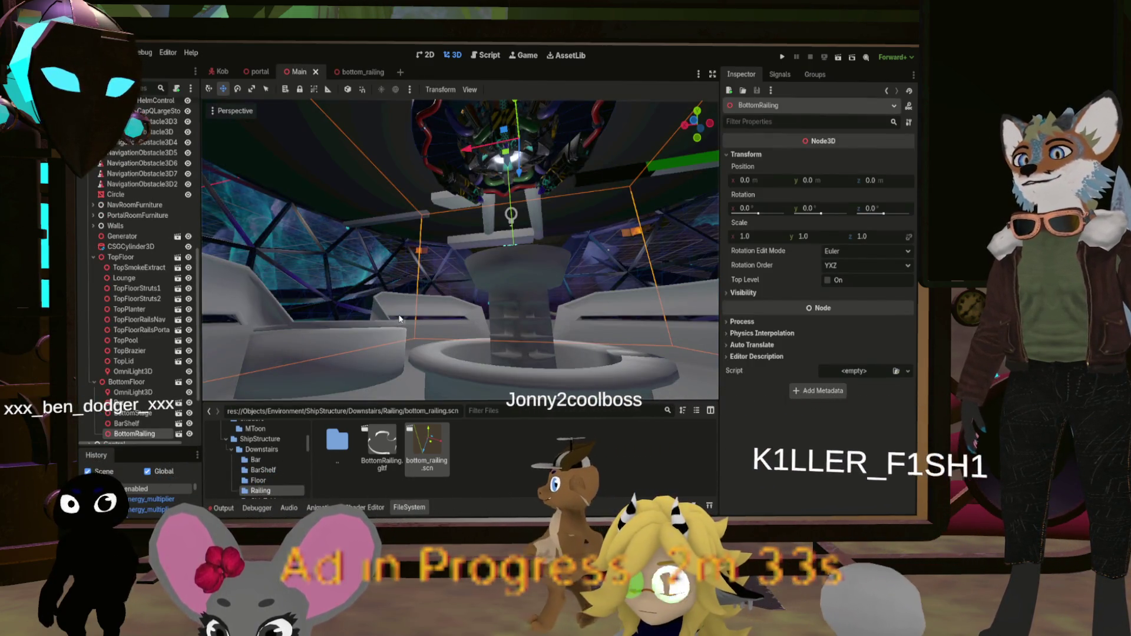
# Lower Railing_Bottom by 0.1 to y -6.326 and check it in Main
pyautogui.click(354, 72)
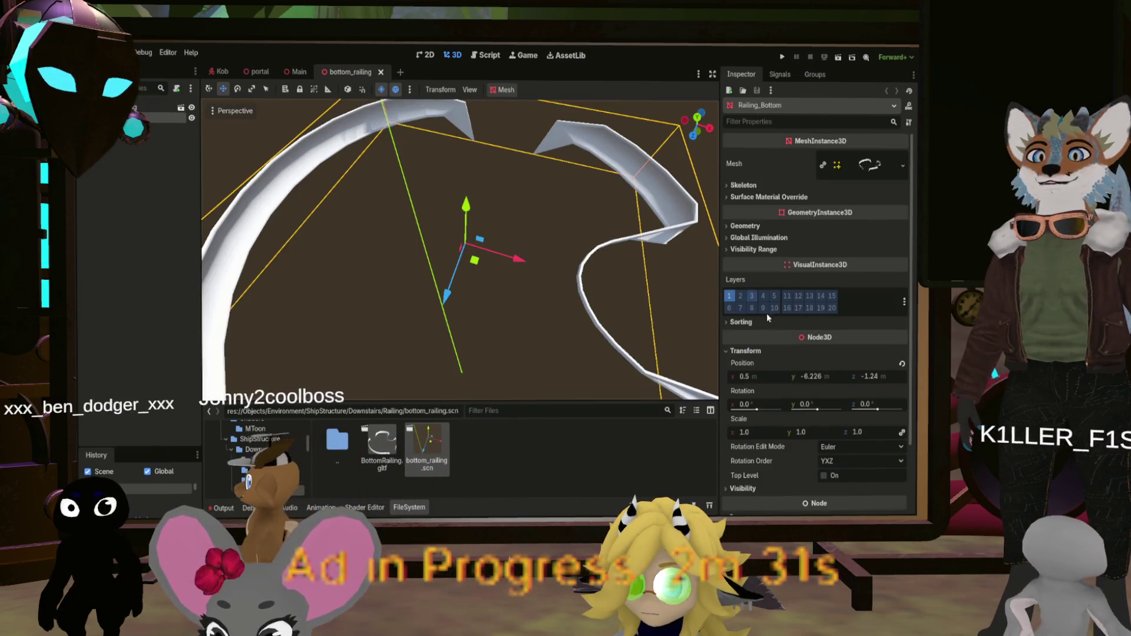
pyautogui.click(826, 377)
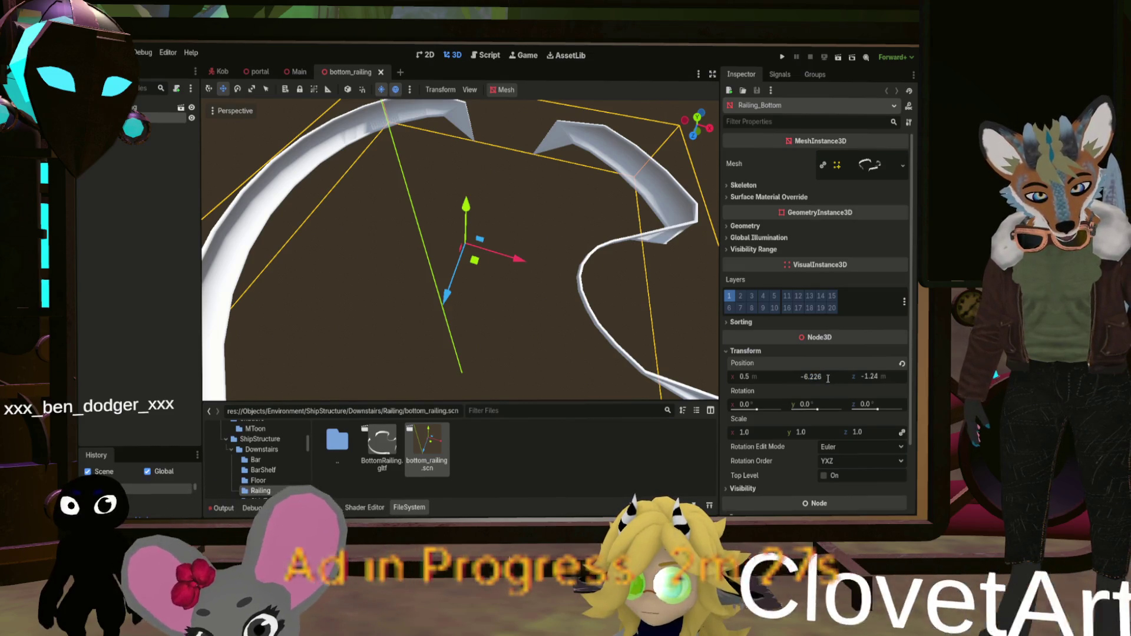
pyautogui.write('-0.1')
pyautogui.press('Return')
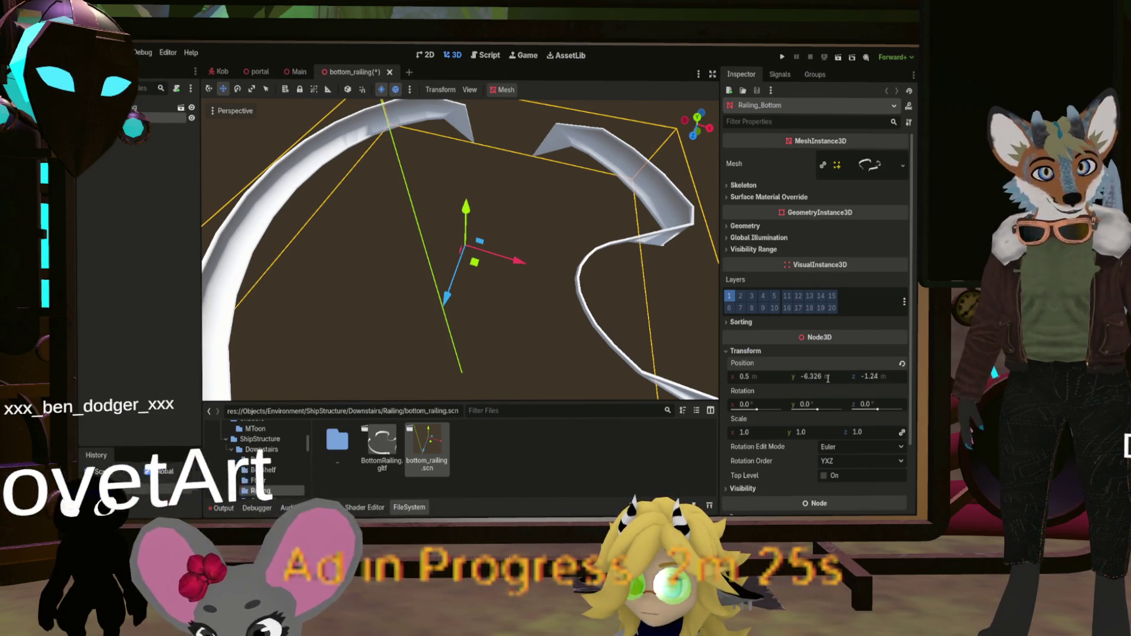
pyautogui.click(300, 71)
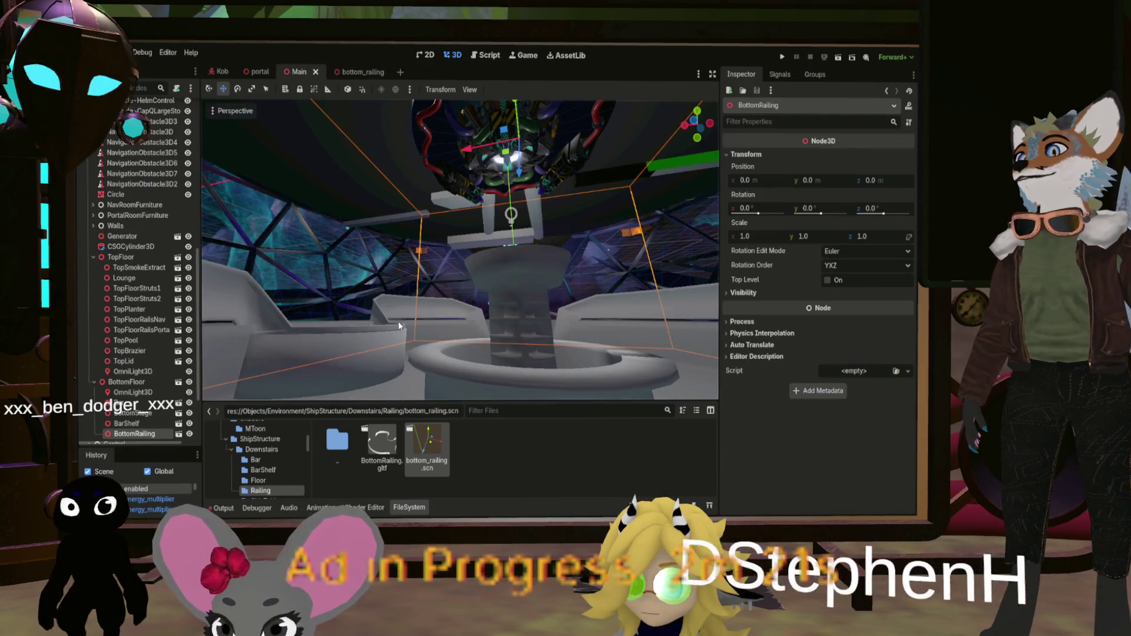
pyautogui.press('w')
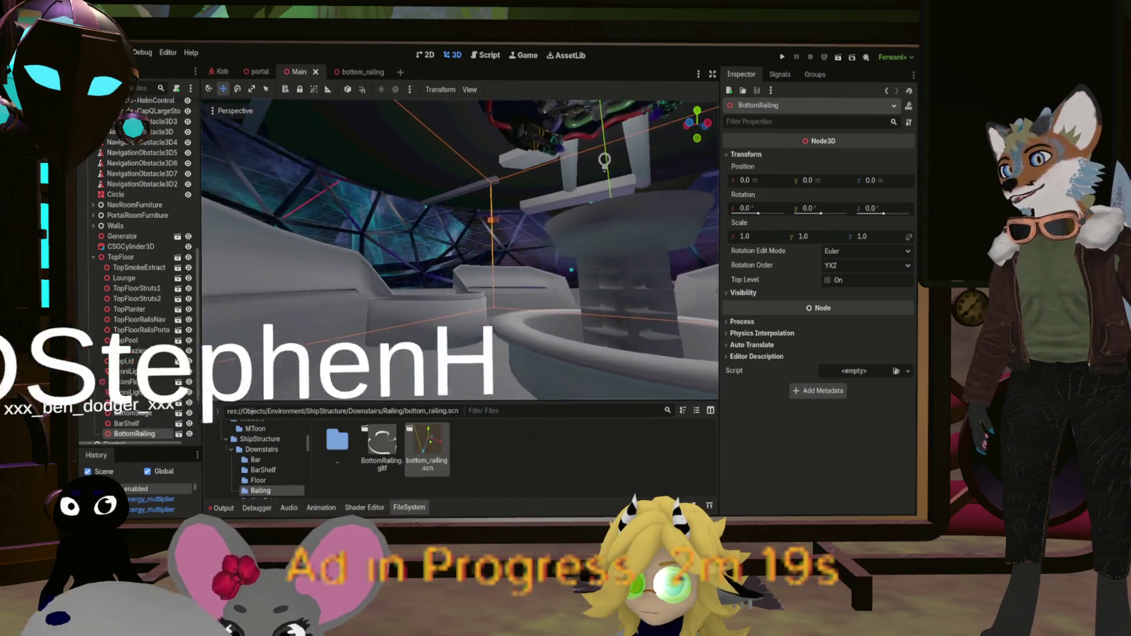
pyautogui.press('w')
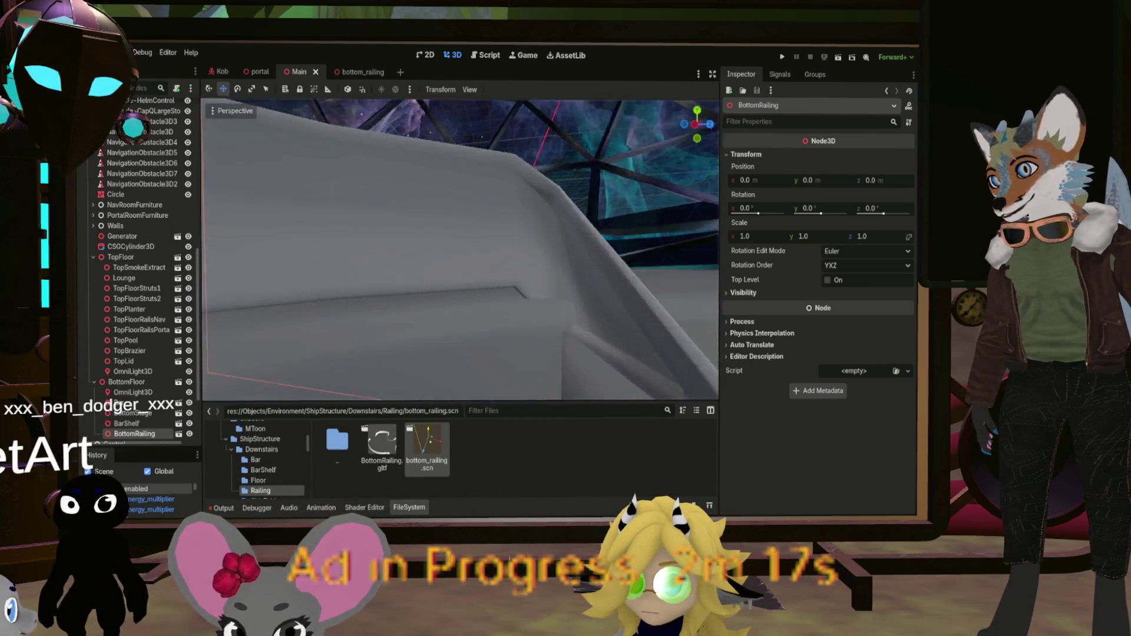
pyautogui.press('w')
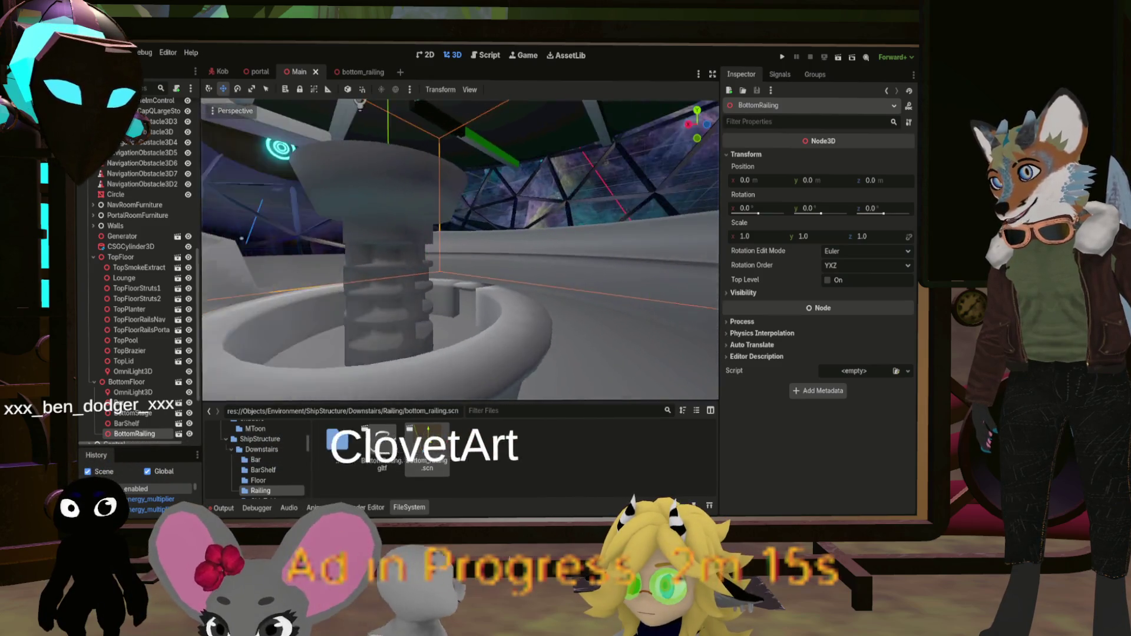
pyautogui.press('w')
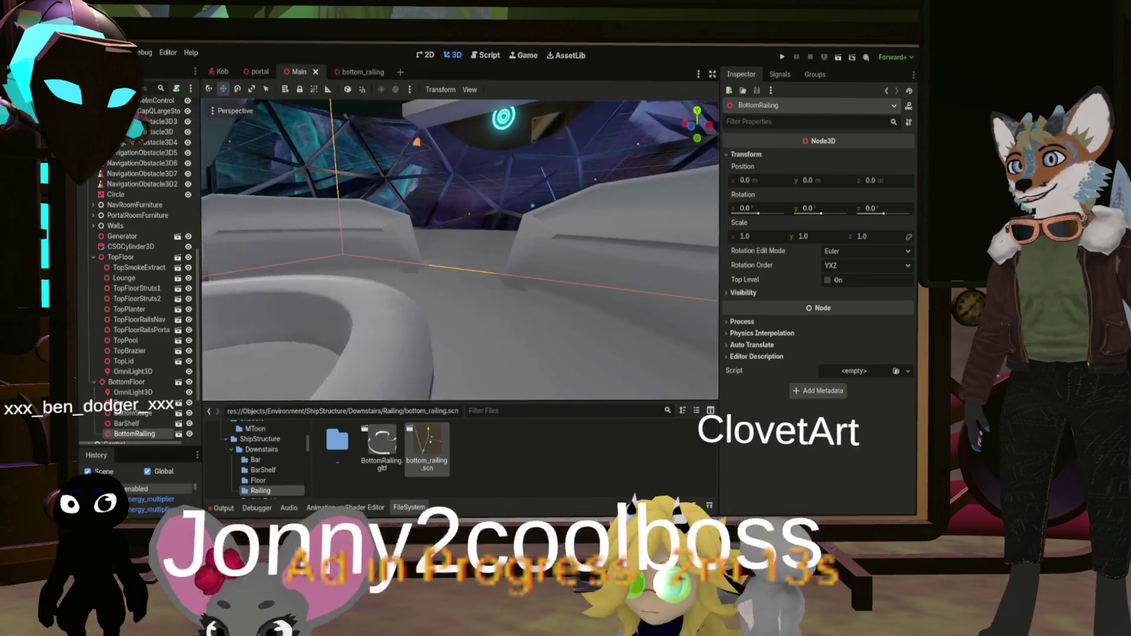
pyautogui.press('w')
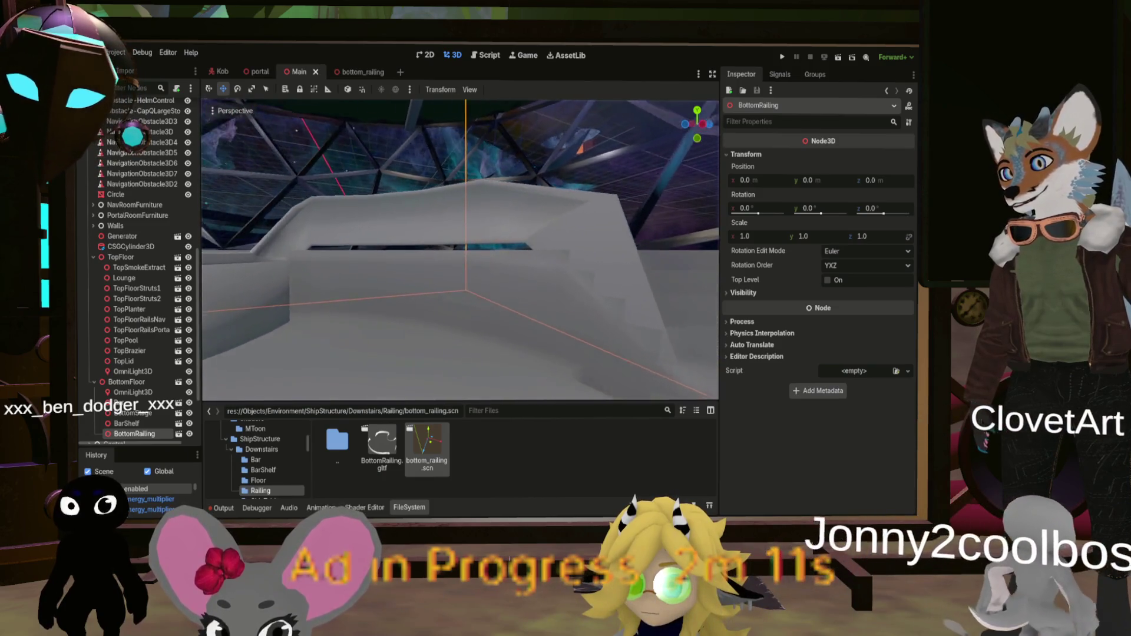
pyautogui.press('s')
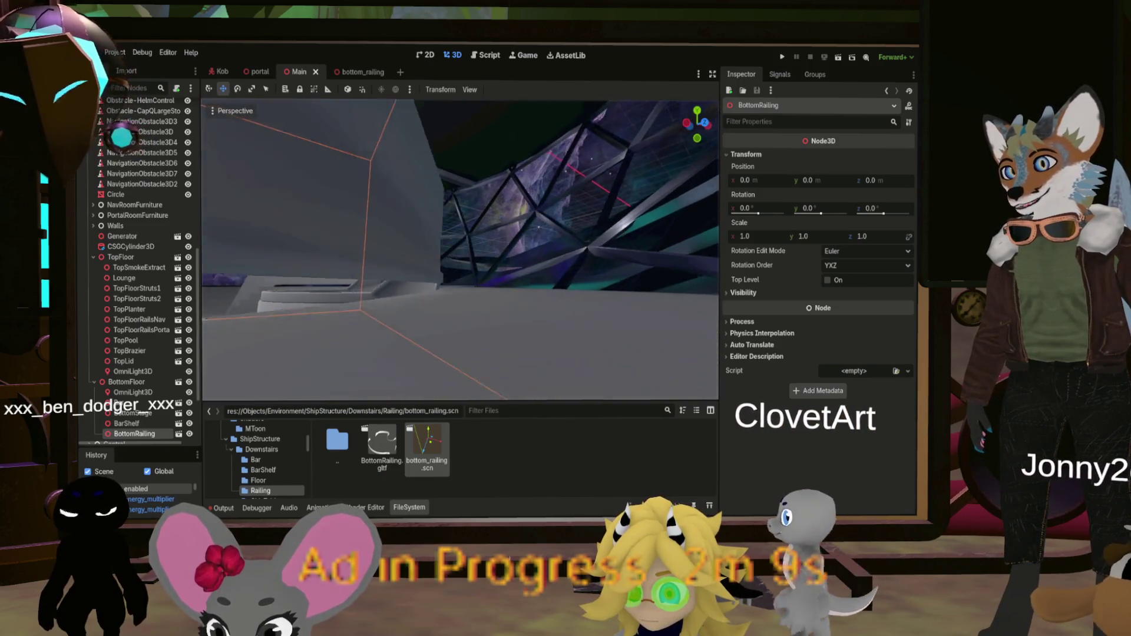
pyautogui.press('s')
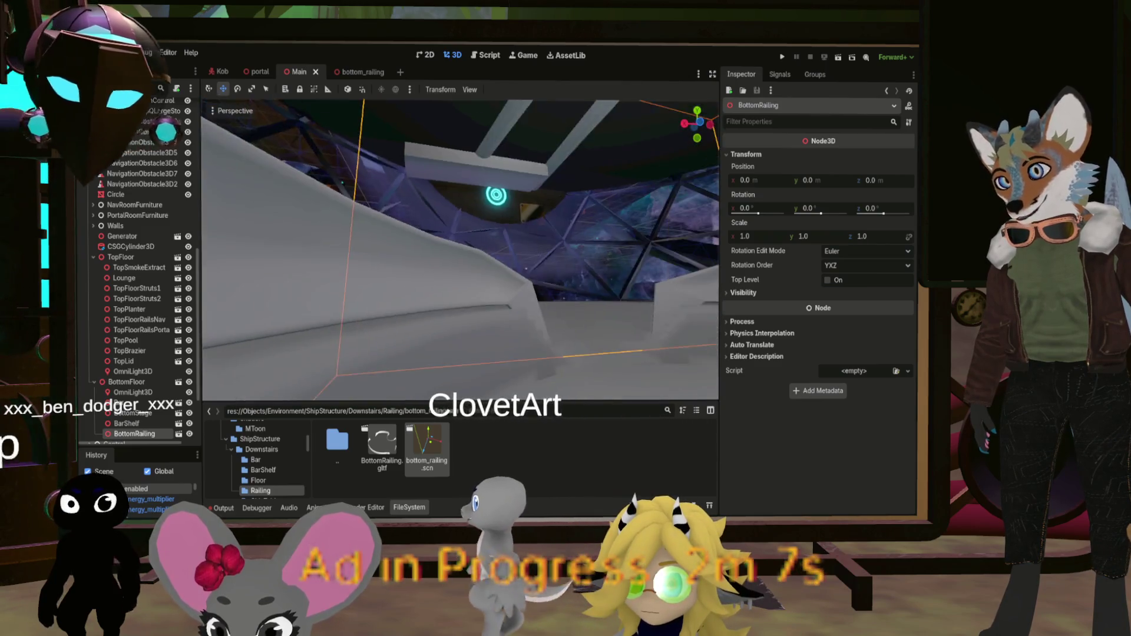
pyautogui.press('w')
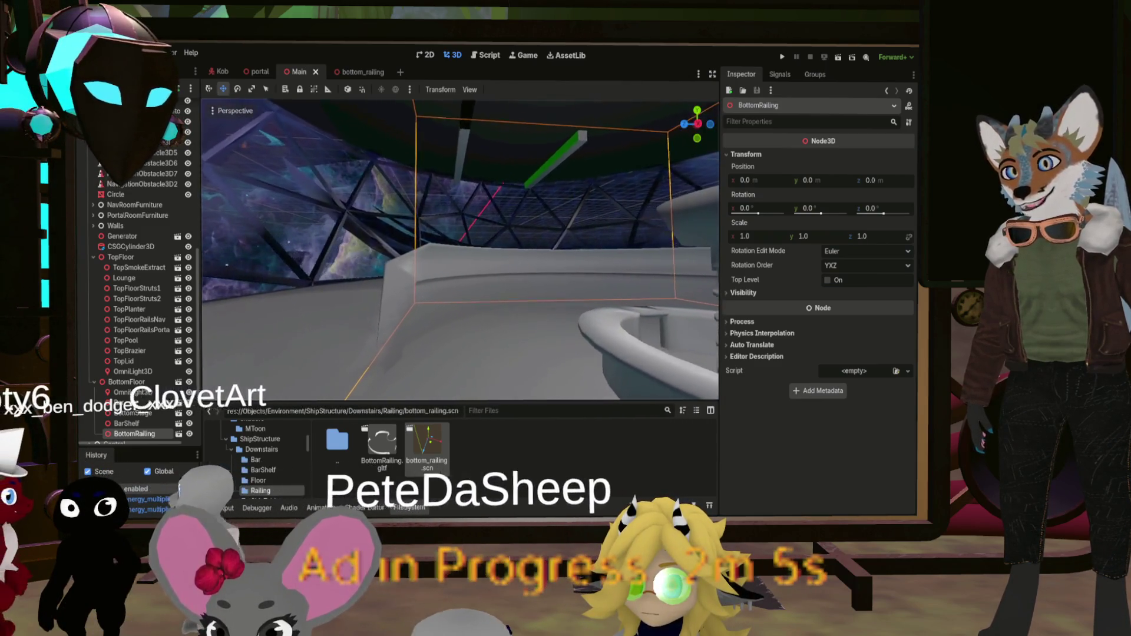
pyautogui.press('s')
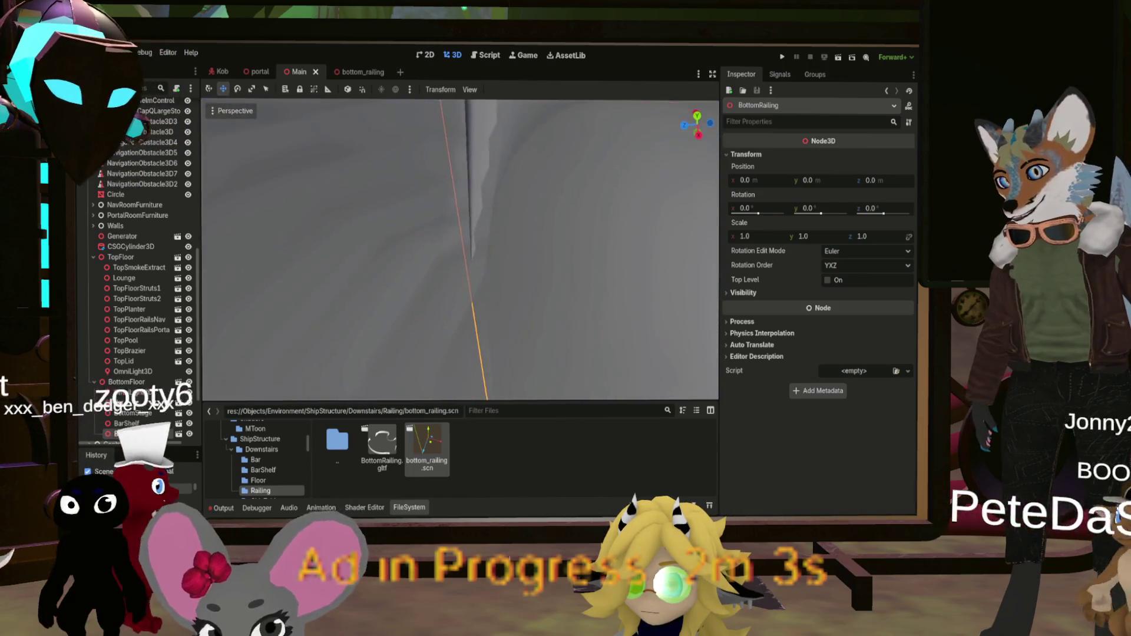
pyautogui.press('w')
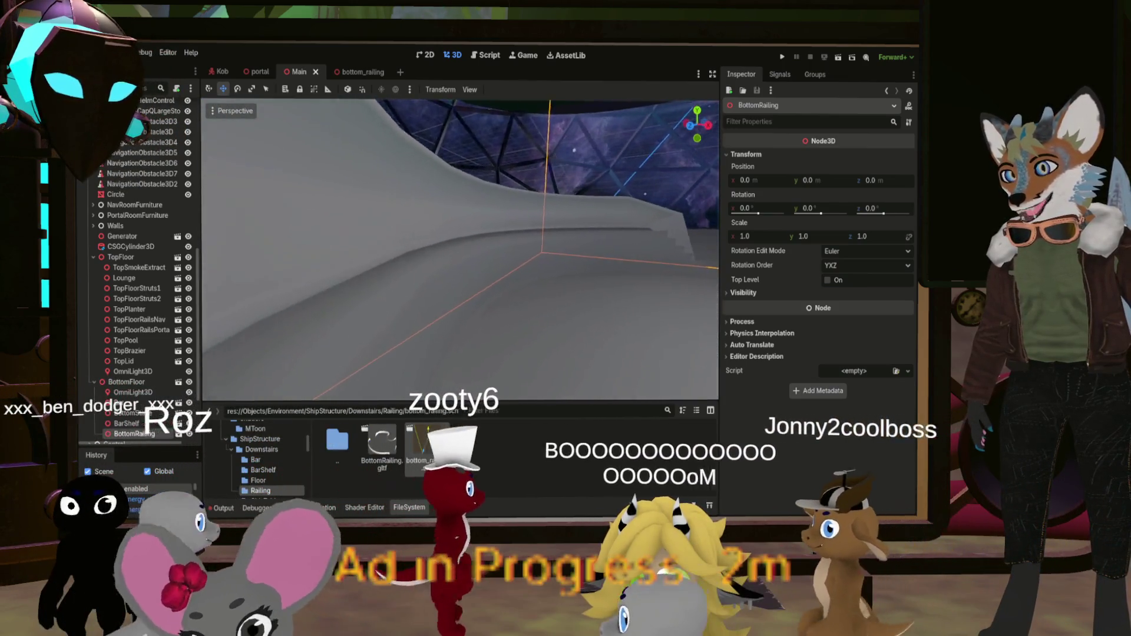
pyautogui.press('f')
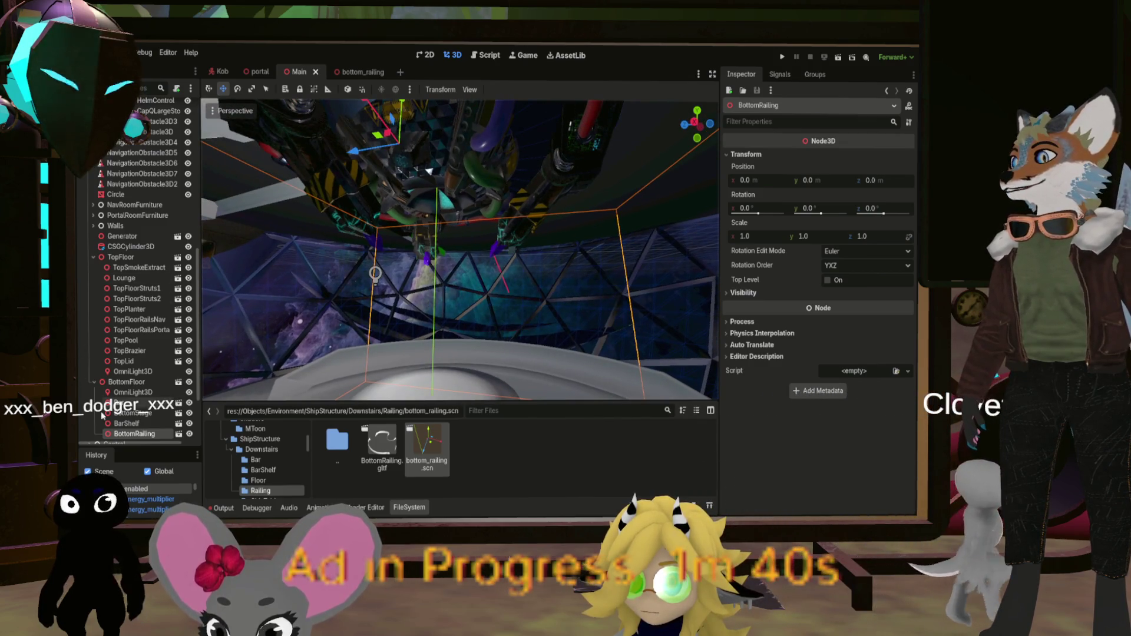
# Drag the BottomFloor OmniLight3D into place, then fix its Position x at 0.5 and z at -1.24
pyautogui.click(133, 393)
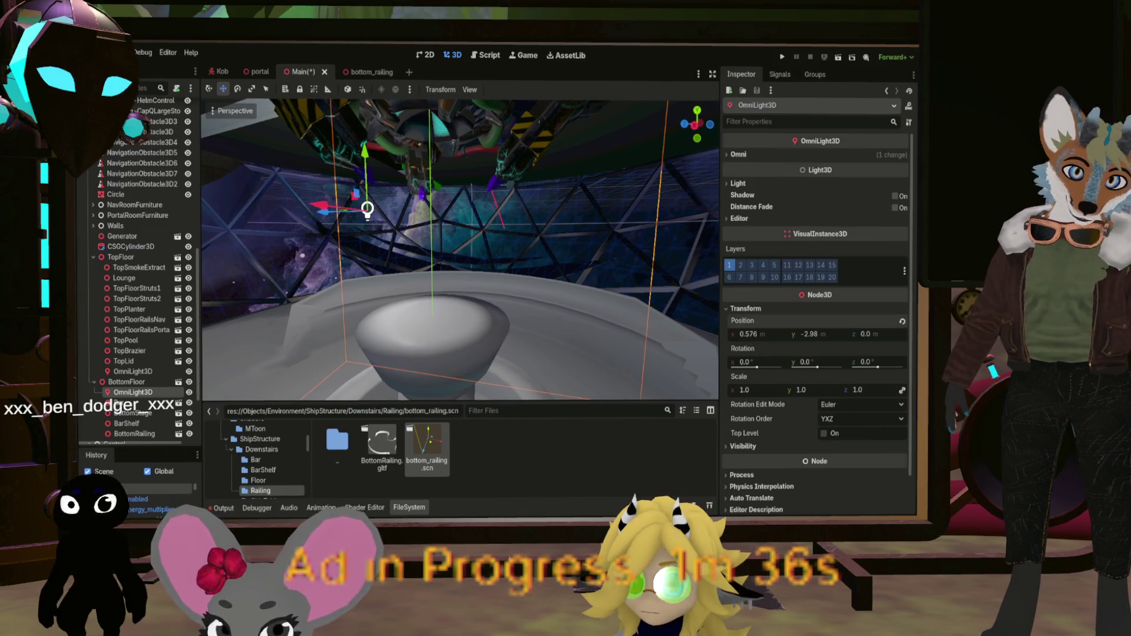
pyautogui.moveTo(363, 207); pyautogui.dragTo(378, 211)
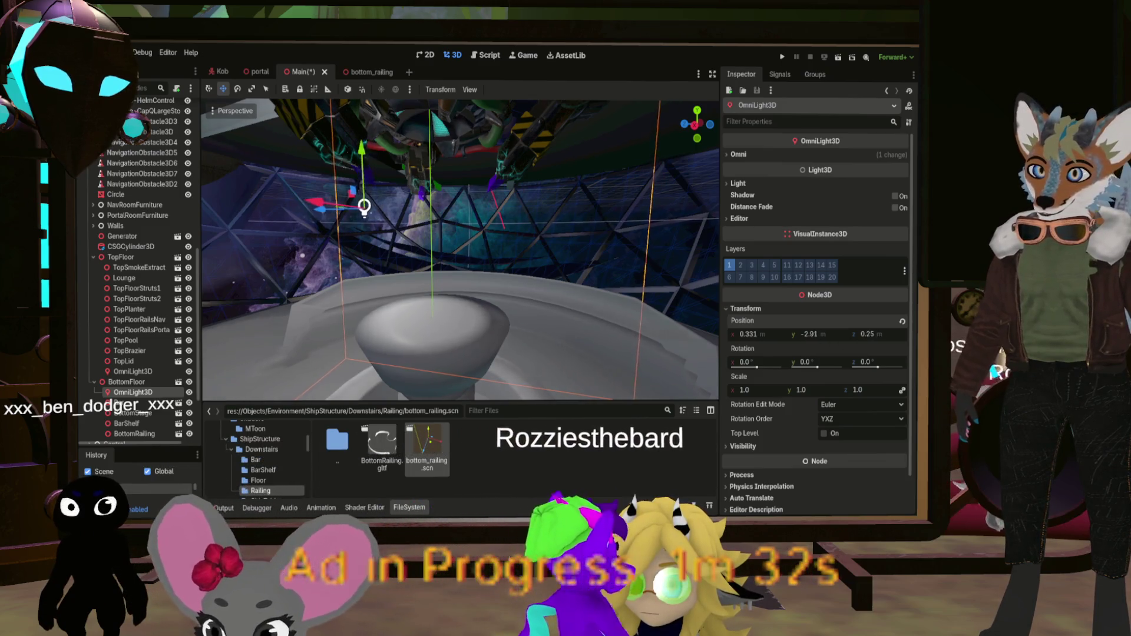
pyautogui.moveTo(339, 208); pyautogui.dragTo(391, 207)
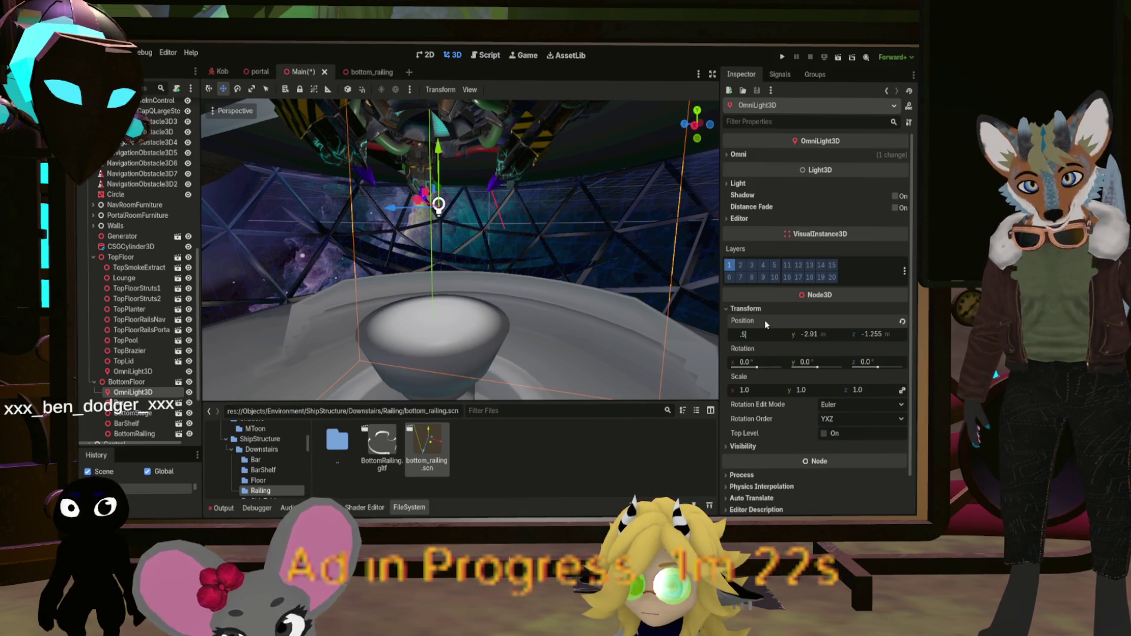
pyautogui.write('0.5')
pyautogui.press('Return')
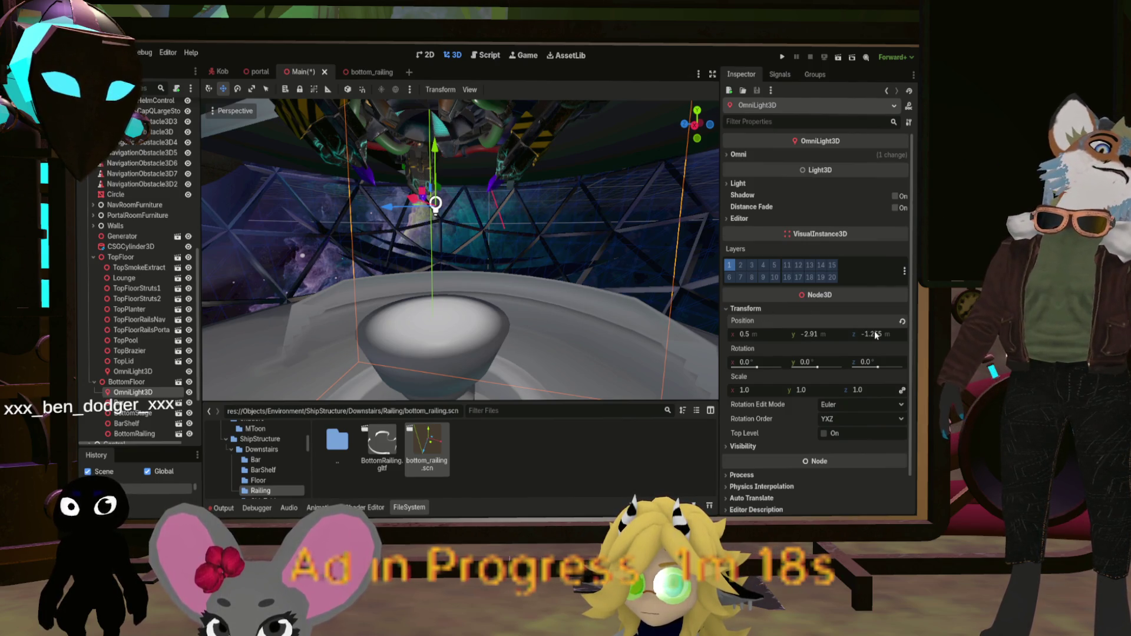
pyautogui.write('4')
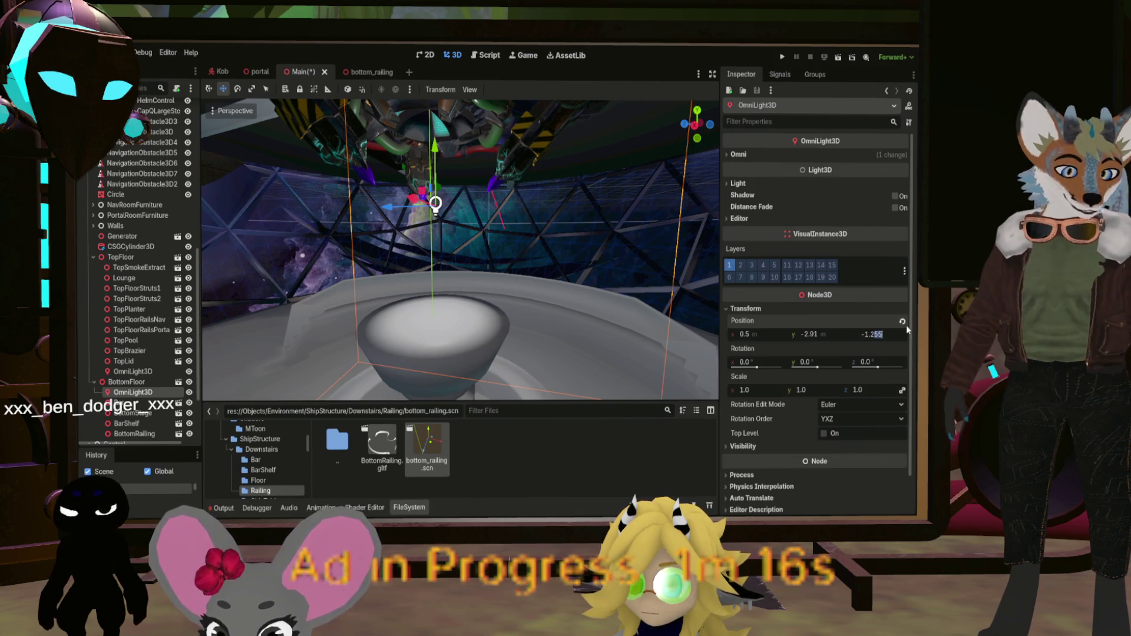
pyautogui.press('Return')
pyautogui.moveTo(565, 250)
pyautogui.mouseDown()
pyautogui.moveTo(565, 306)
pyautogui.moveTo(566, 194)
pyautogui.moveTo(530, 169)
pyautogui.moveTo(530, 236)
pyautogui.moveTo(651, 207)
pyautogui.mouseUp()
pyautogui.moveTo(389, 248); pyautogui.dragTo(409, 238)
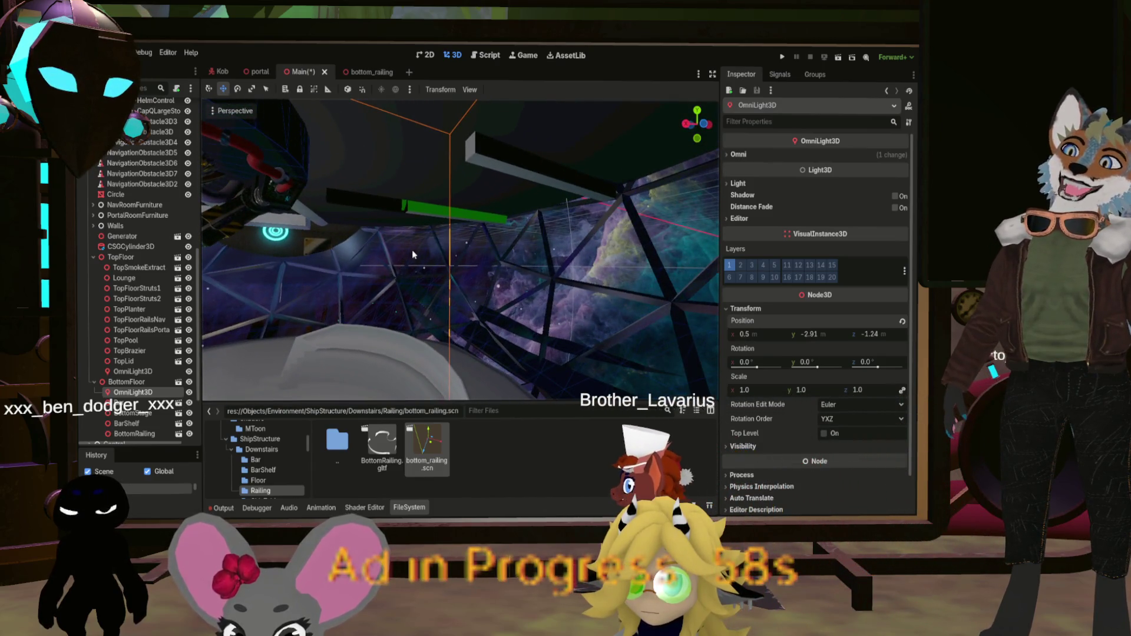
# Turn the view back toward the pedestal and light, then go up to the Downstairs folder
pyautogui.scroll(-10, 420, 252)
pyautogui.scroll(10, 421, 253)
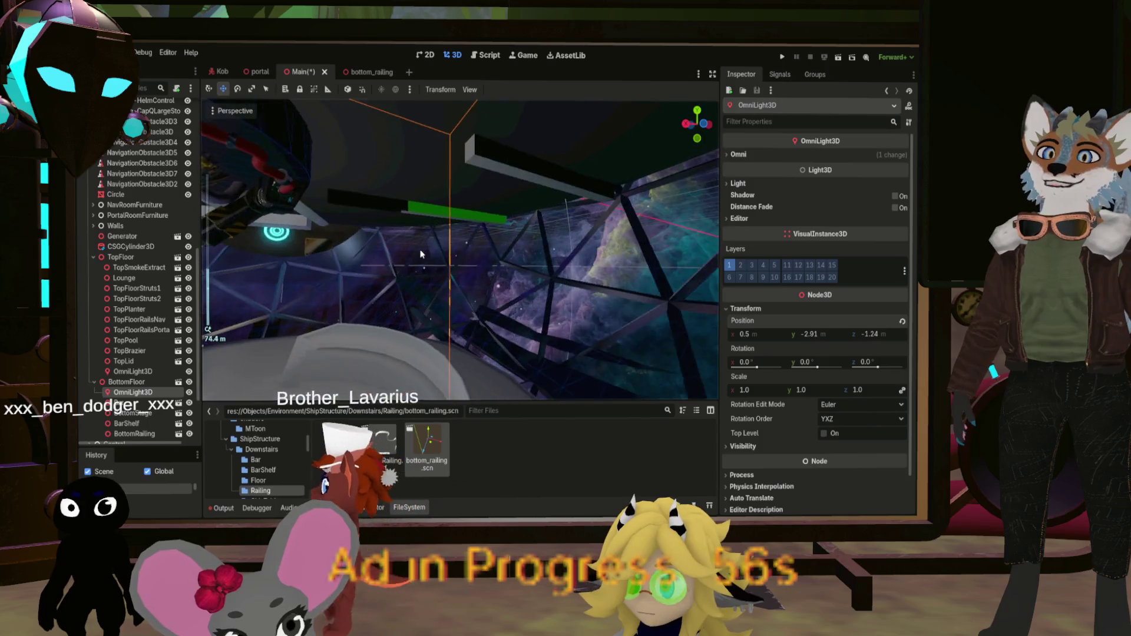
pyautogui.moveTo(421, 253)
pyautogui.mouseDown()
pyautogui.moveTo(356, 233)
pyautogui.moveTo(421, 252)
pyautogui.moveTo(405, 229)
pyautogui.moveTo(307, 223)
pyautogui.moveTo(502, 276)
pyautogui.mouseUp()
pyautogui.doubleClick(333, 445)
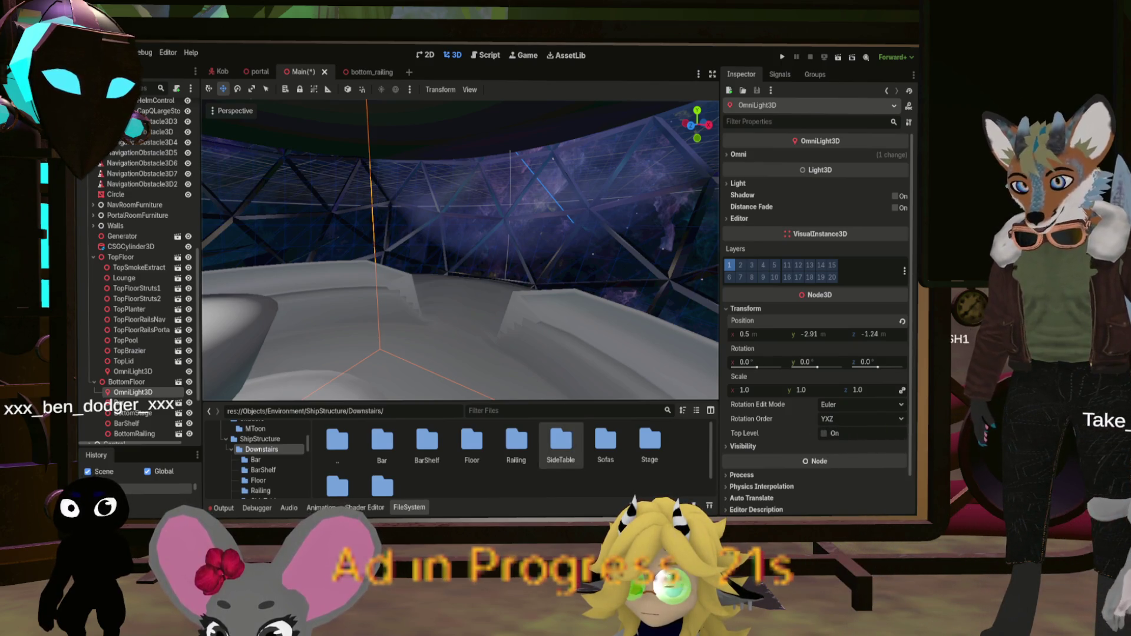
# Bring the 3D view low over the floor, then open Downstairs/Sofas, which turns out empty
pyautogui.moveTo(530, 330)
pyautogui.mouseDown()
pyautogui.moveTo(664, 290)
pyautogui.moveTo(339, 72)
pyautogui.mouseUp()
pyautogui.press('w')
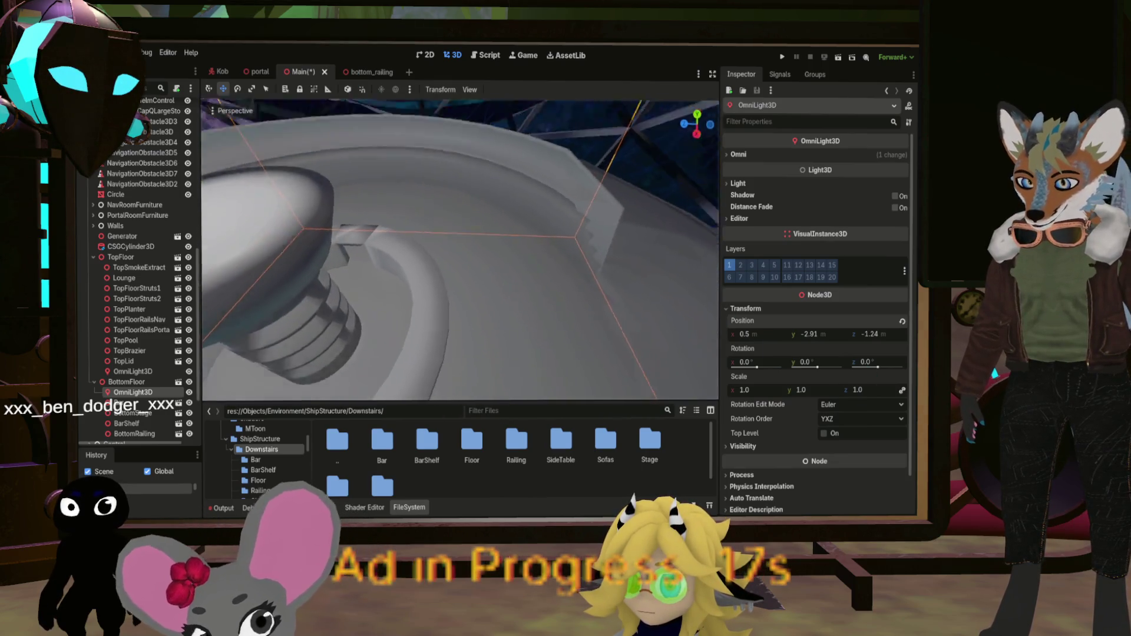
pyautogui.press('a')
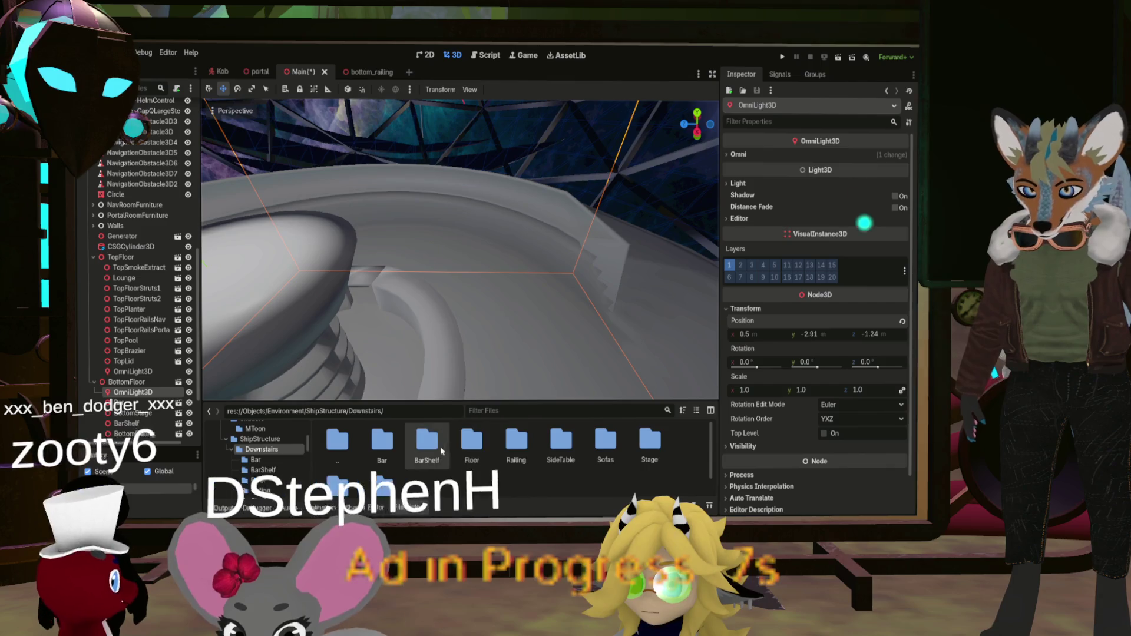
pyautogui.scroll(-1, 463, 462)
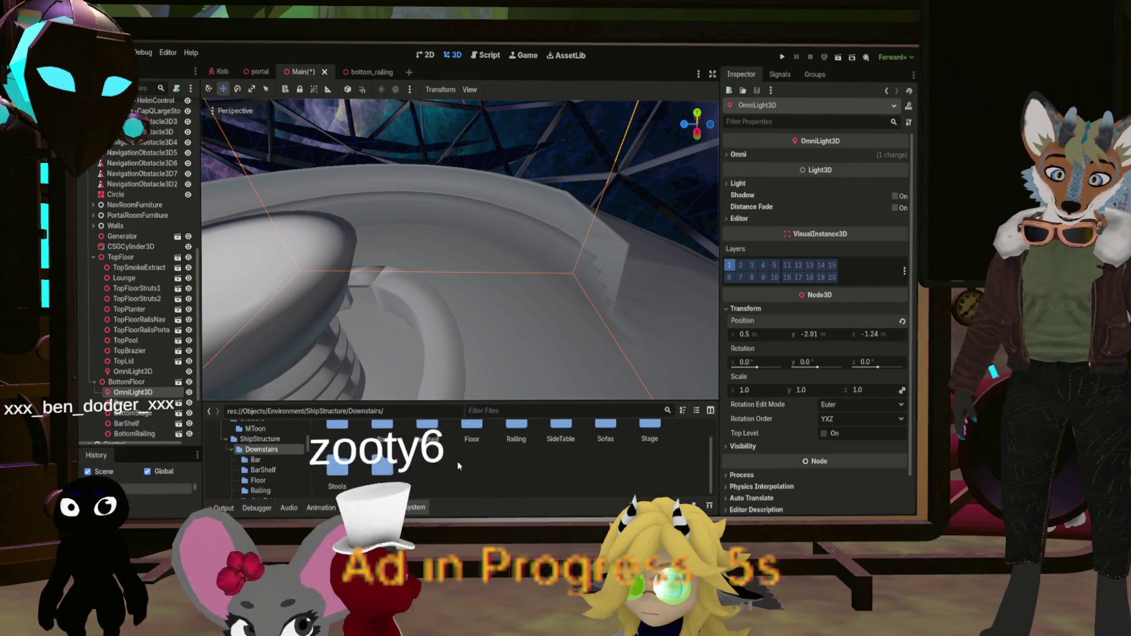
pyautogui.doubleClick(601, 432)
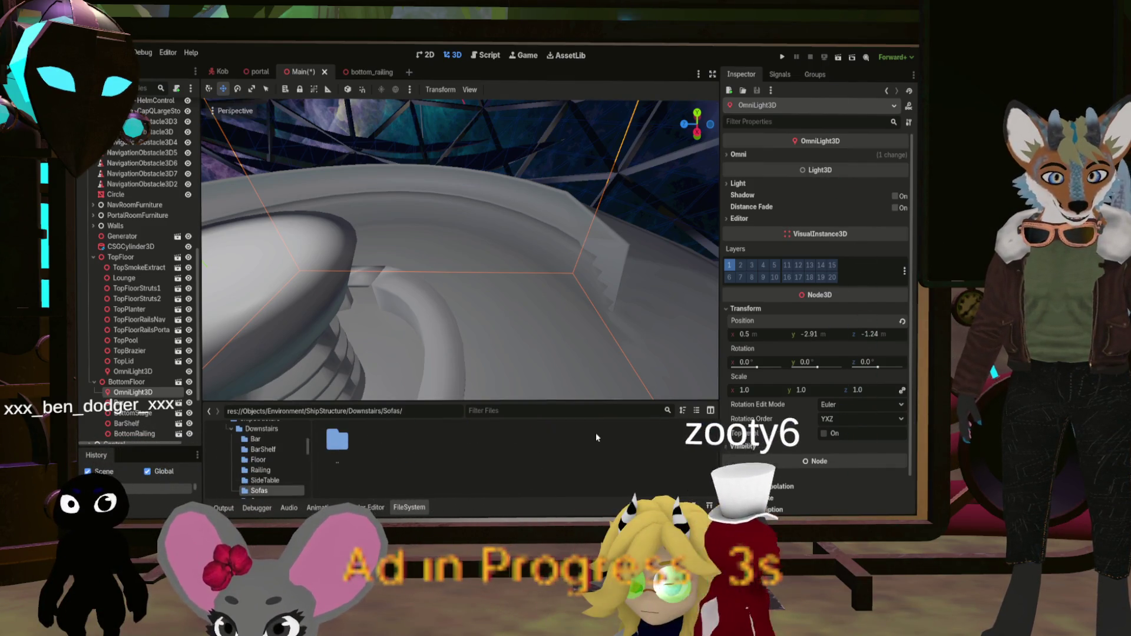
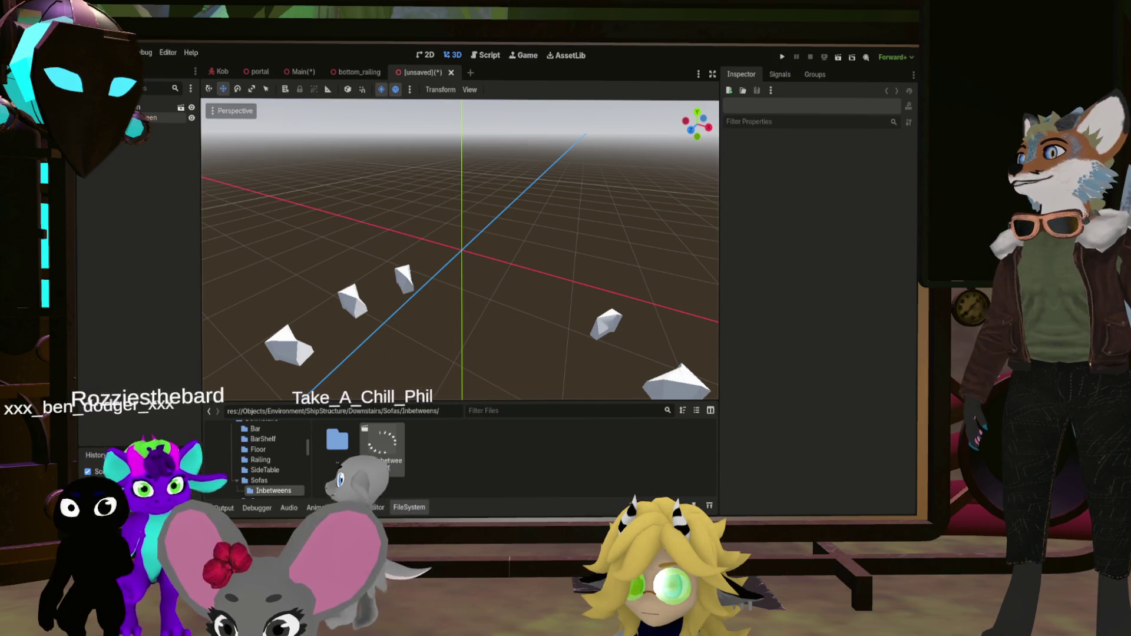
# Move the BarSofaInbetween mesh to position X 0.5 and Z -1.24
pyautogui.click(150, 117)
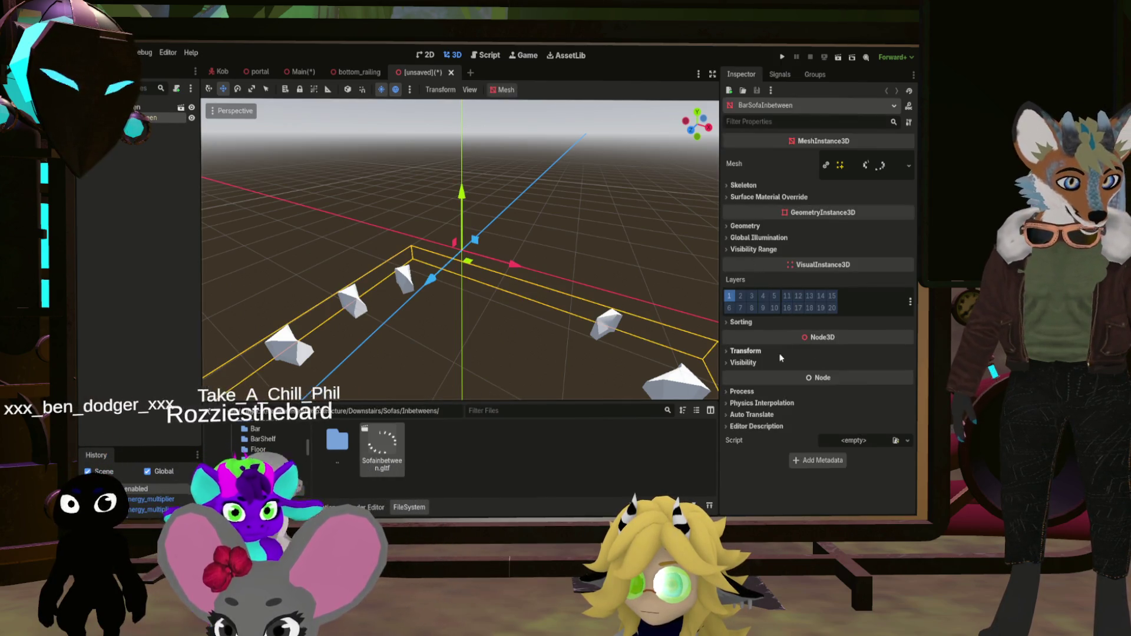
pyautogui.click(762, 351)
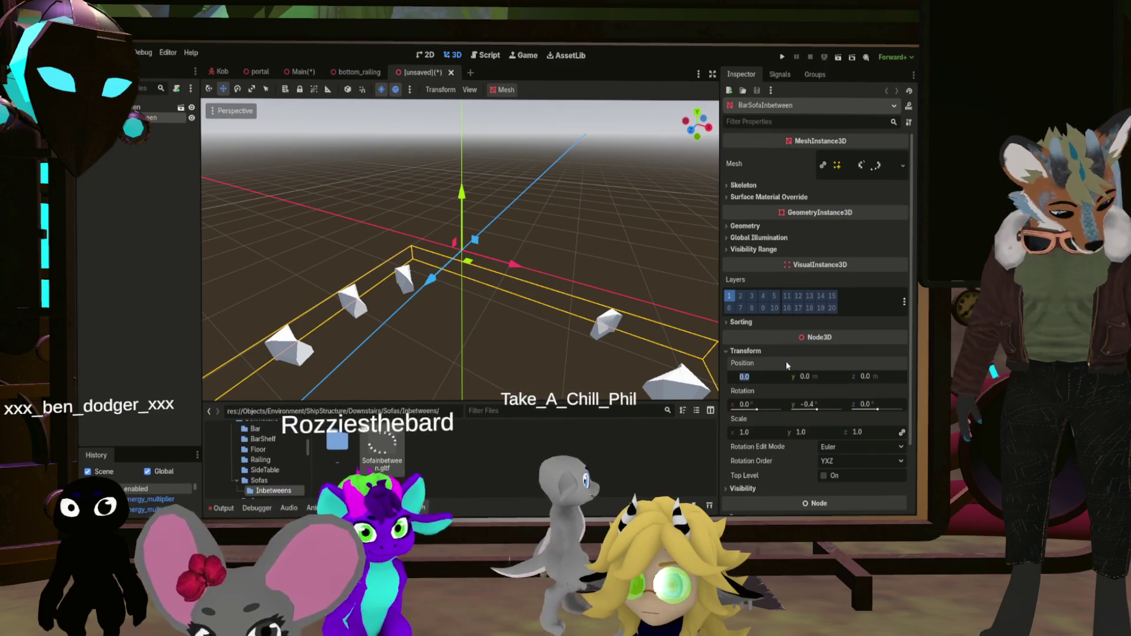
pyautogui.write('0.5')
pyautogui.press('Return')
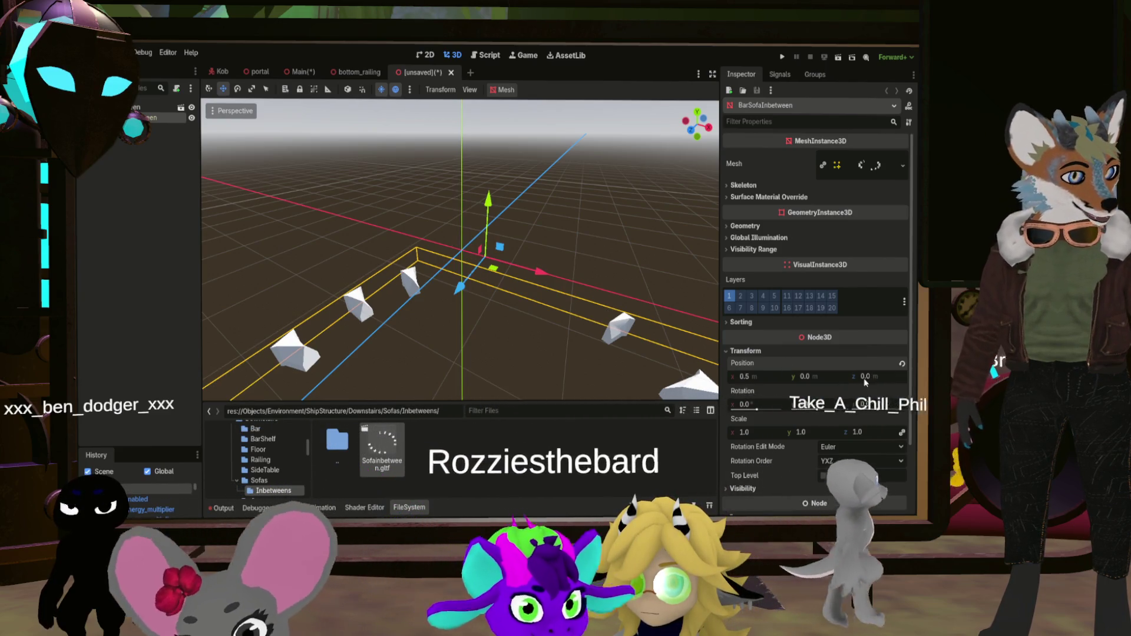
pyautogui.click(865, 377)
pyautogui.write('1.24')
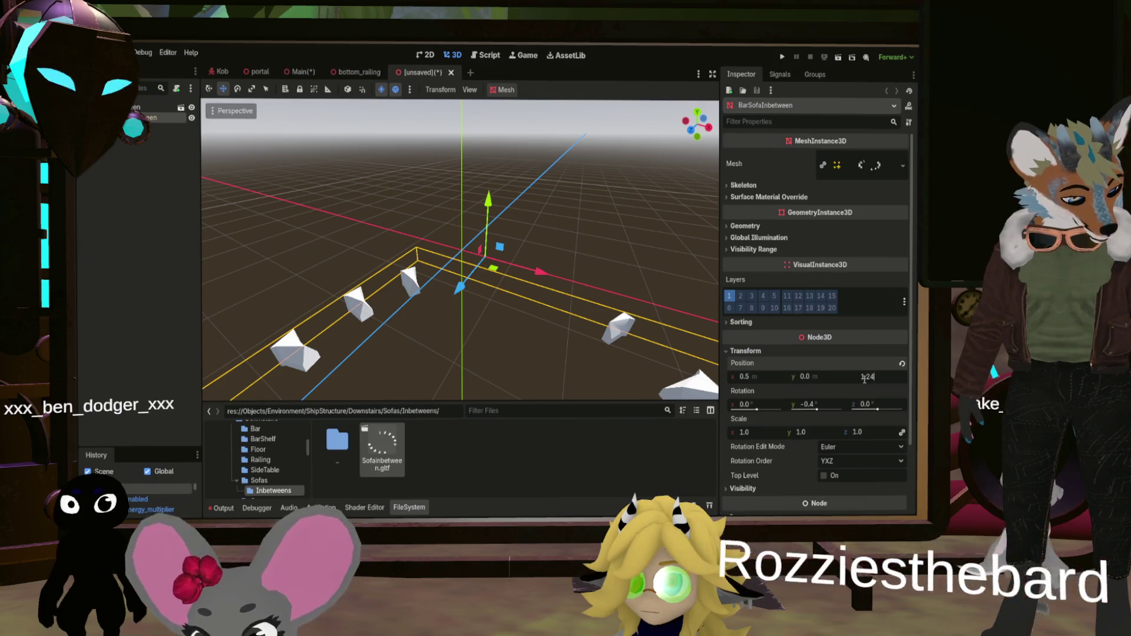
pyautogui.write('-')
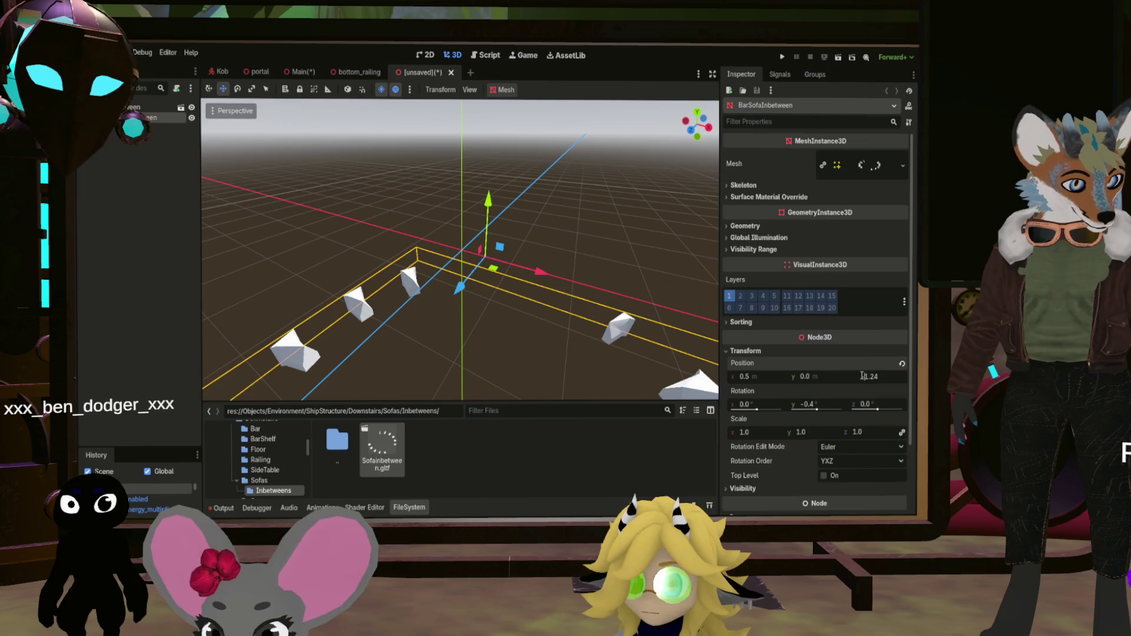
pyautogui.press('Return')
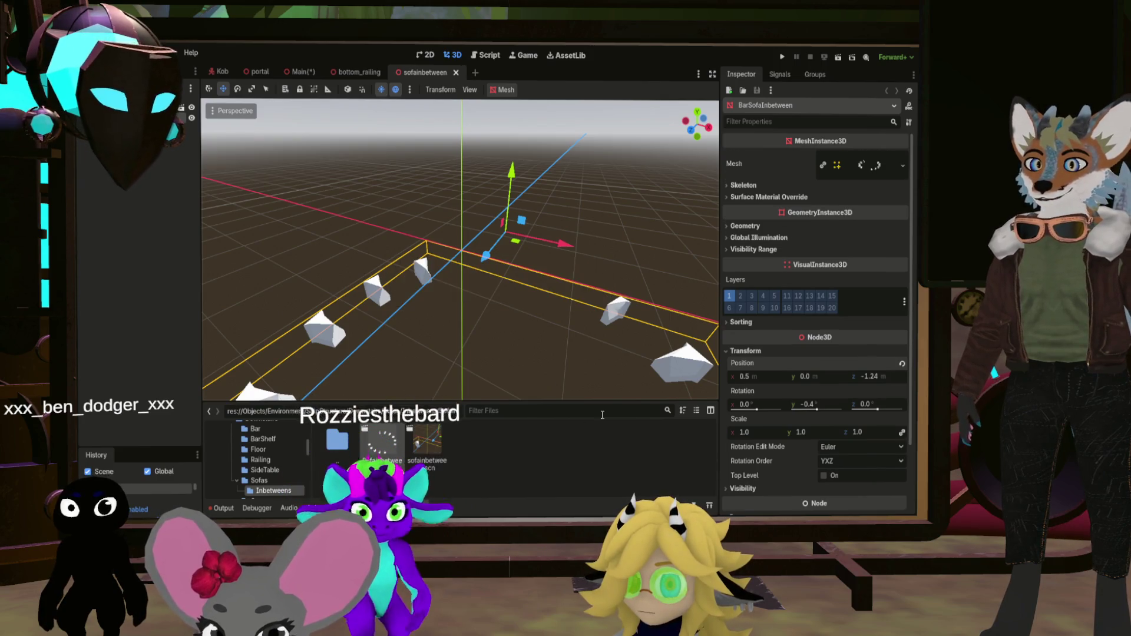
# Save the Main scene and instance sofainbetween.scn under the BottomFloor node
pyautogui.click(300, 72)
pyautogui.hotkey('ctrl', 's')
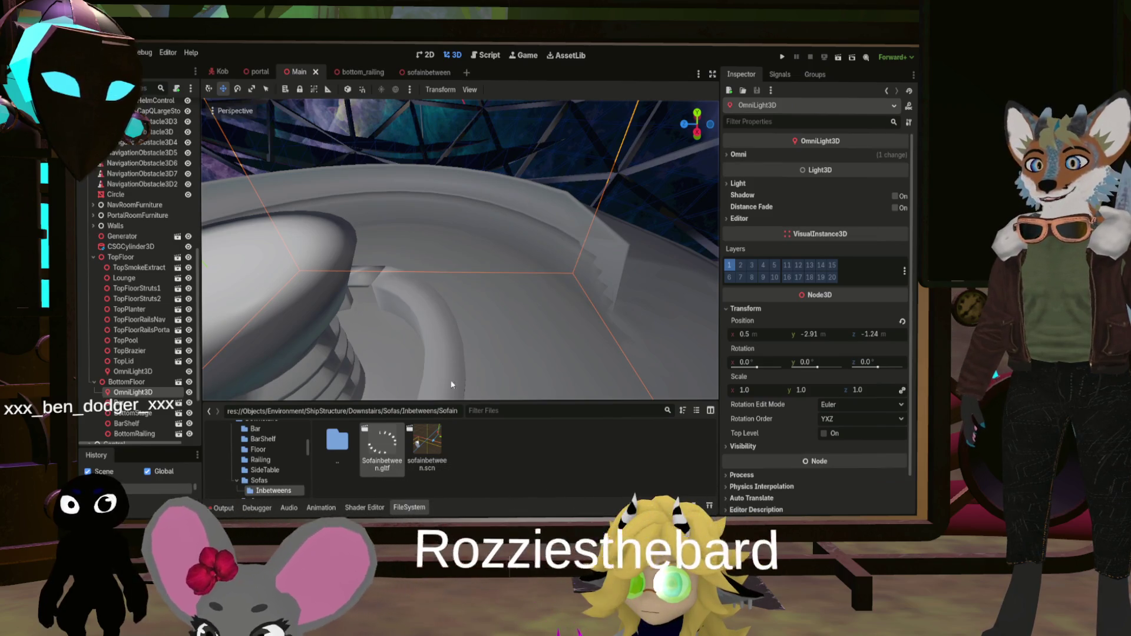
pyautogui.moveTo(380, 459)
pyautogui.mouseDown()
pyautogui.moveTo(301, 352)
pyautogui.moveTo(412, 295)
pyautogui.moveTo(518, 286)
pyautogui.mouseUp()
pyautogui.hotkey('ctrl', 'z')
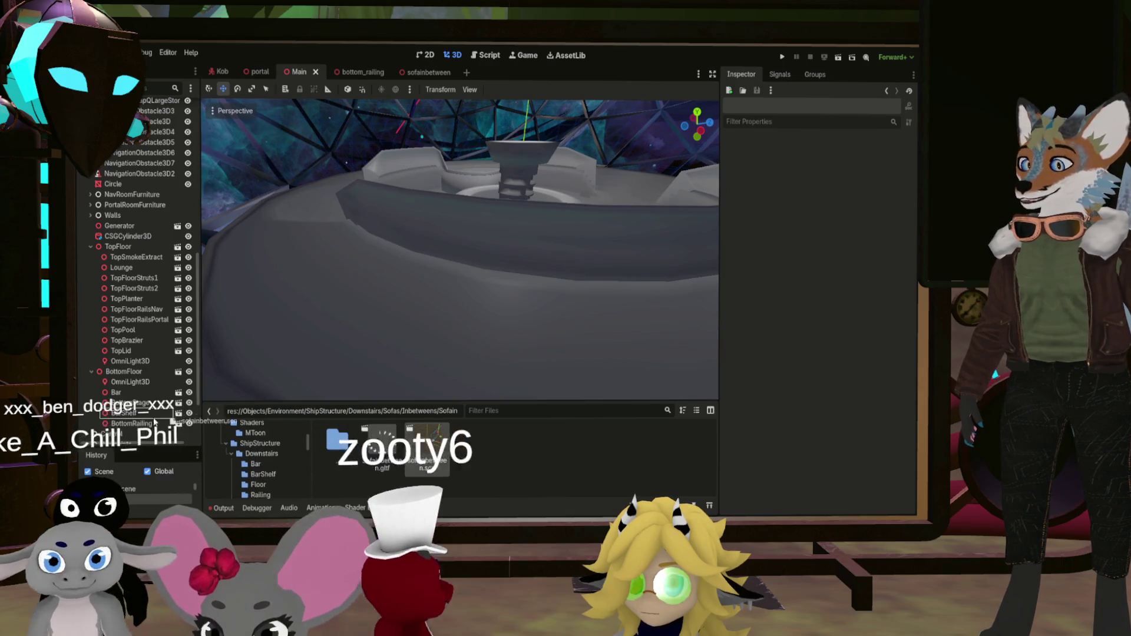
pyautogui.moveTo(427, 444); pyautogui.dragTo(134, 374)
pyautogui.moveTo(487, 305); pyautogui.dragTo(492, 299)
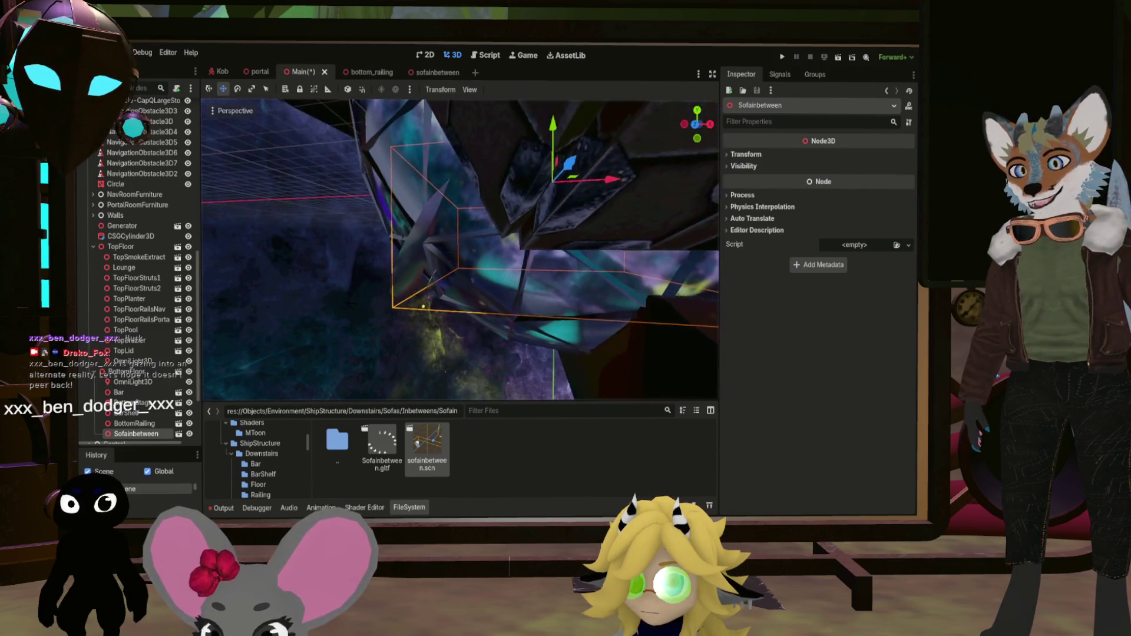
# Fly around the bar with WASD to check how the in-between piece fits among the sofas
pyautogui.press('w')
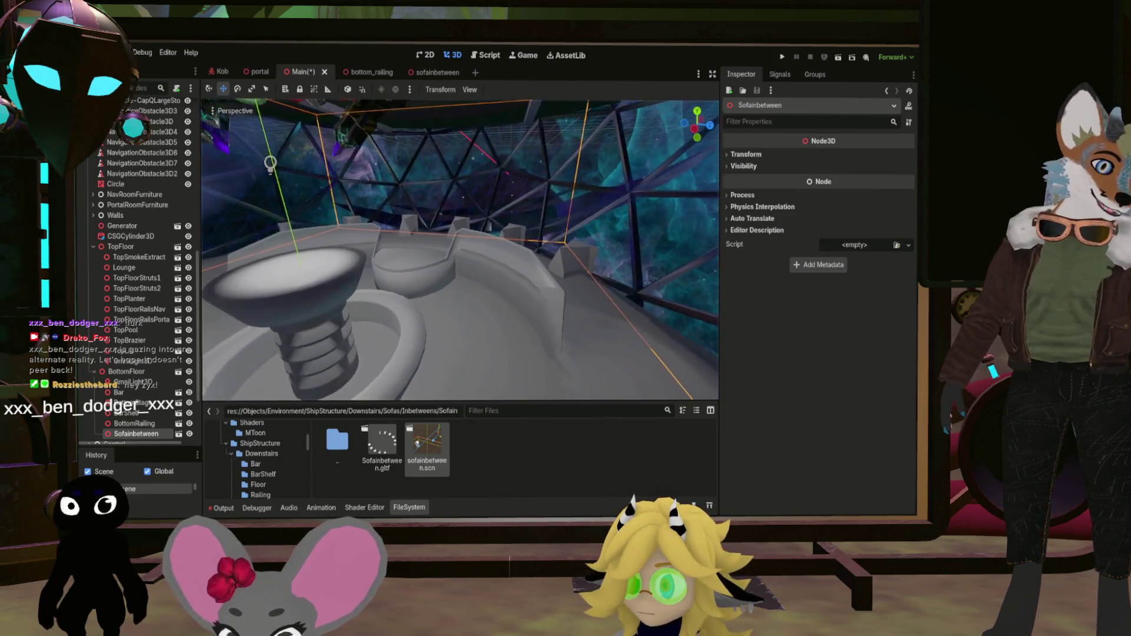
pyautogui.press('w')
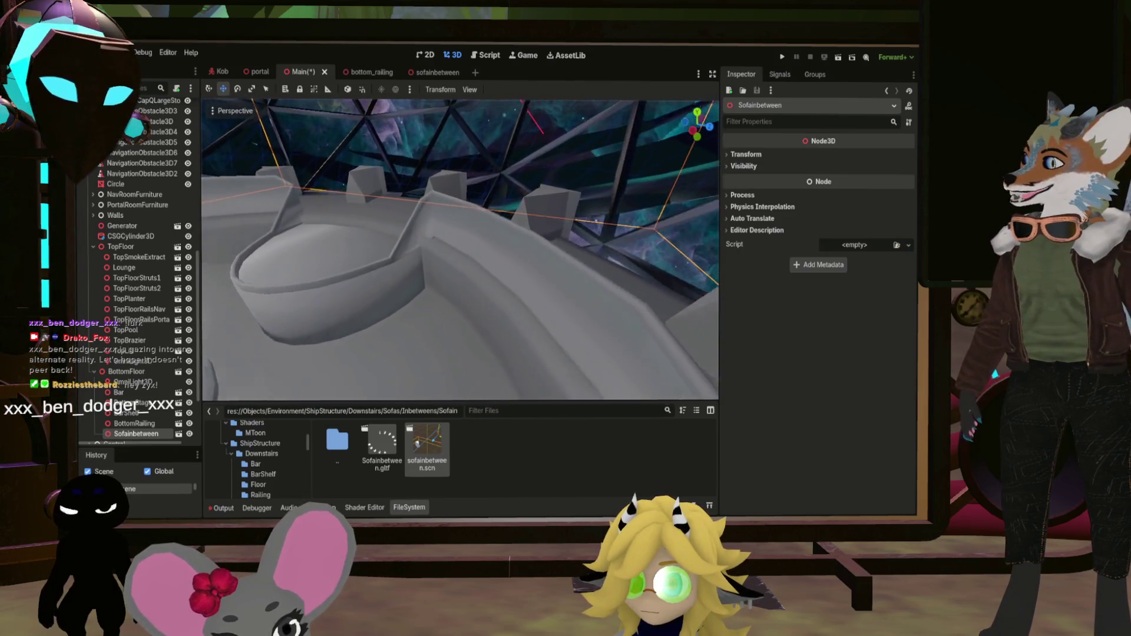
pyautogui.press('w')
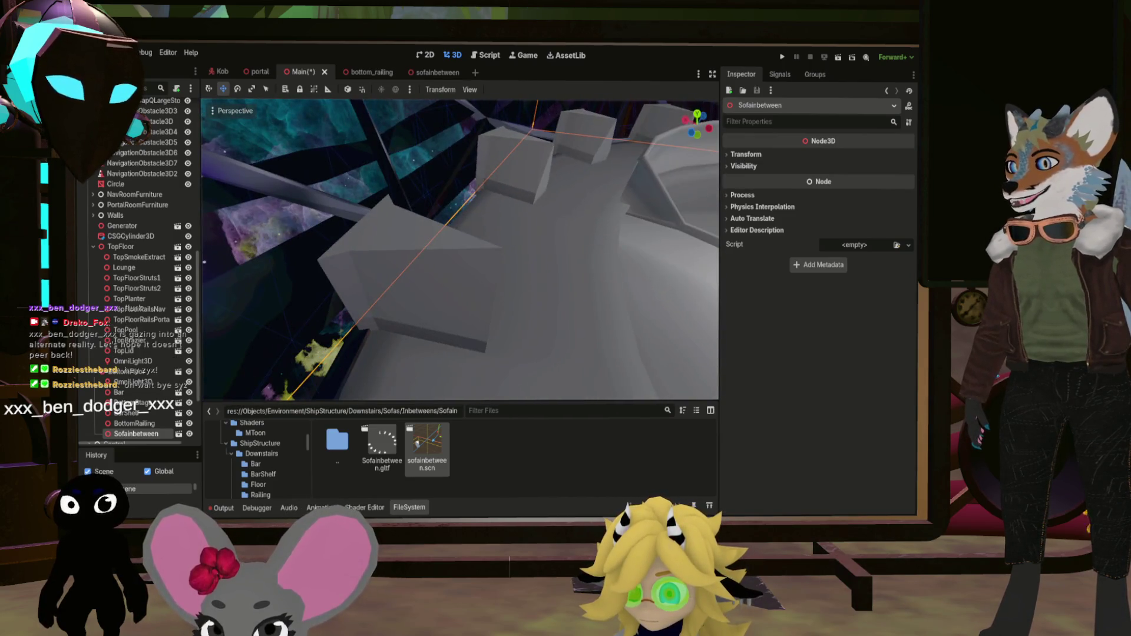
pyautogui.press('w')
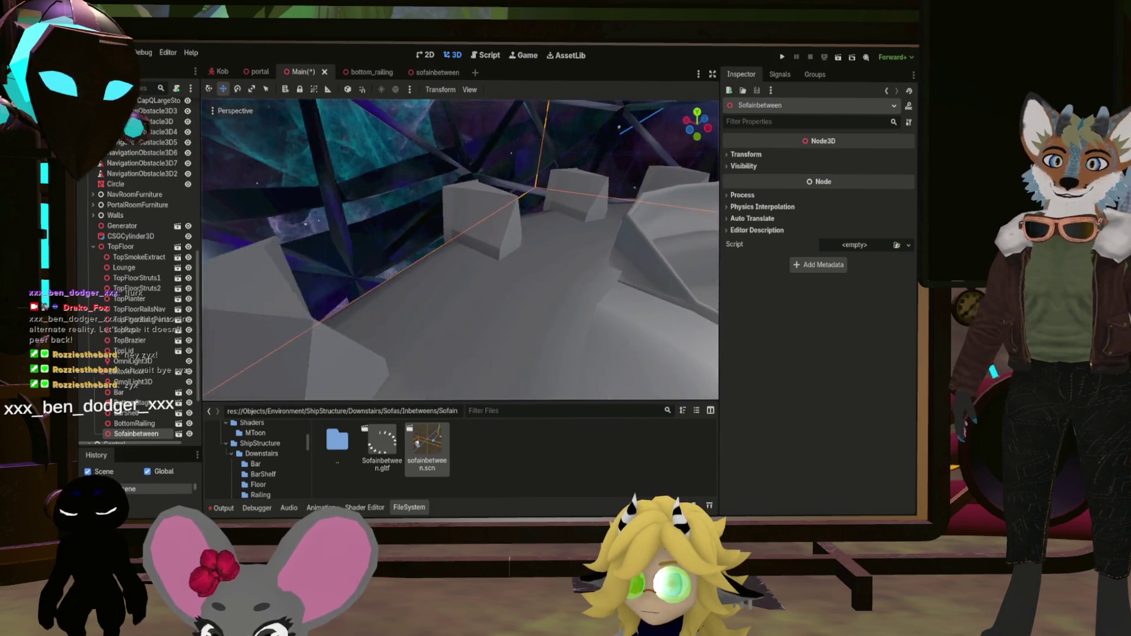
pyautogui.press('w')
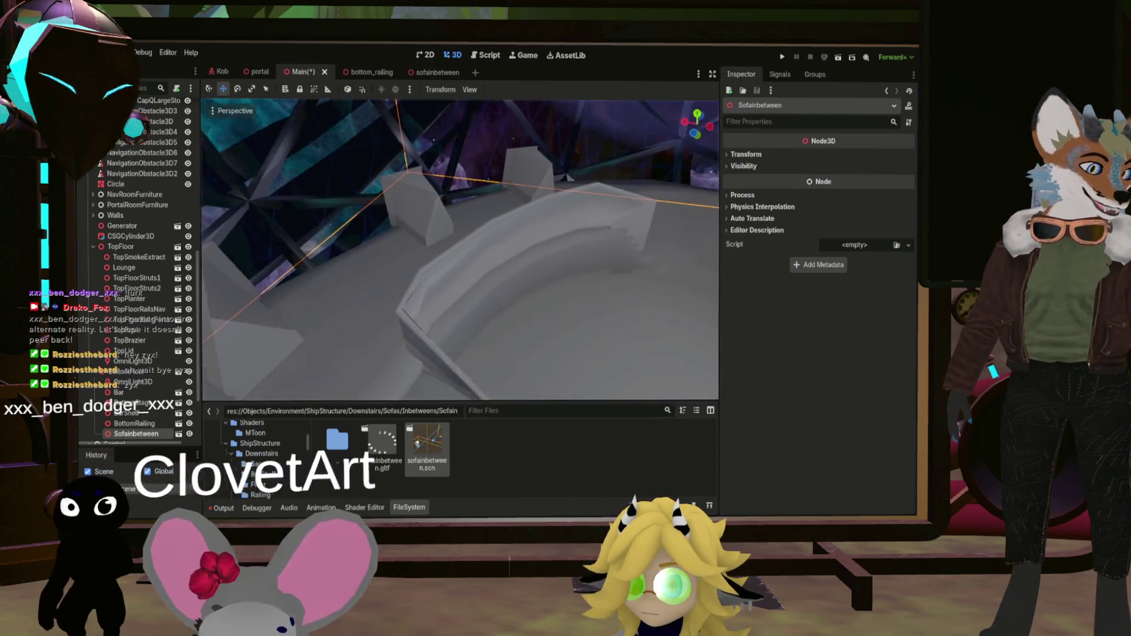
pyautogui.press('s')
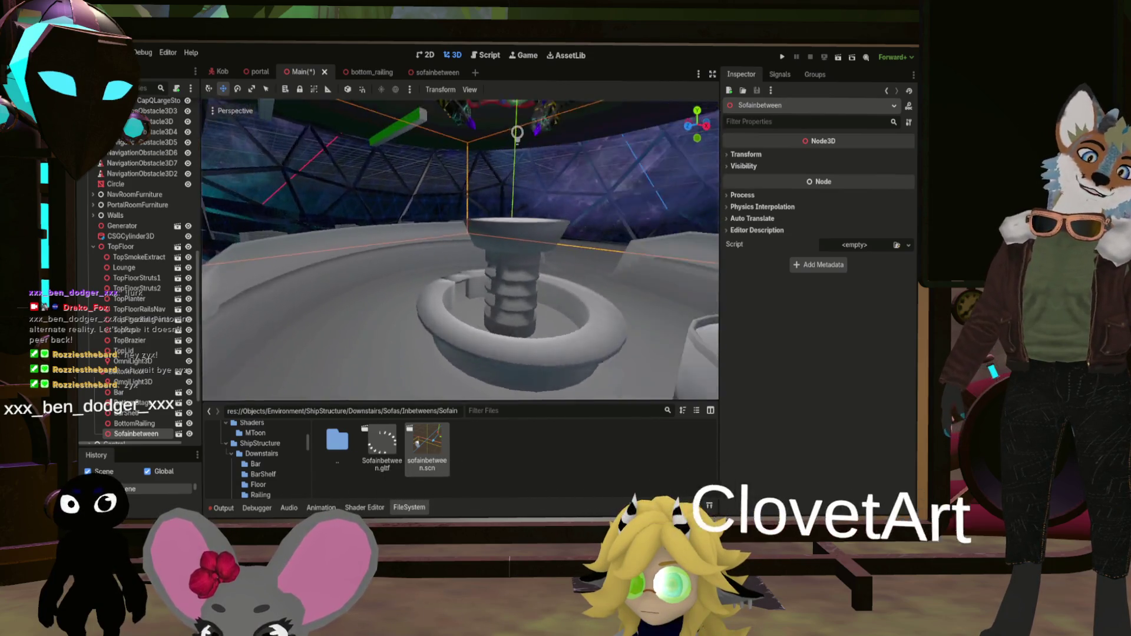
pyautogui.press('w')
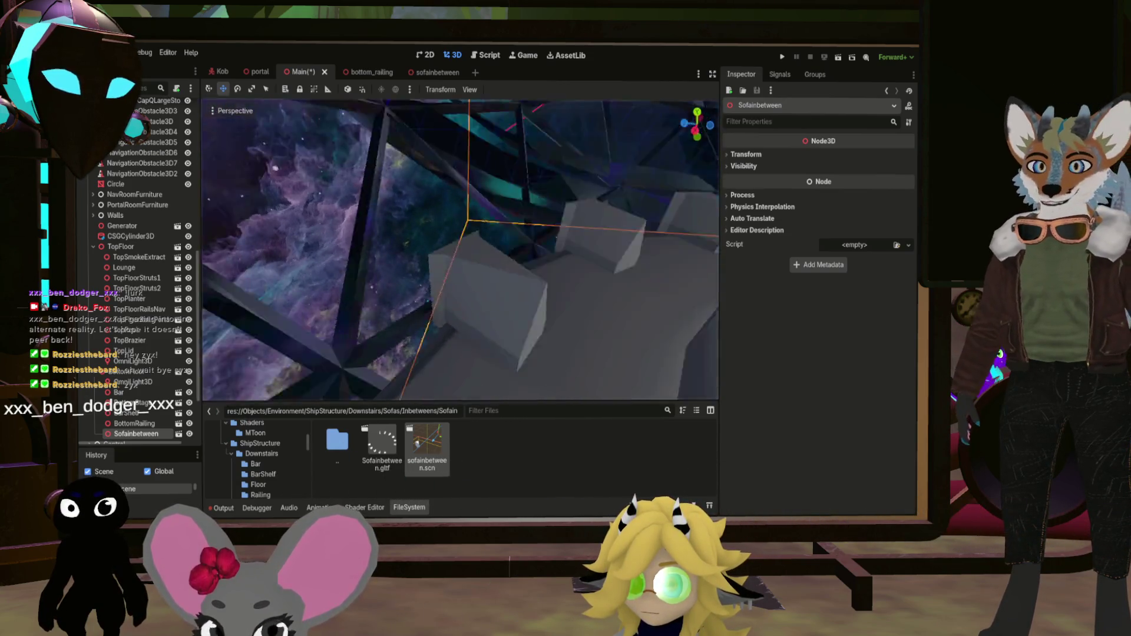
pyautogui.press('s')
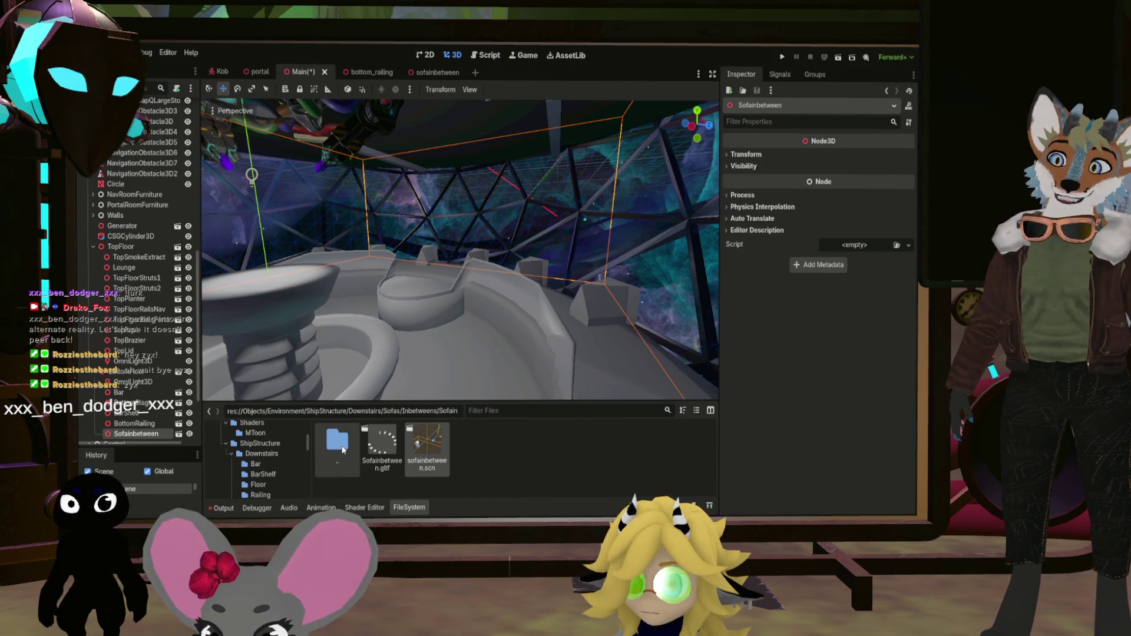
pyautogui.doubleClick(342, 450)
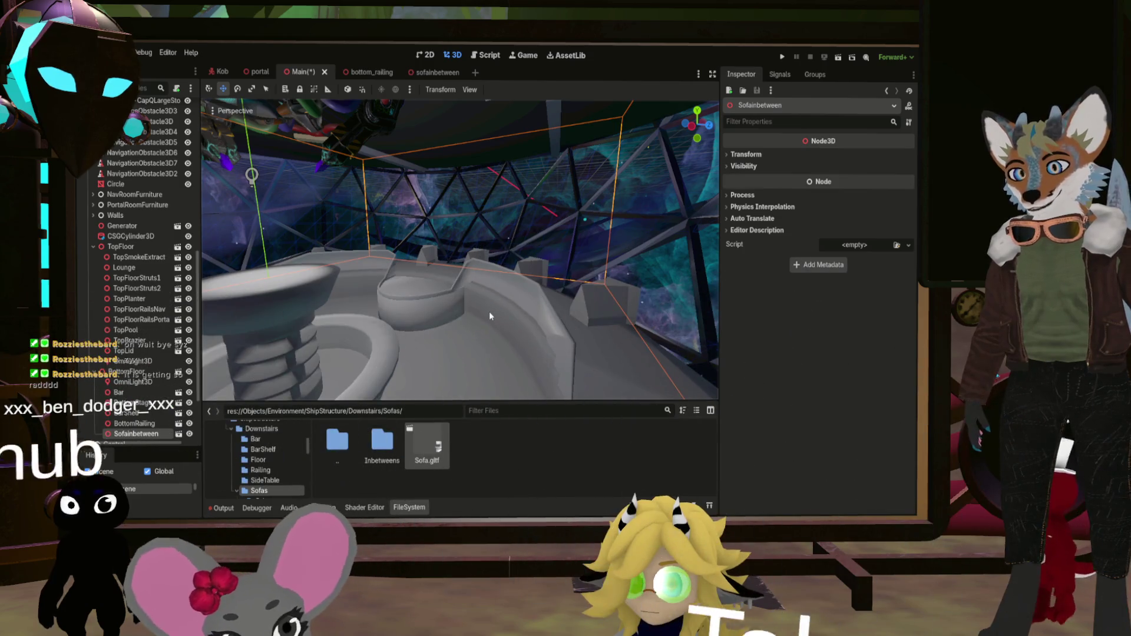
# Paste BarSofa_002 into a new scene and position it at X 0.5, Z -1.24
pyautogui.hotkey('ctrl', 'n')
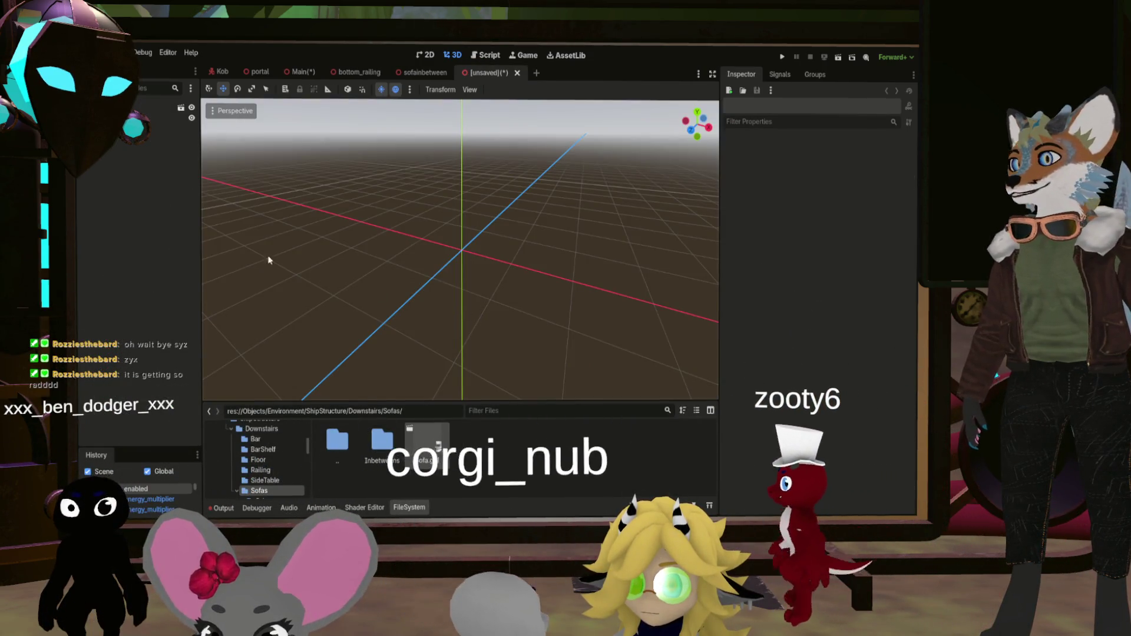
pyautogui.hotkey('ctrl', 'v')
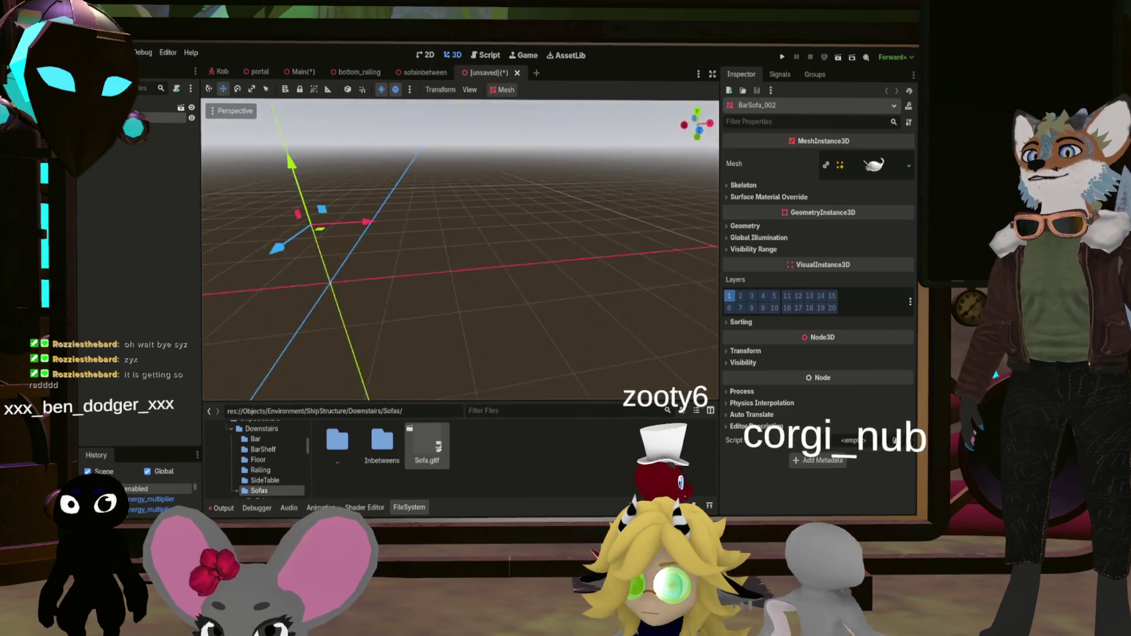
pyautogui.press('f')
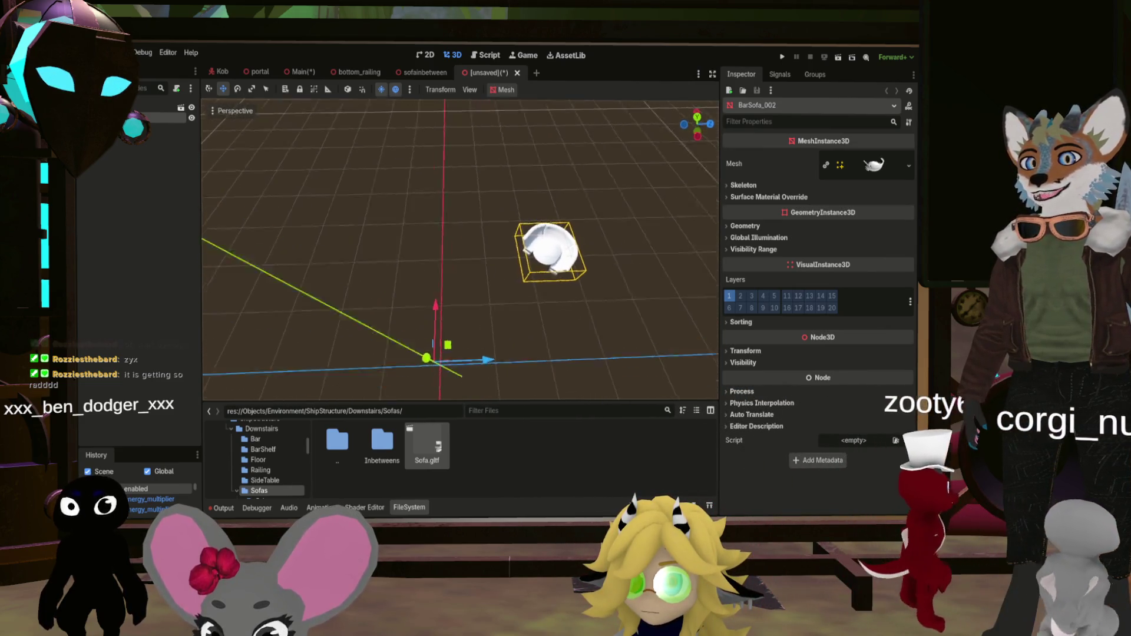
pyautogui.click(743, 351)
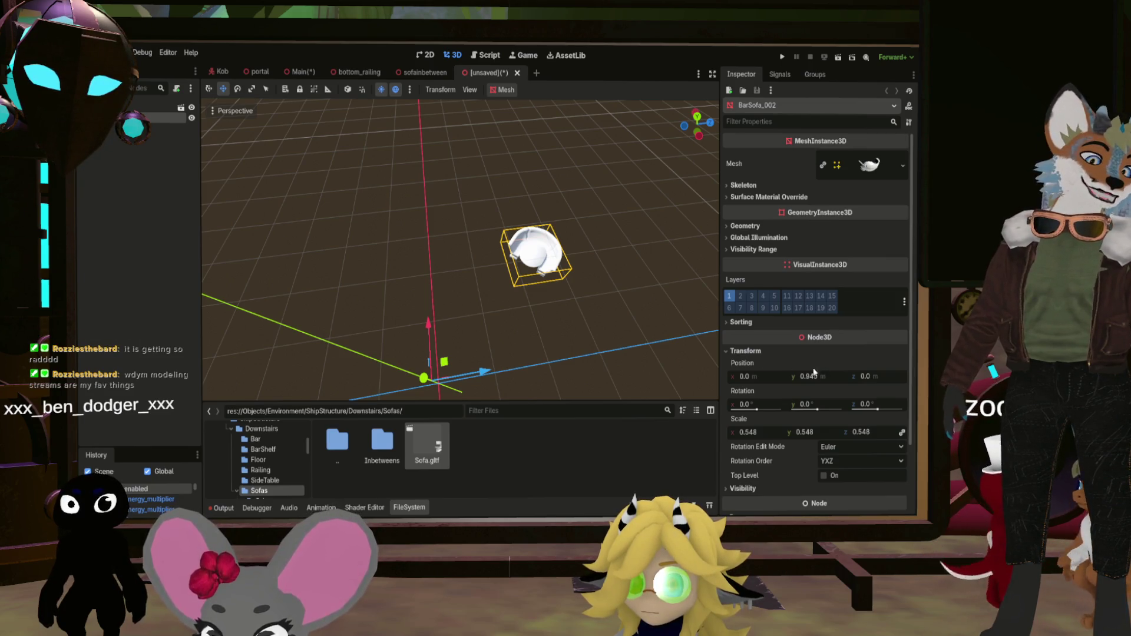
pyautogui.click(747, 377)
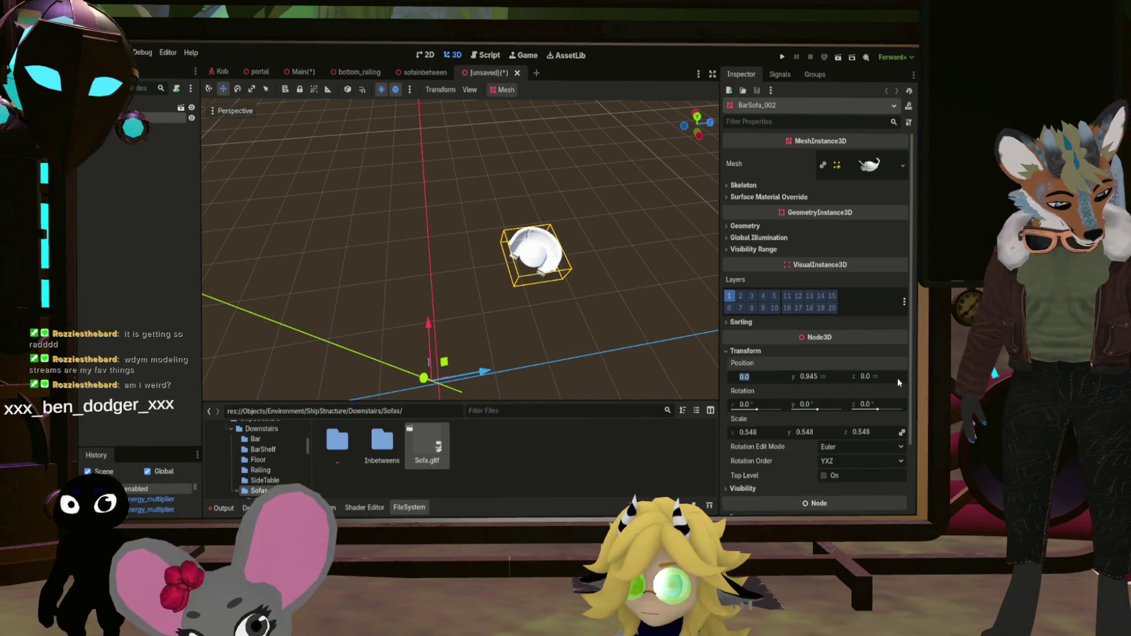
pyautogui.write('0.5')
pyautogui.press('Return')
pyautogui.click(866, 377)
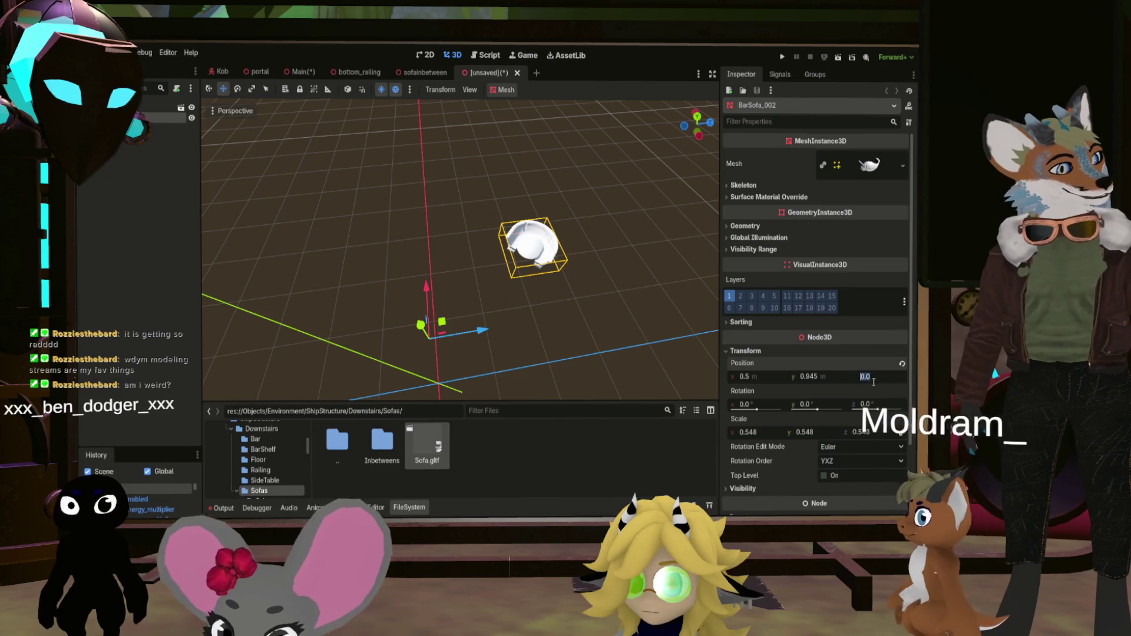
pyautogui.write('-1.24')
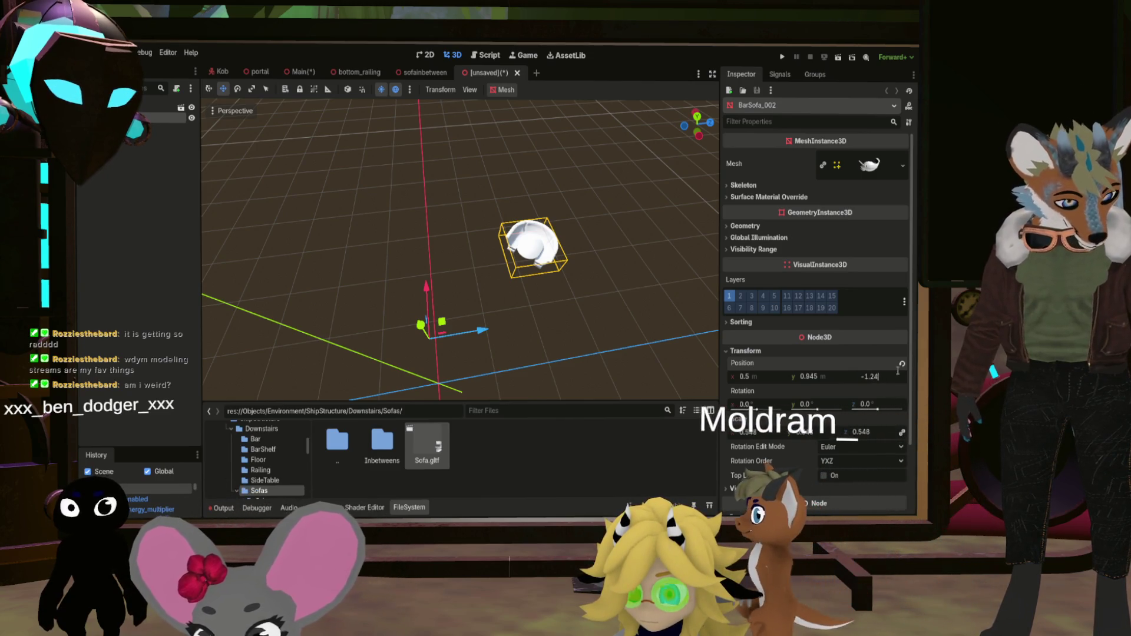
pyautogui.press('Return')
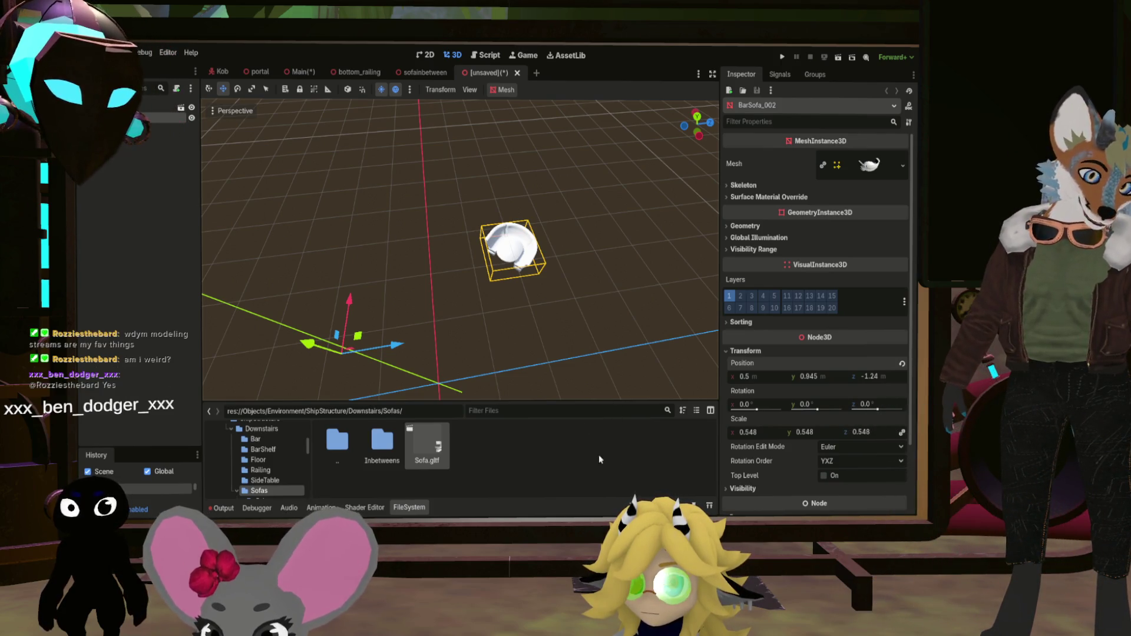
# Save the new scene as sofa.scn and return to the Main scene
pyautogui.click(428, 443)
pyautogui.hotkey('ctrl', 's')
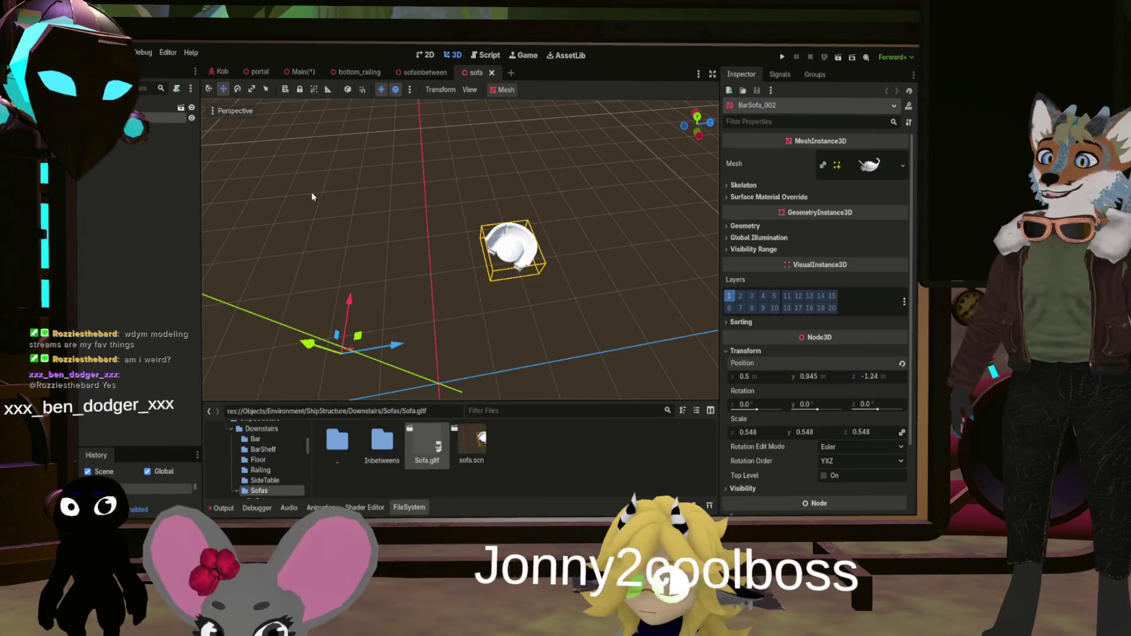
pyautogui.click(303, 71)
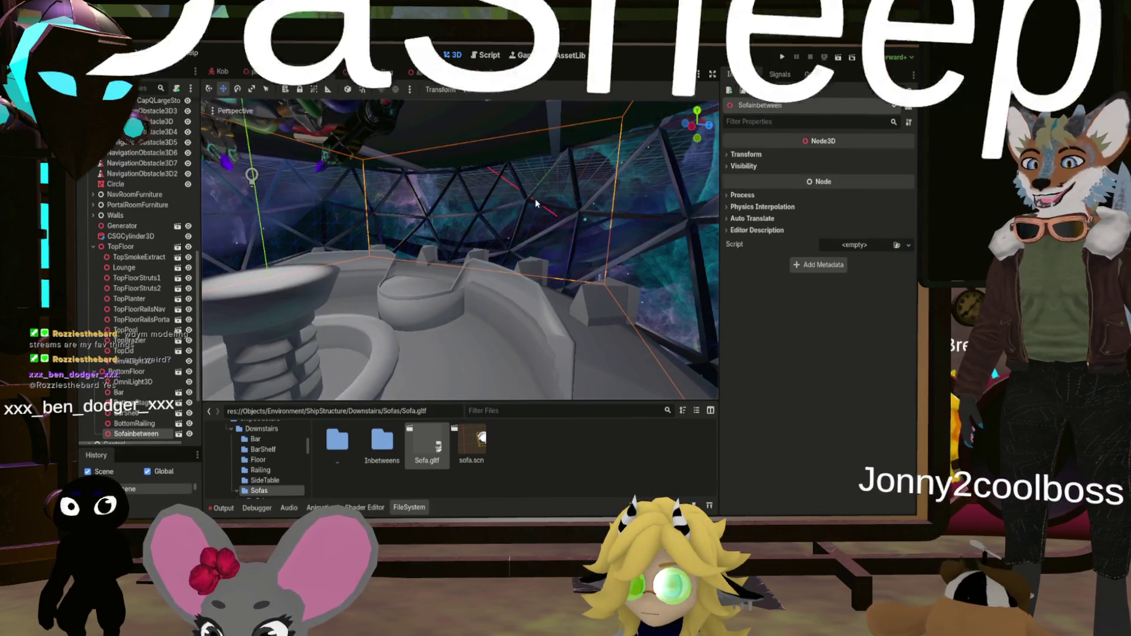
# Fly the camera toward the curved sofa in the Main scene to inspect it
pyautogui.press('w')
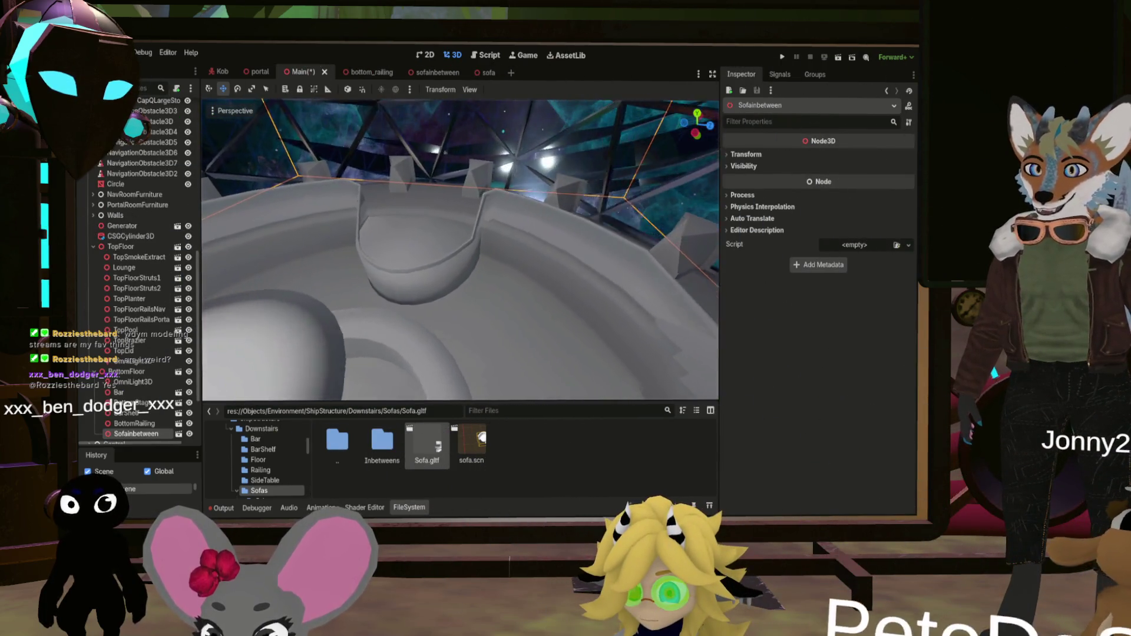
pyautogui.press('w')
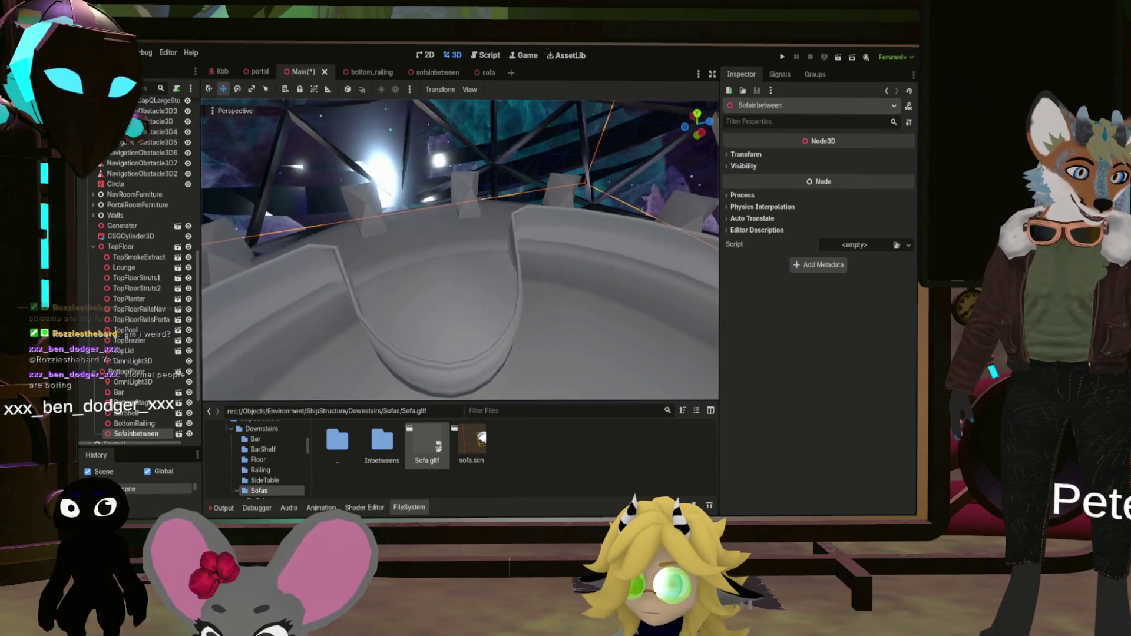
pyautogui.press('w')
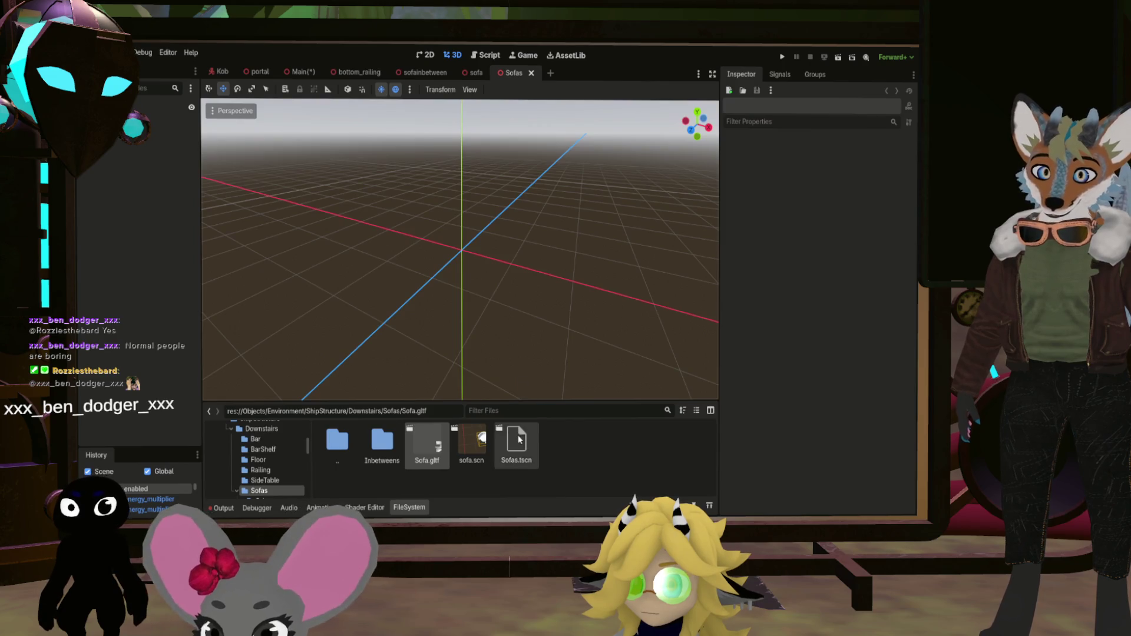
# Add sofa.scn as an instance in the Sofas scene and frame it
pyautogui.click(530, 443)
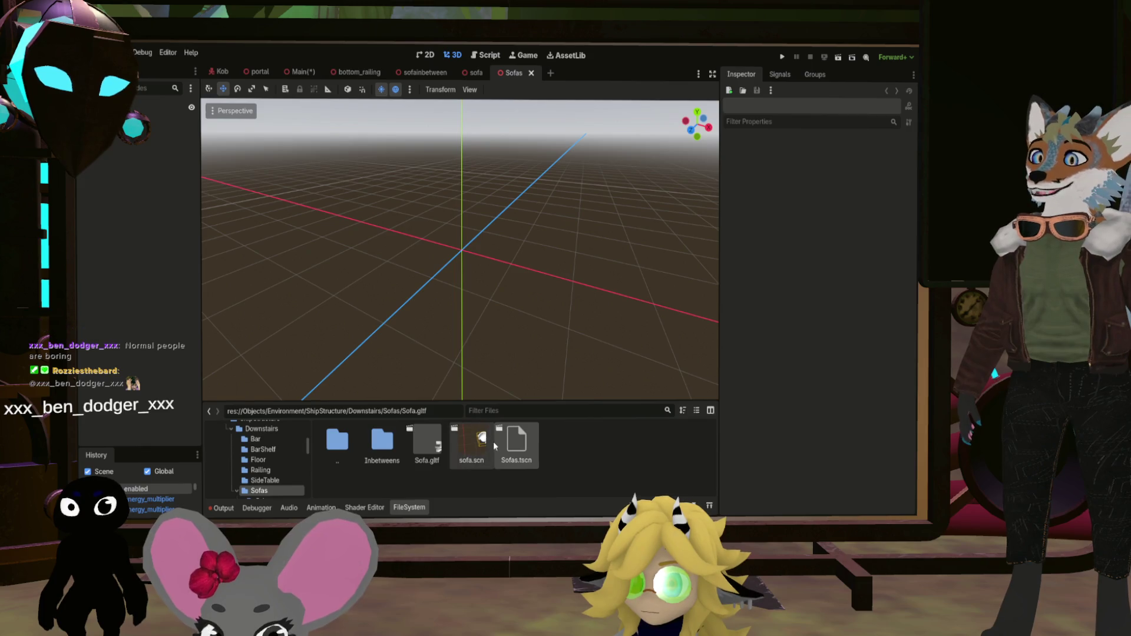
pyautogui.moveTo(474, 451); pyautogui.dragTo(182, 174)
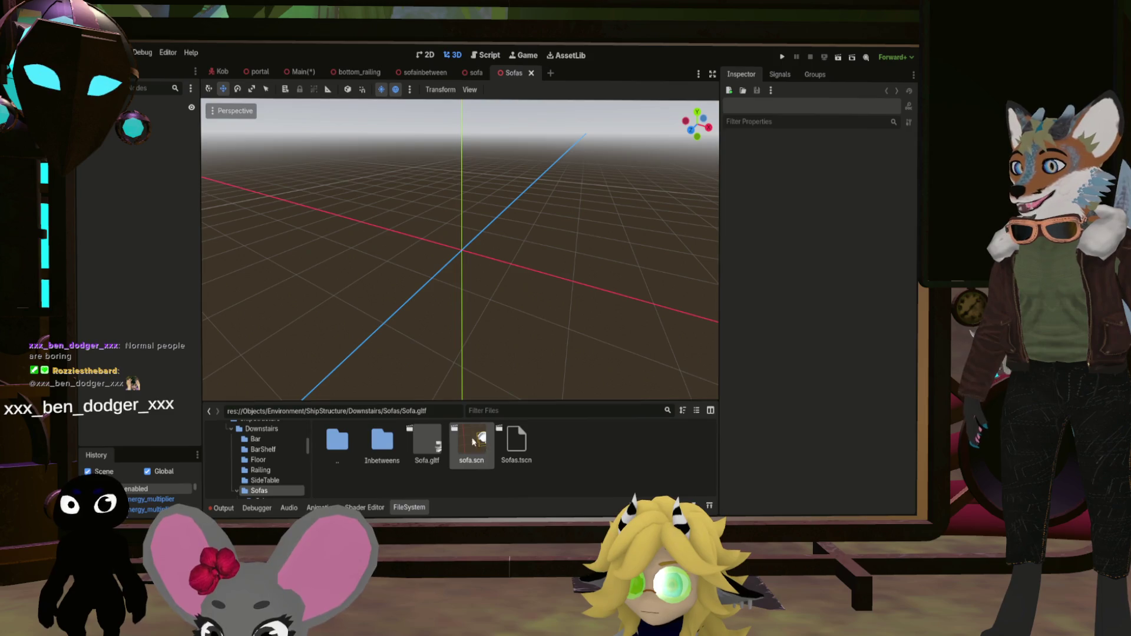
pyautogui.moveTo(171, 111); pyautogui.dragTo(171, 112)
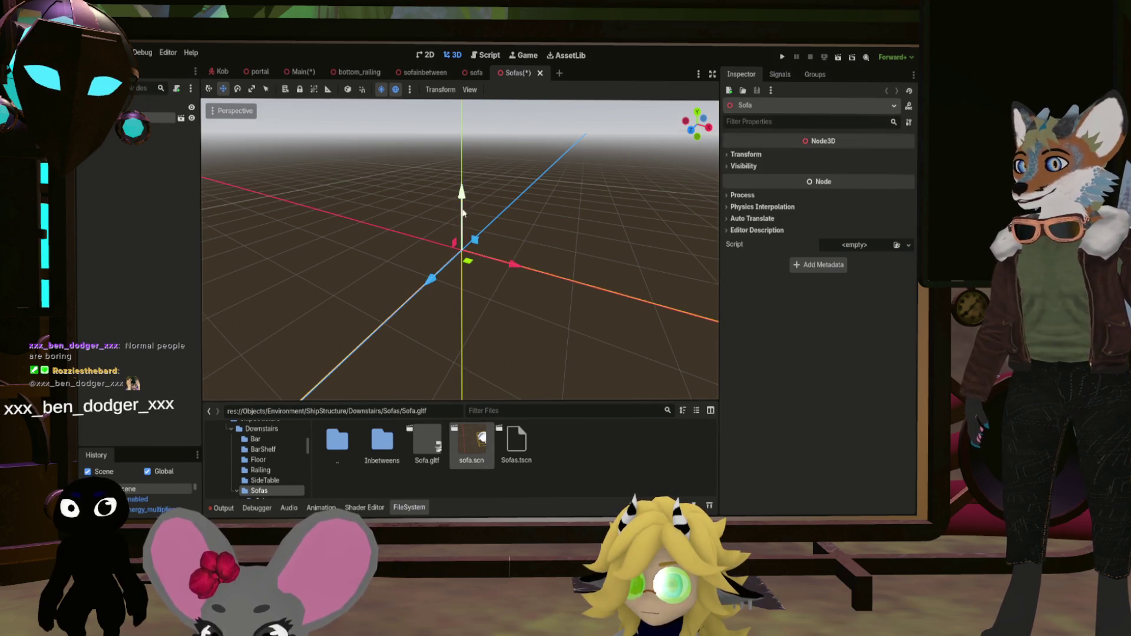
pyautogui.press('f')
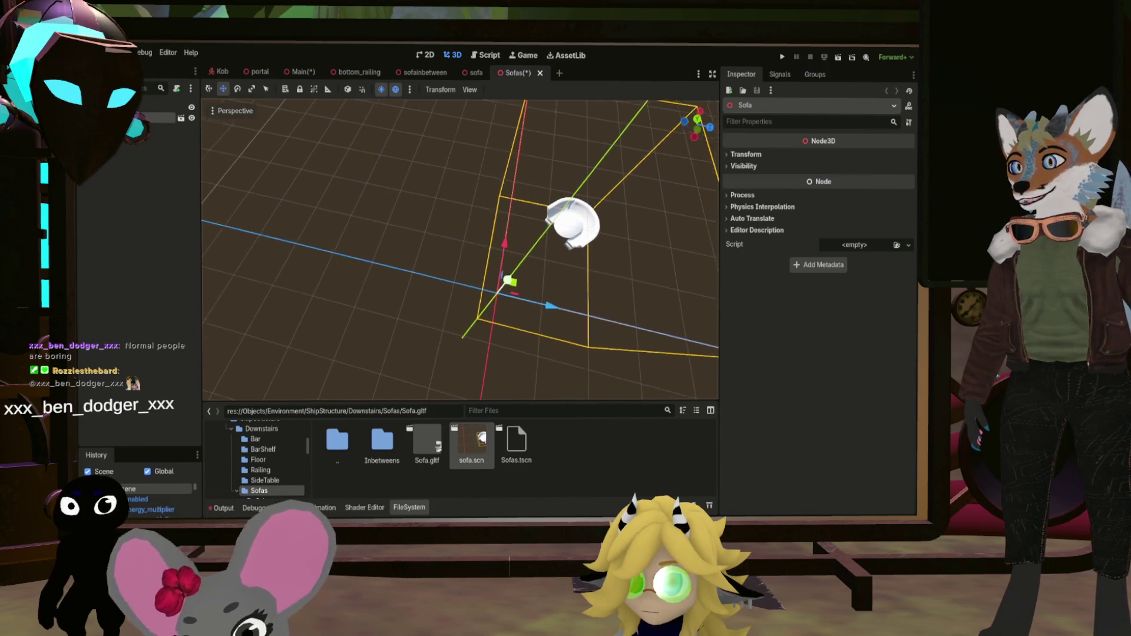
# Add the Sofainbetween scene and offset it to X 0.5, Z -1.24
pyautogui.doubleClick(382, 442)
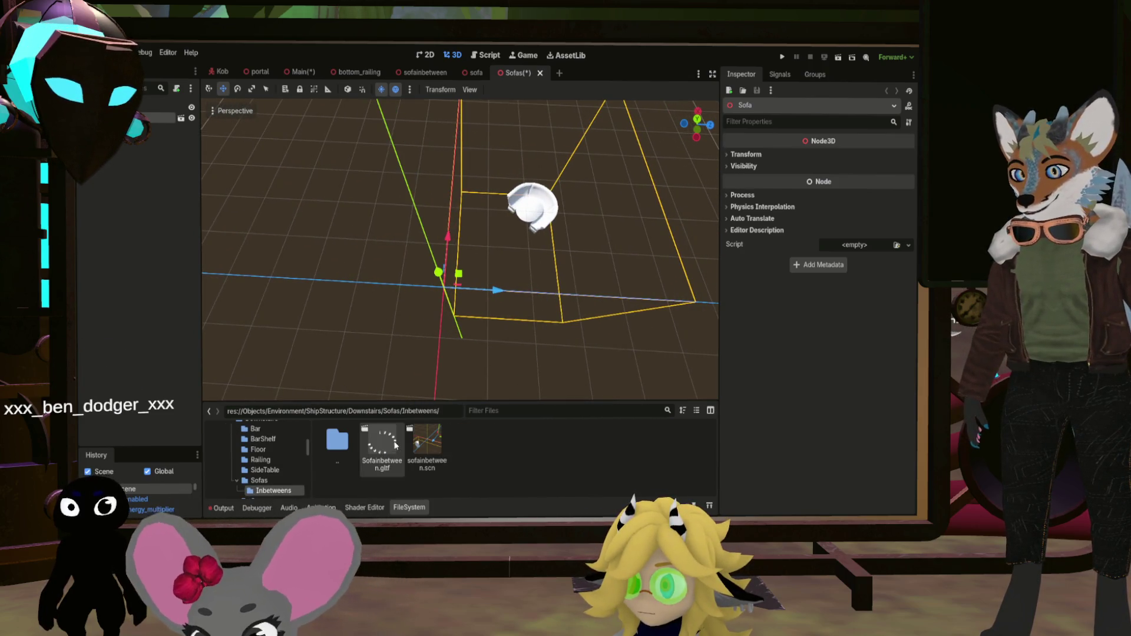
pyautogui.moveTo(144, 113); pyautogui.dragTo(144, 115)
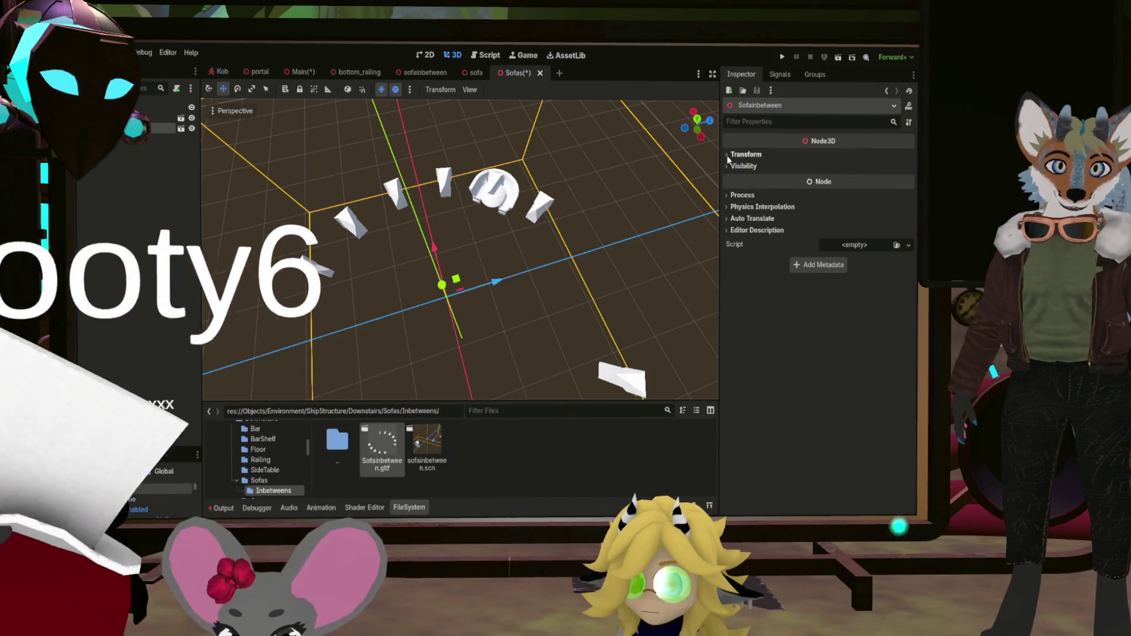
pyautogui.click(730, 156)
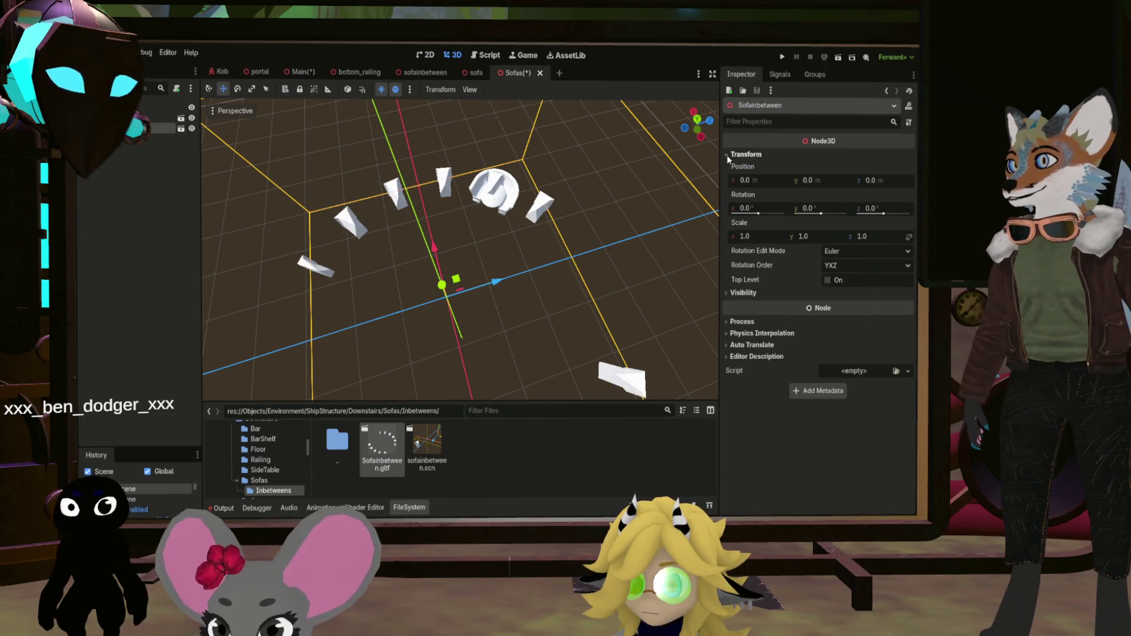
pyautogui.click(751, 182)
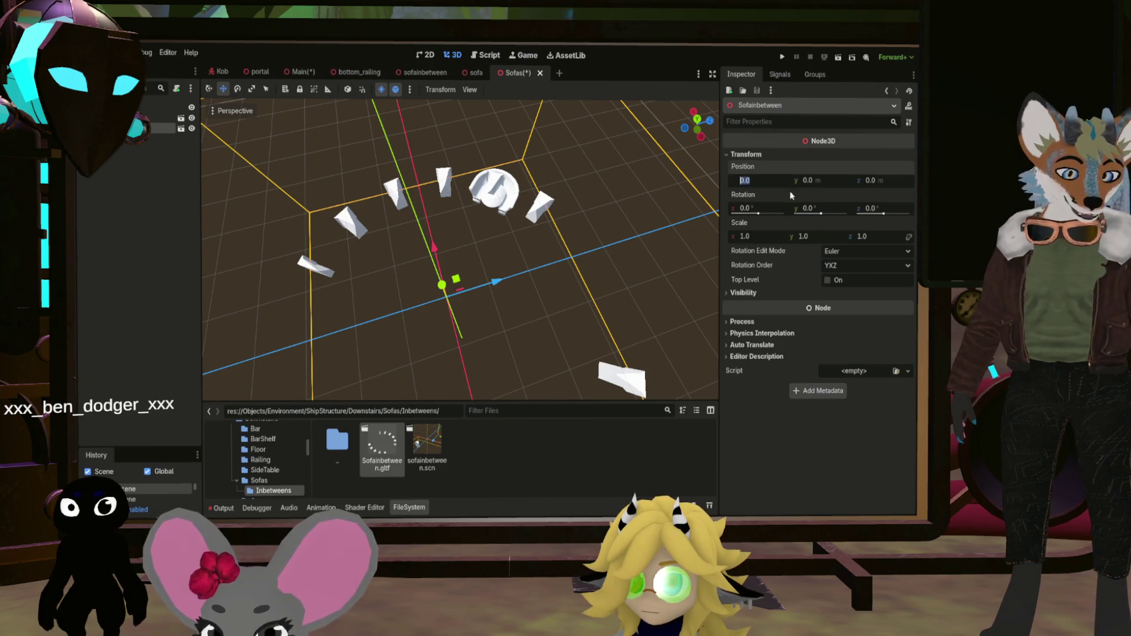
pyautogui.write('0.5')
pyautogui.press('Return')
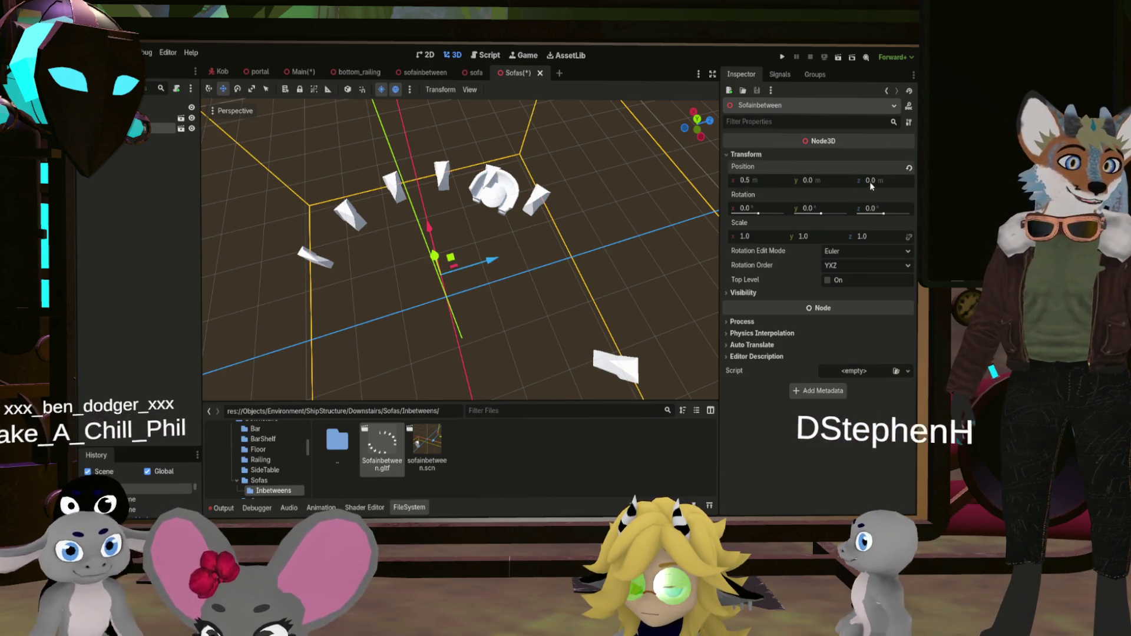
pyautogui.click(870, 182)
pyautogui.write('-1')
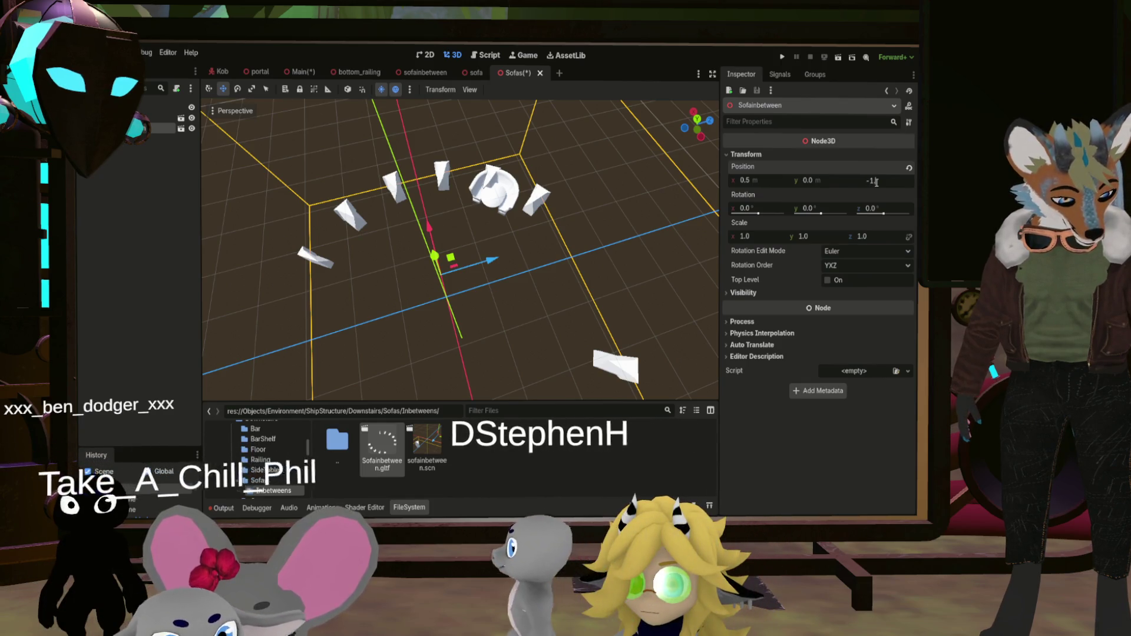
pyautogui.write('.24')
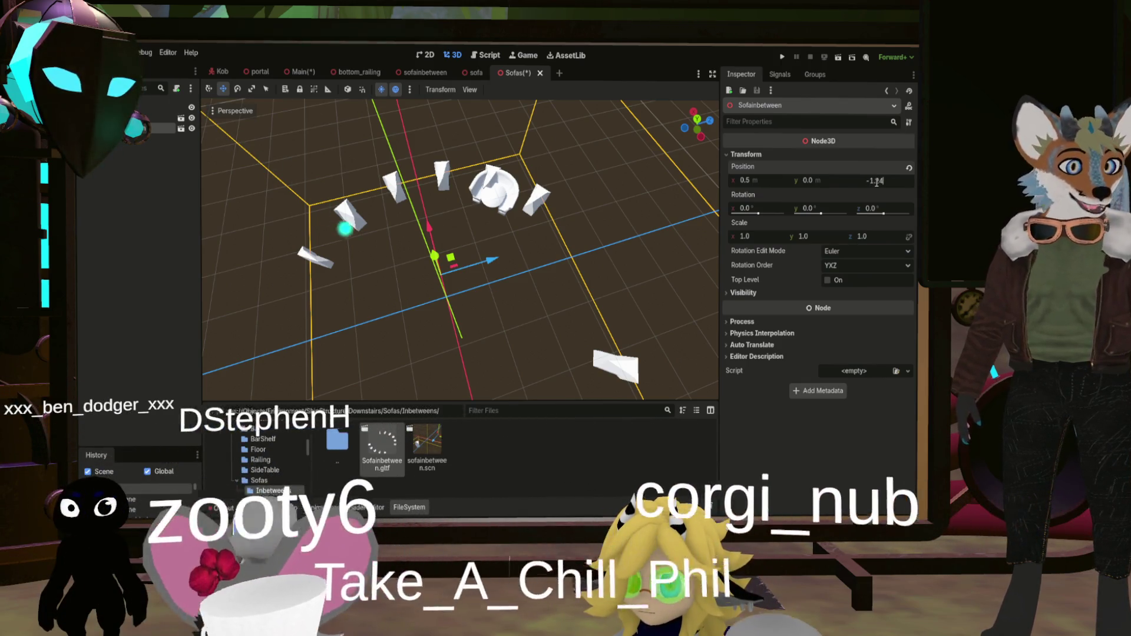
pyautogui.press('Return')
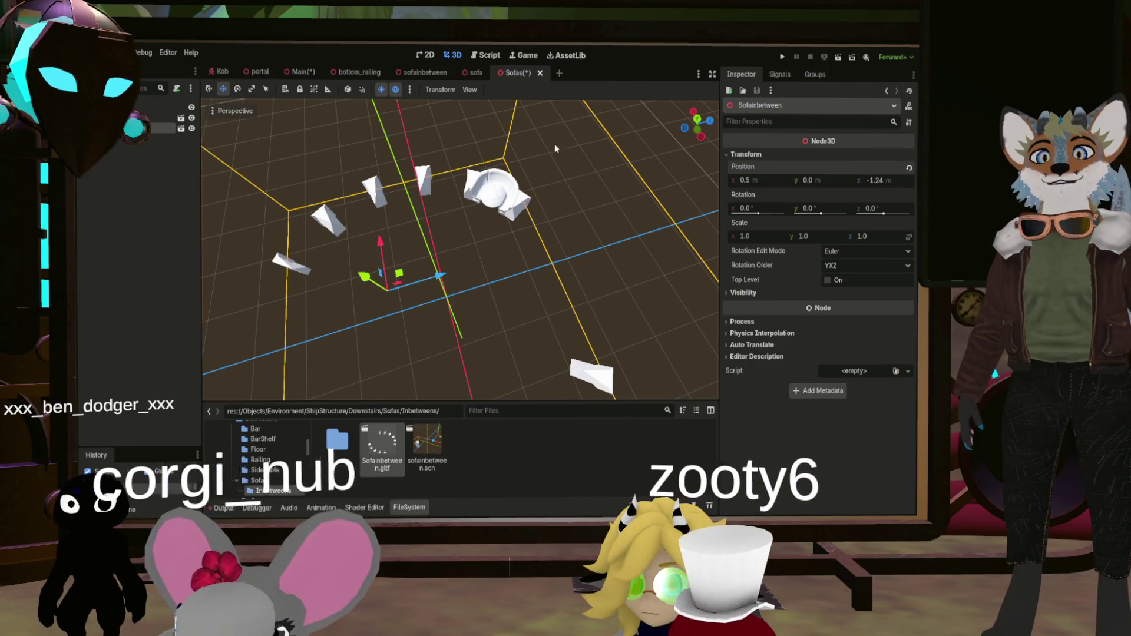
# Try duplicating and rotating the Sofa node, then undo the extra pieces
pyautogui.click(554, 147)
pyautogui.moveTo(612, 200)
pyautogui.mouseDown()
pyautogui.moveTo(656, 261)
pyautogui.moveTo(271, 158)
pyautogui.mouseUp()
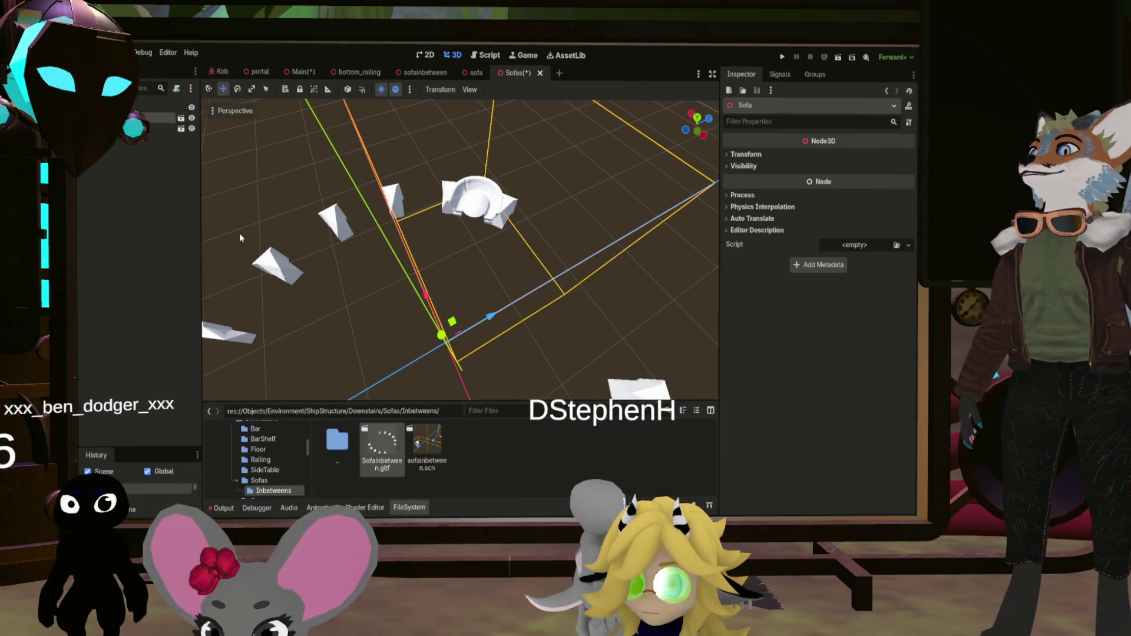
pyautogui.hotkey('ctrl', 'd')
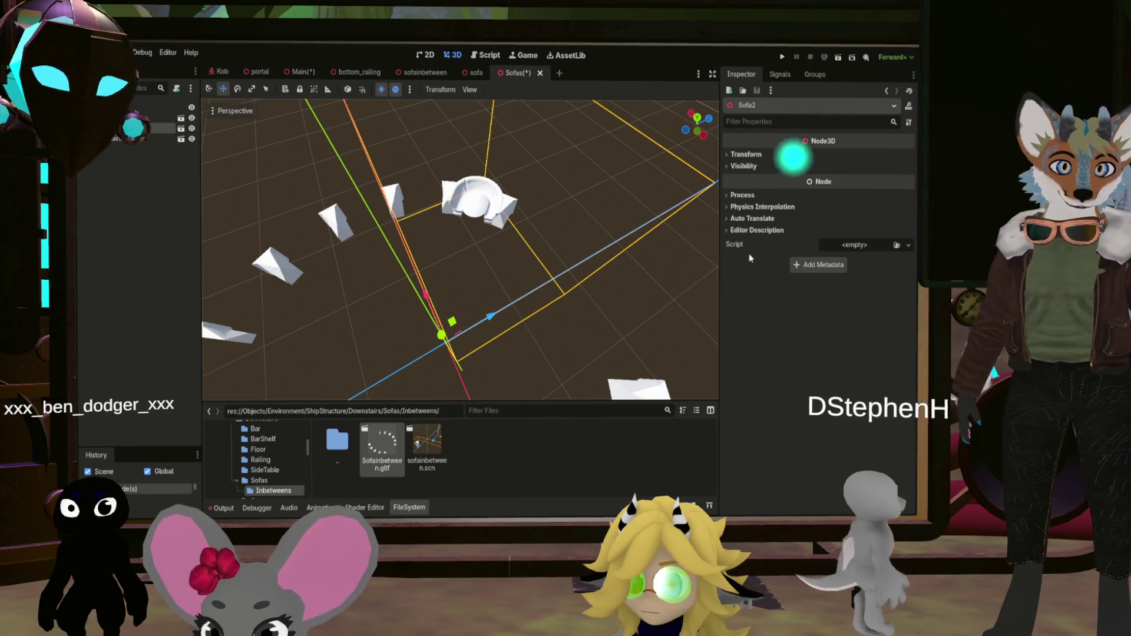
pyautogui.click(744, 155)
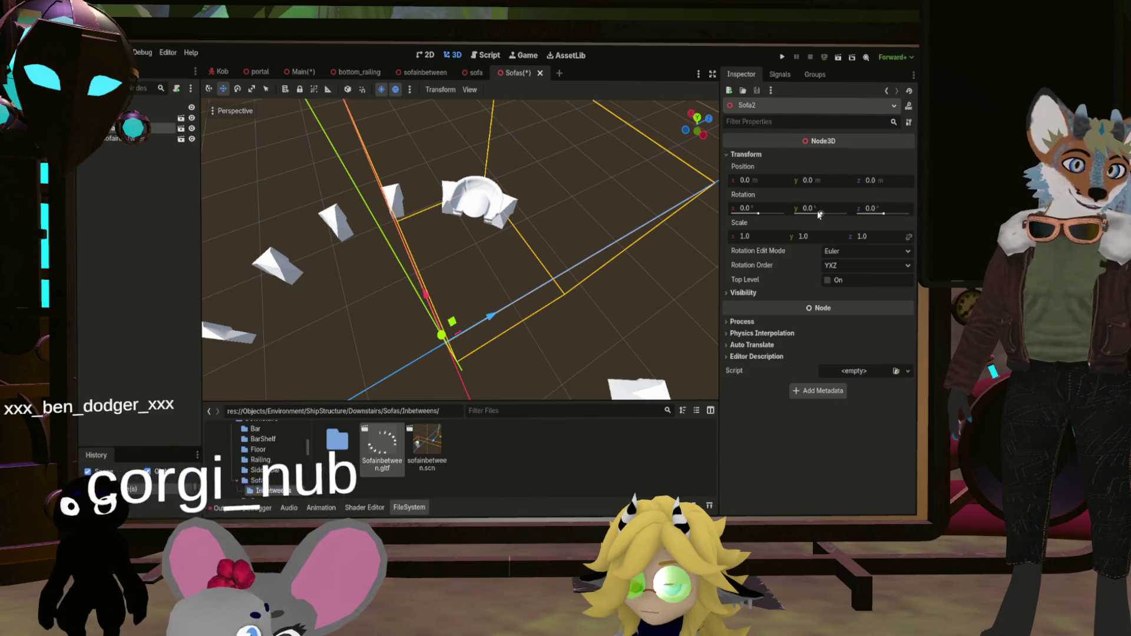
pyautogui.moveTo(819, 215); pyautogui.dragTo(824, 214)
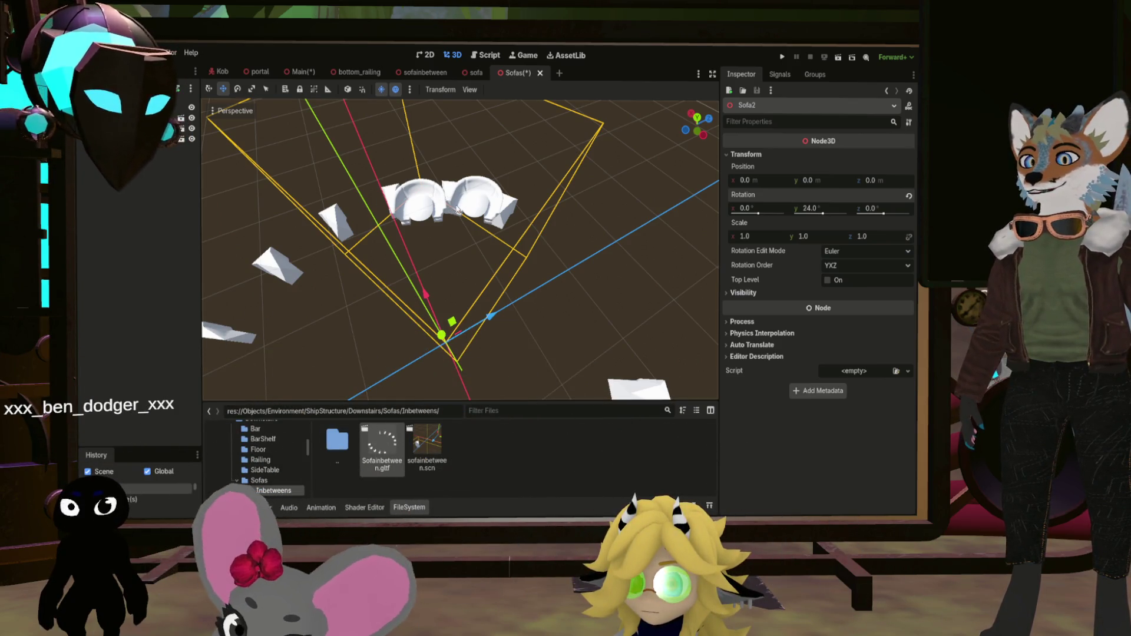
pyautogui.scroll(-3, 489, 208)
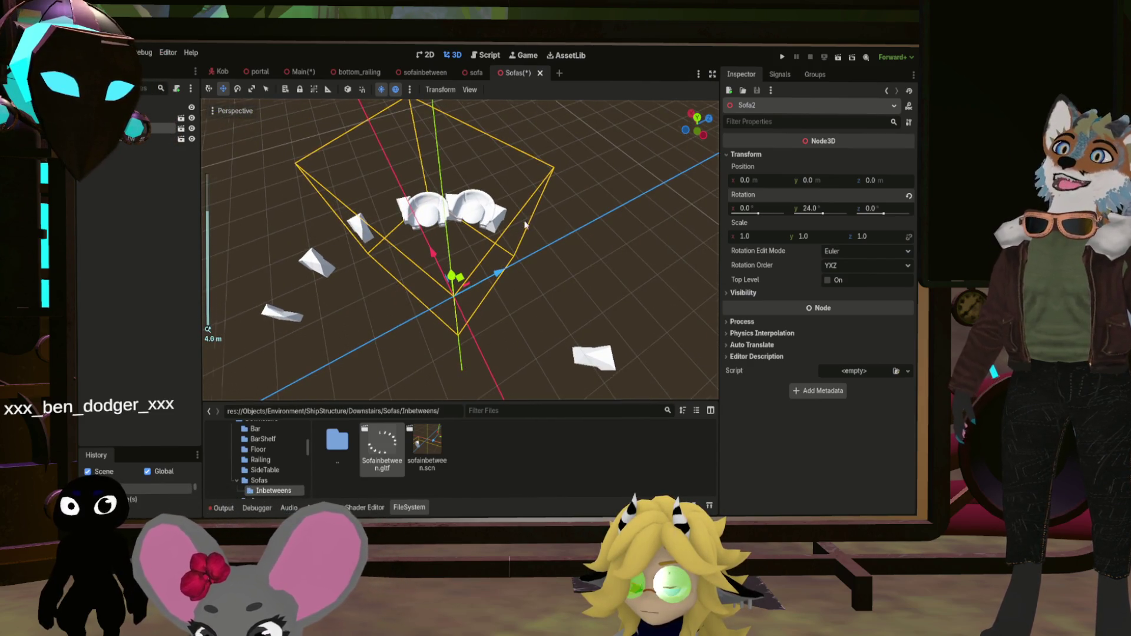
pyautogui.hotkey('ctrl', 'z')
pyautogui.hotkey('ctrl', 'z')
pyautogui.hotkey('ctrl', 'z')
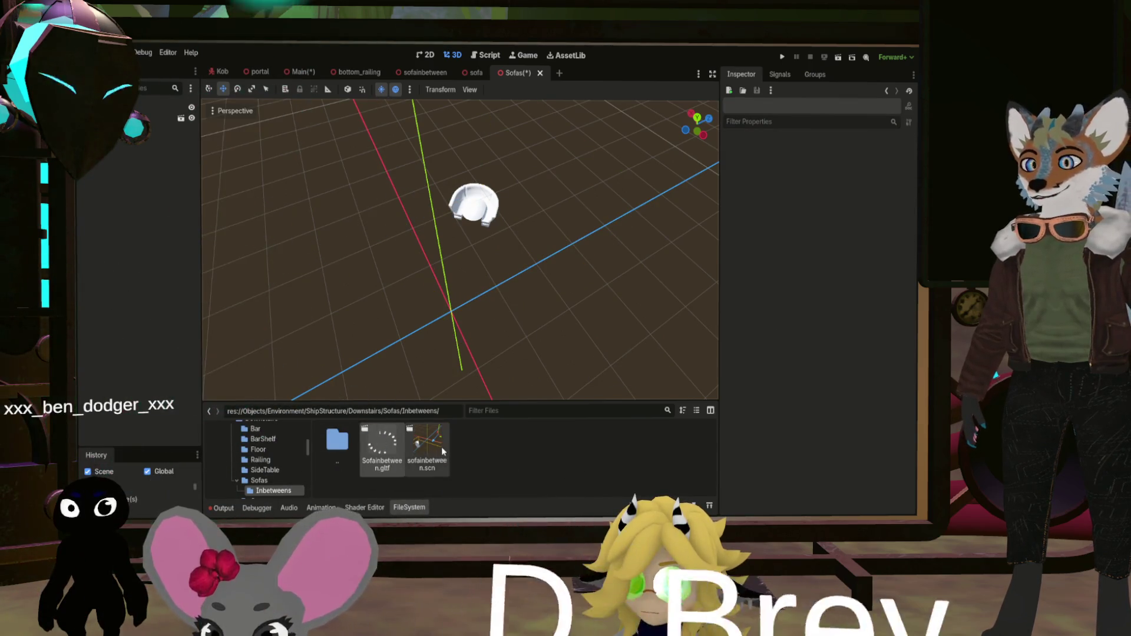
# Reset the sofa scene's mesh horizontal position to zero and save it
pyautogui.doubleClick(335, 437)
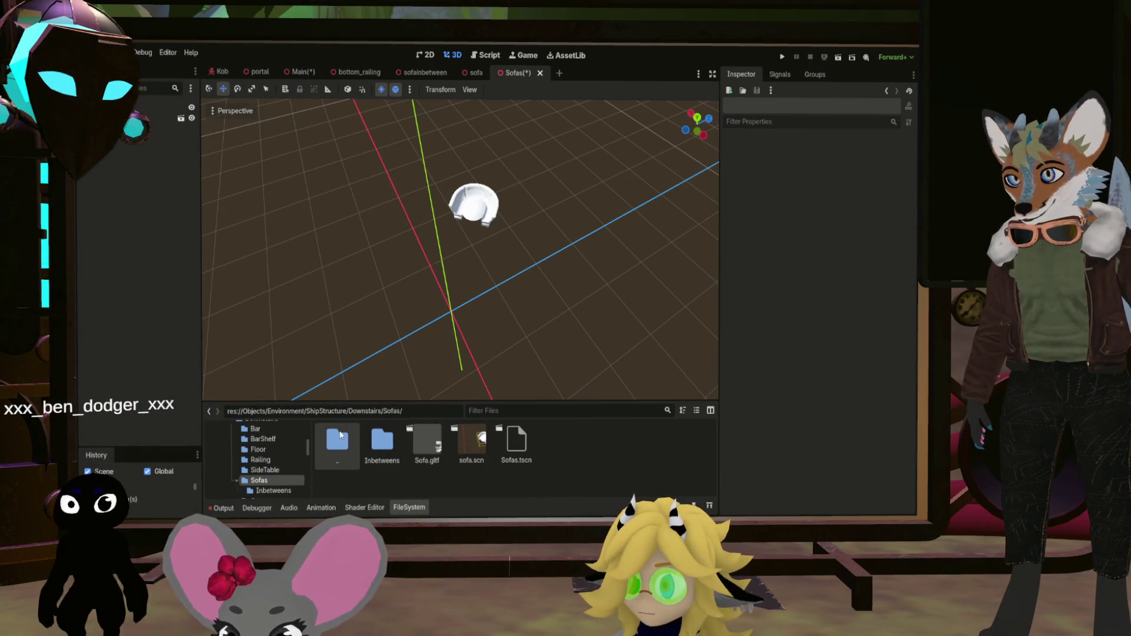
pyautogui.click(156, 117)
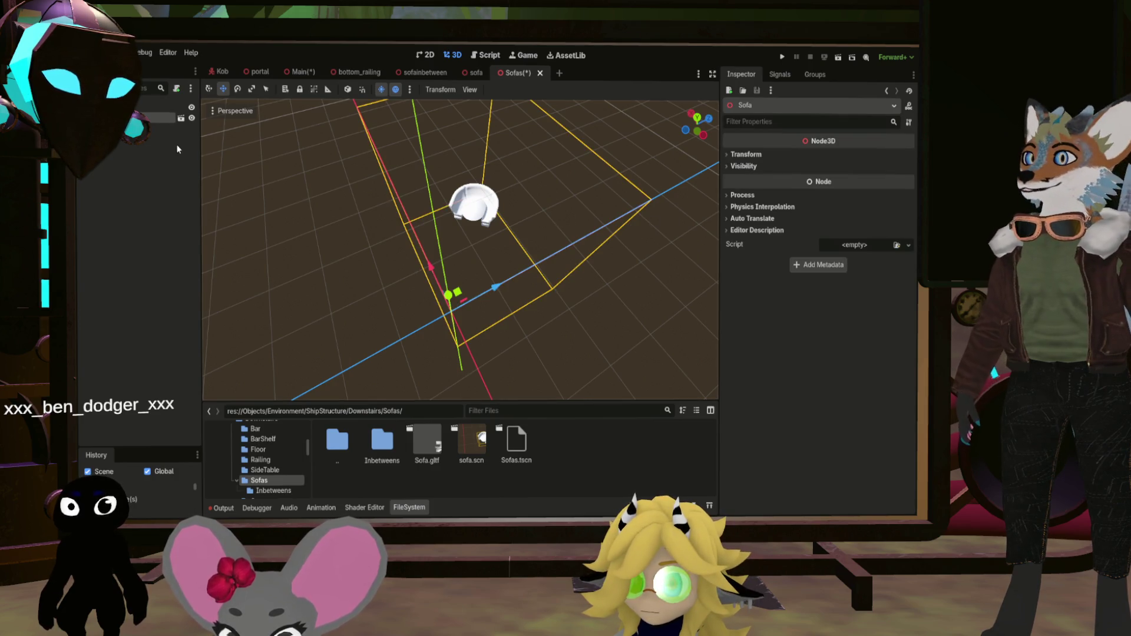
pyautogui.doubleClick(418, 440)
pyautogui.press('Escape')
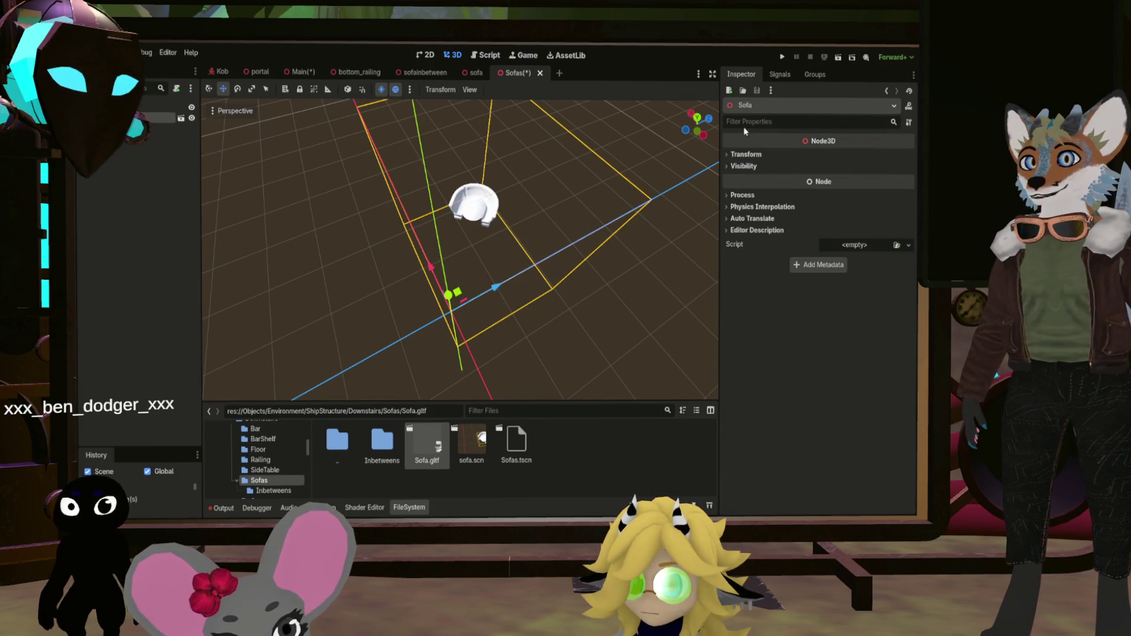
pyautogui.click(479, 75)
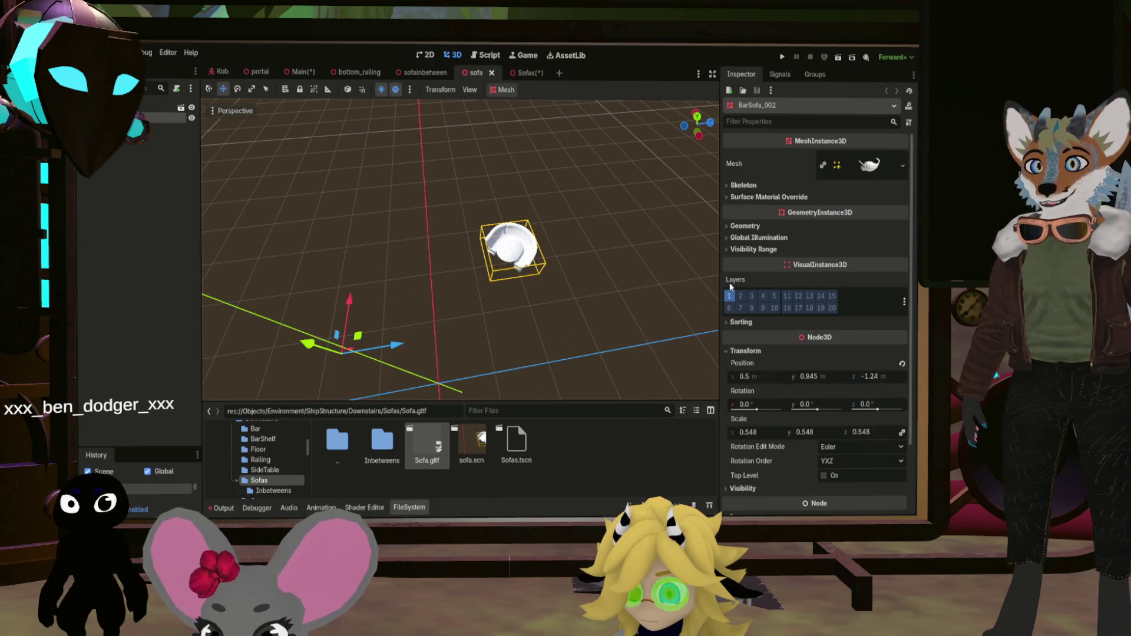
pyautogui.click(903, 364)
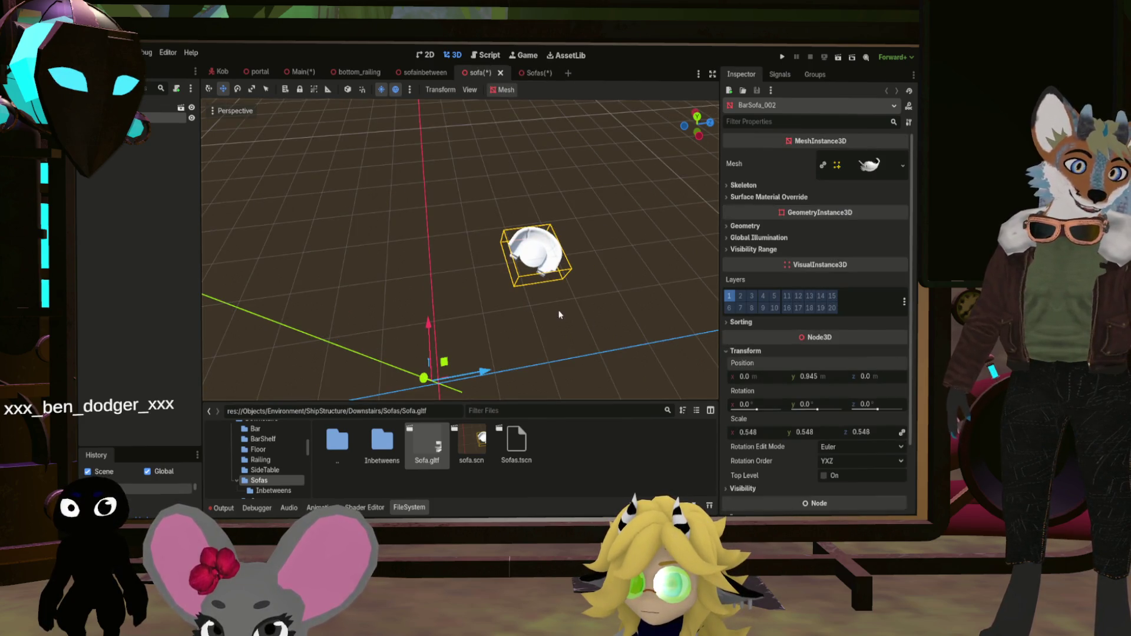
pyautogui.hotkey('ctrl', 's')
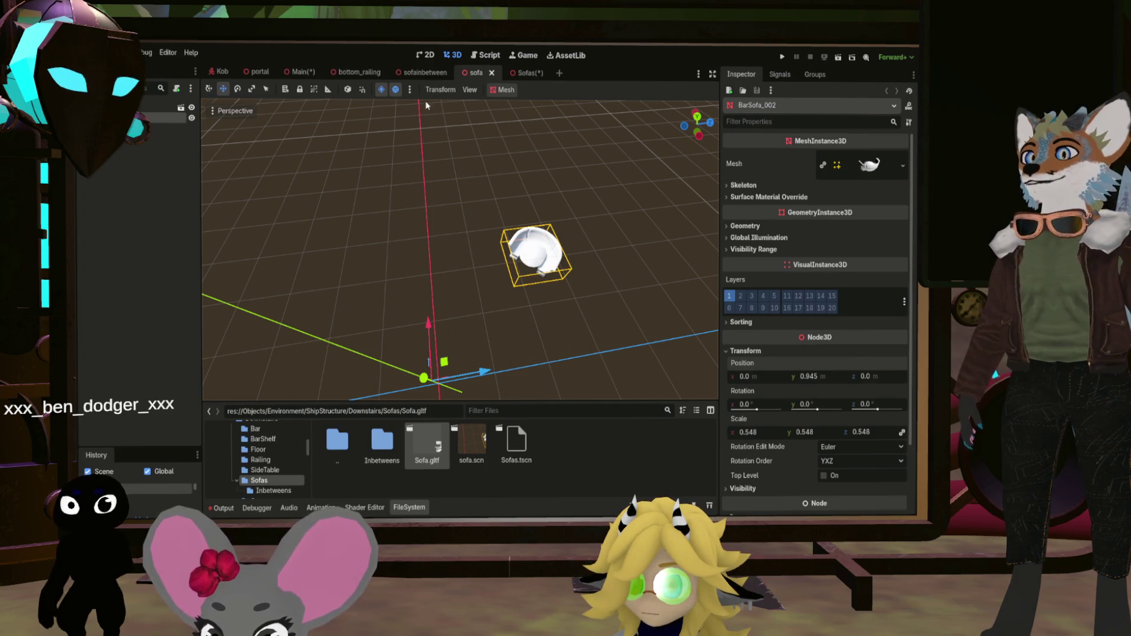
# Try zeroing the in-between mesh's position, undo it, and return to the Sofas scene
pyautogui.click(432, 73)
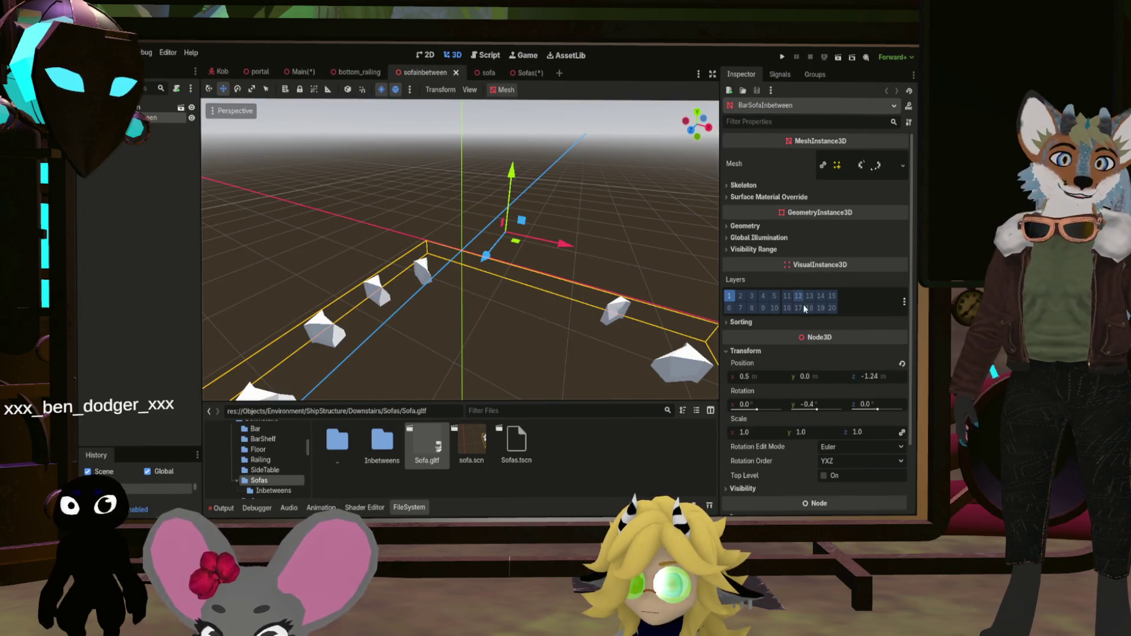
pyautogui.click(902, 364)
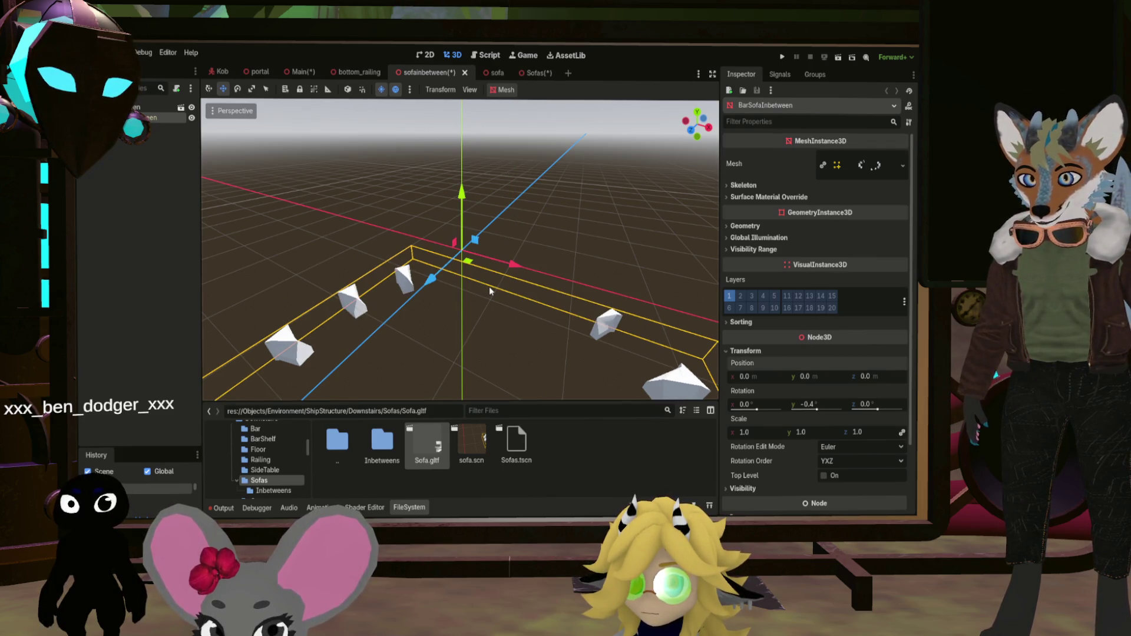
pyautogui.hotkey('ctrl', 'z')
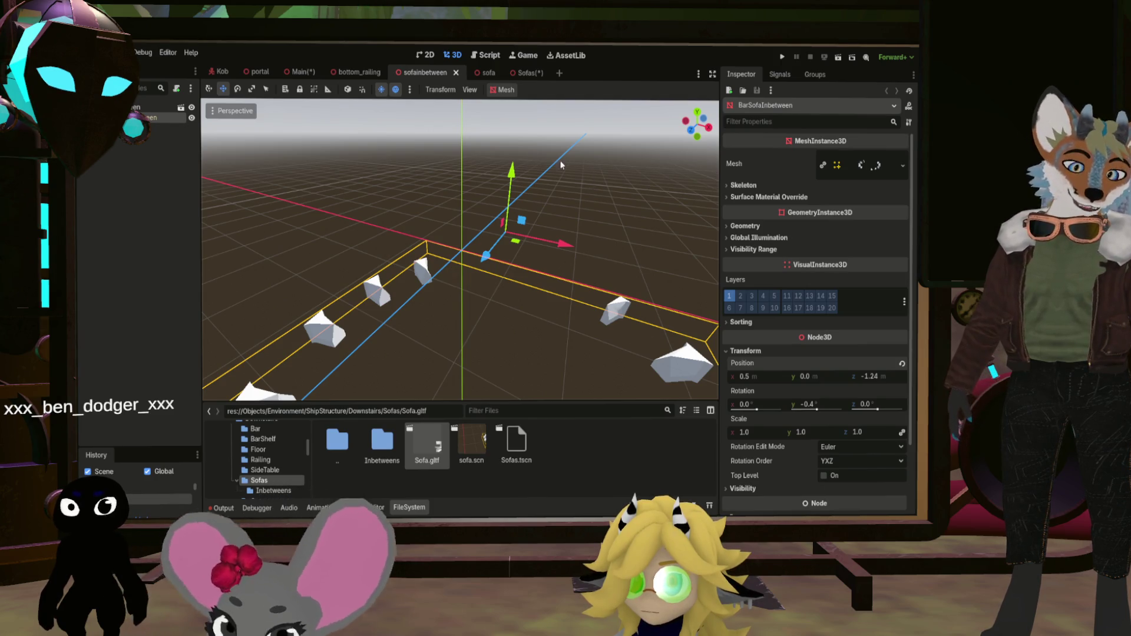
pyautogui.click(526, 72)
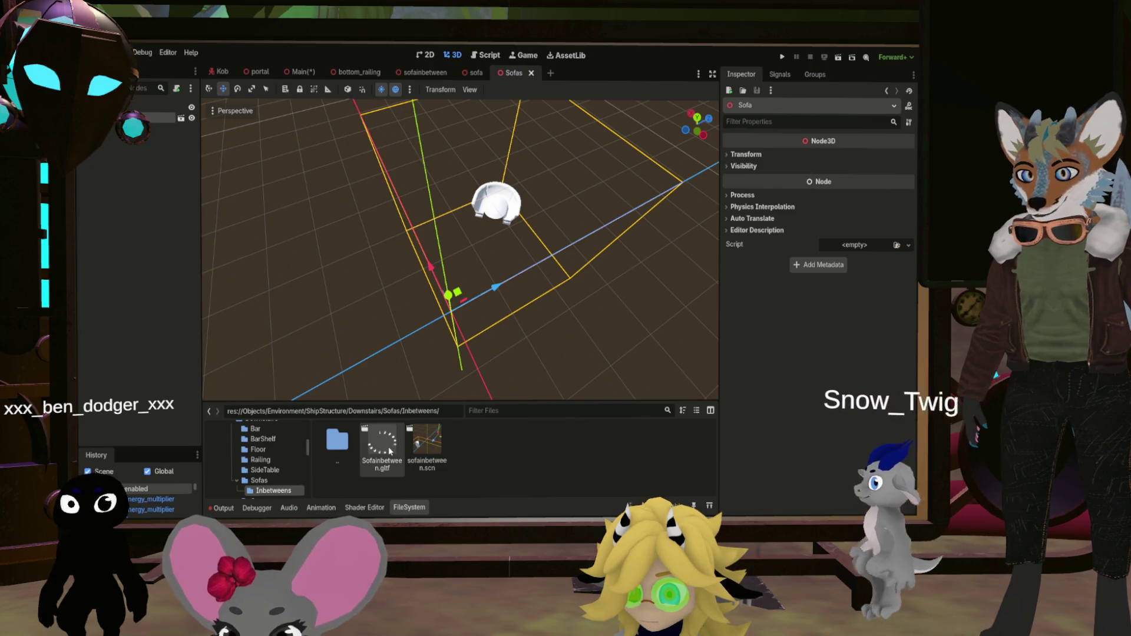
# Add the Sofainbetween model to the Sofas scene and duplicate the Sofa node
pyautogui.moveTo(393, 451)
pyautogui.mouseDown()
pyautogui.moveTo(159, 177)
pyautogui.moveTo(141, 115)
pyautogui.mouseUp()
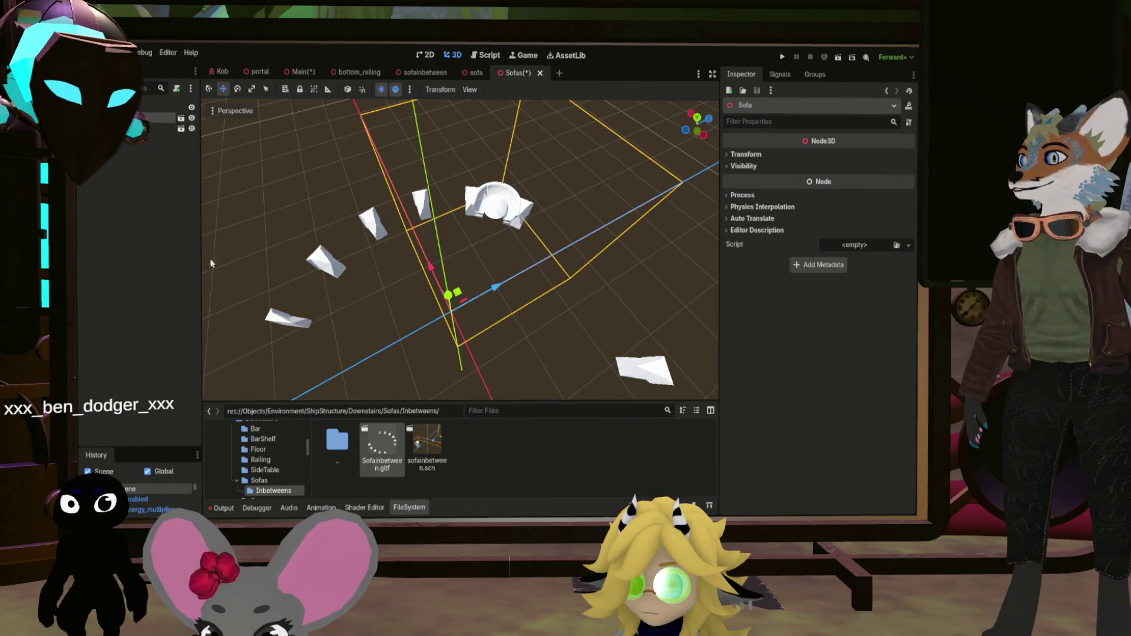
pyautogui.hotkey('ctrl', 'd')
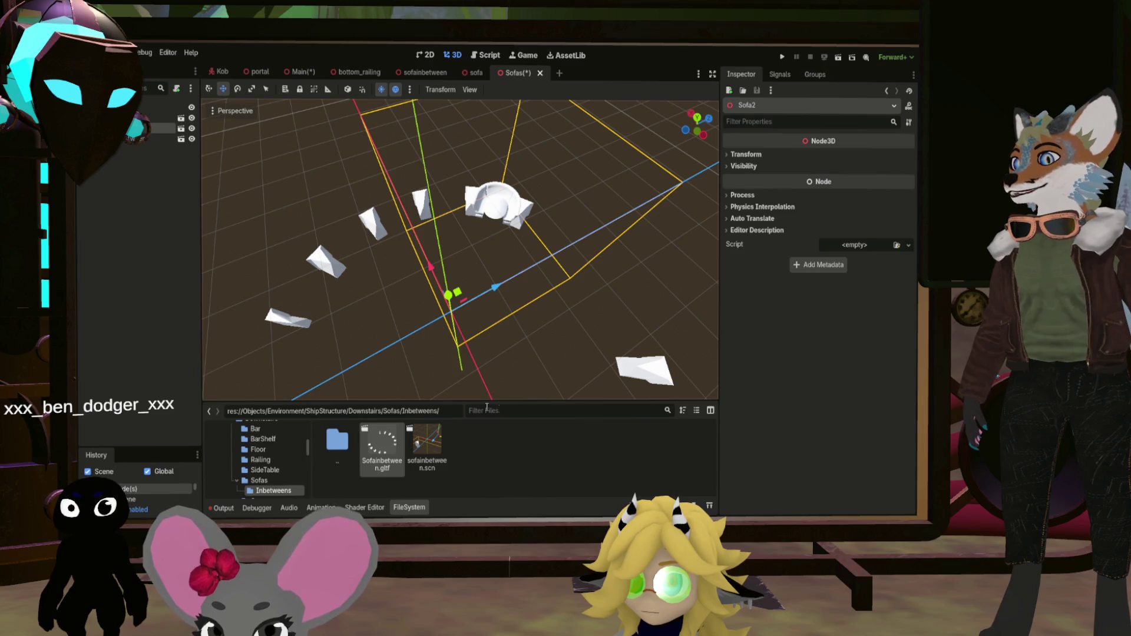
pyautogui.click(745, 155)
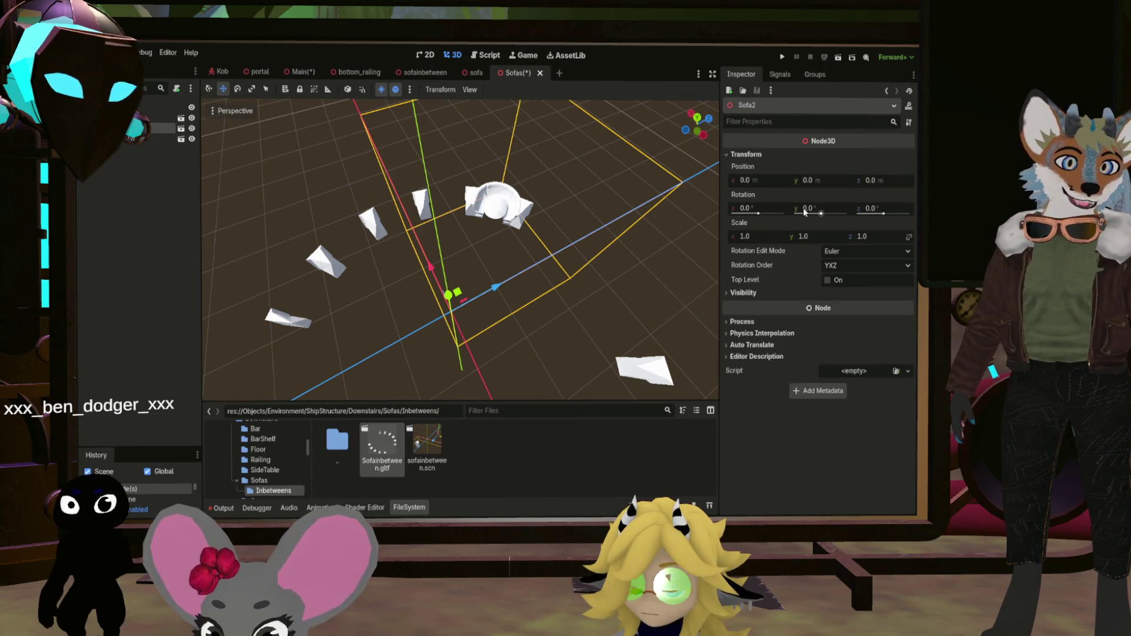
# Tune the copy's Y rotation, trying 24 and settling near 22.5°, then inspect the join
pyautogui.moveTo(812, 209); pyautogui.dragTo(829, 209)
pyautogui.scroll(5, 246, 281)
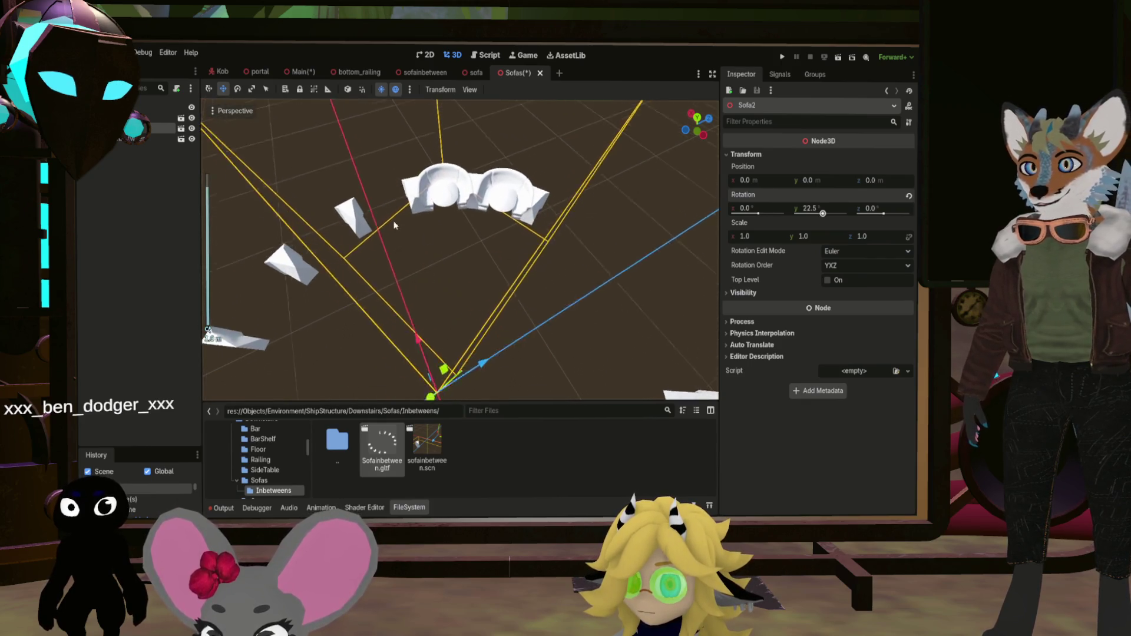
pyautogui.scroll(8, 459, 250)
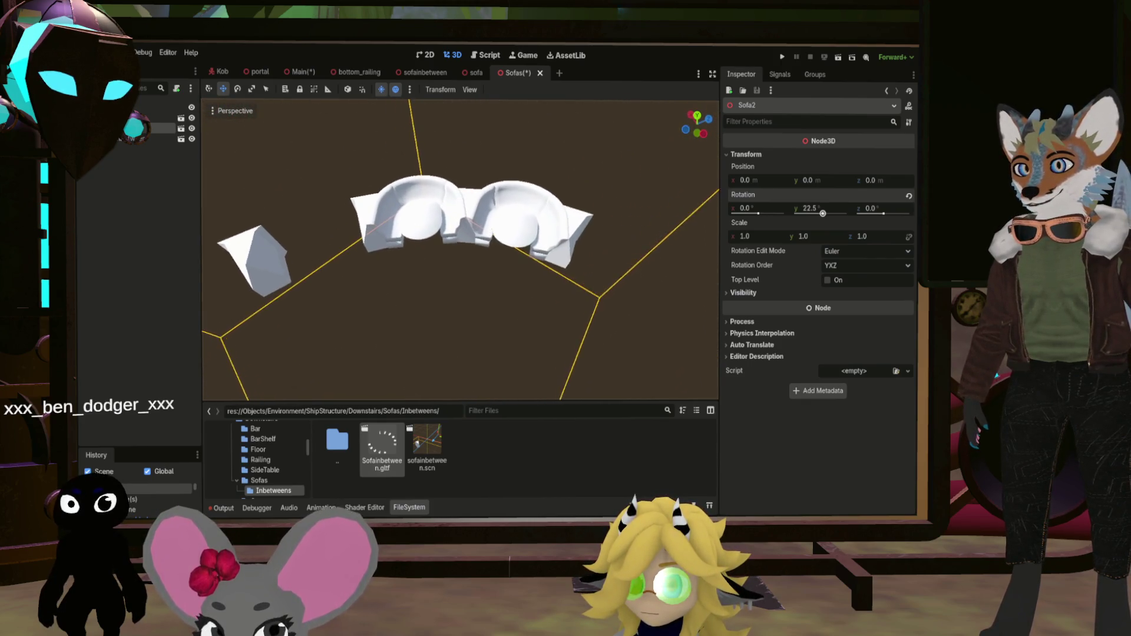
pyautogui.scroll(2, 460, 251)
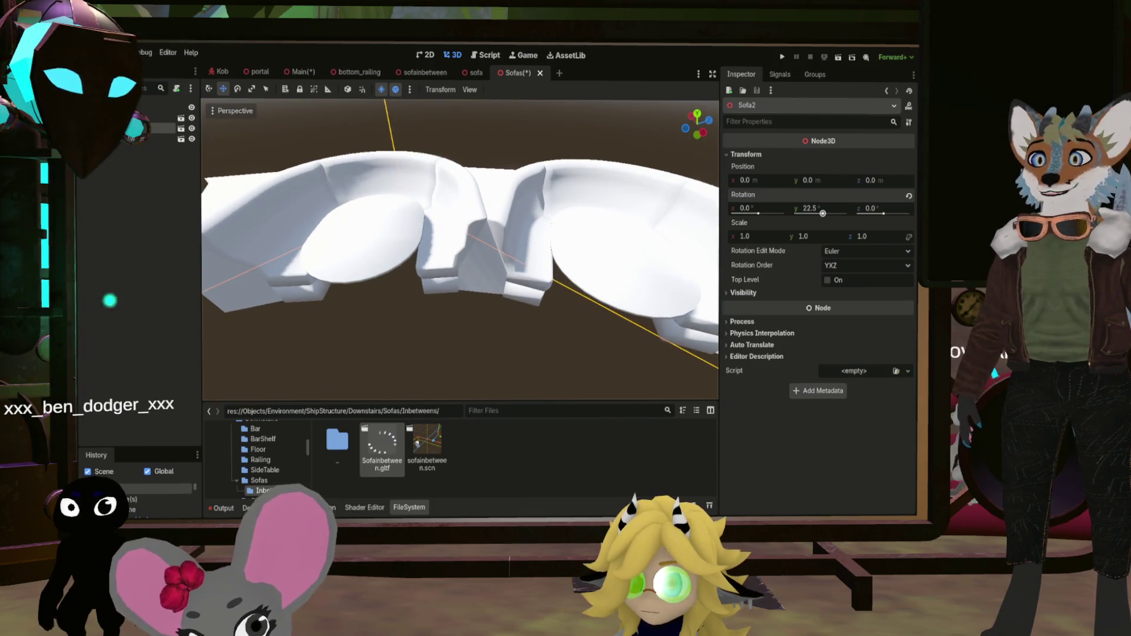
pyautogui.scroll(5, 454, 211)
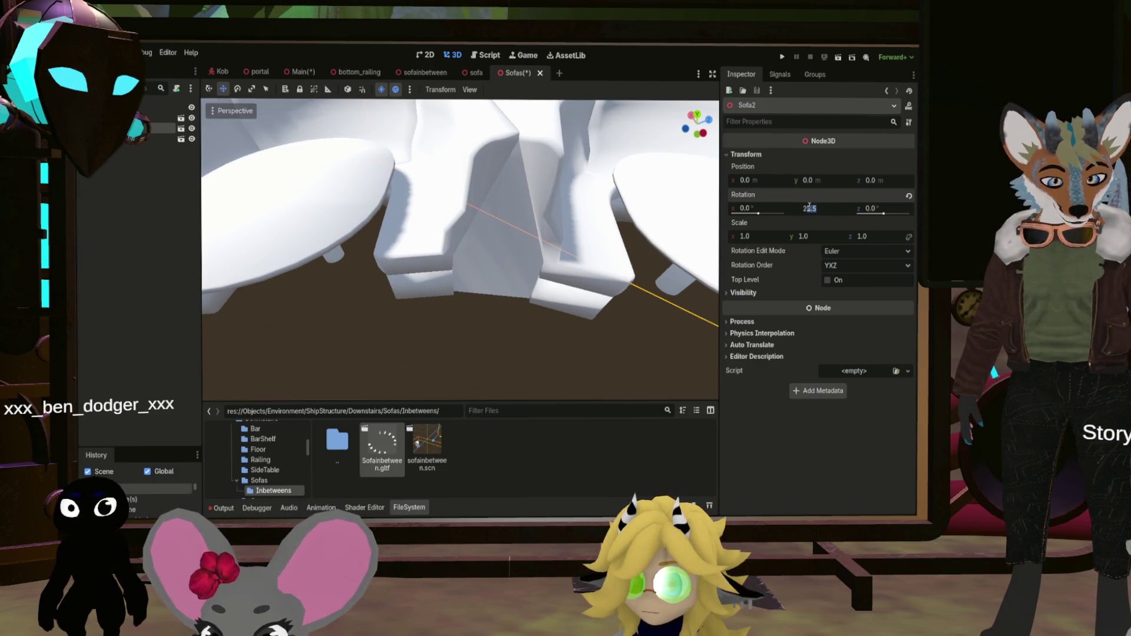
pyautogui.write('24')
pyautogui.press('Return')
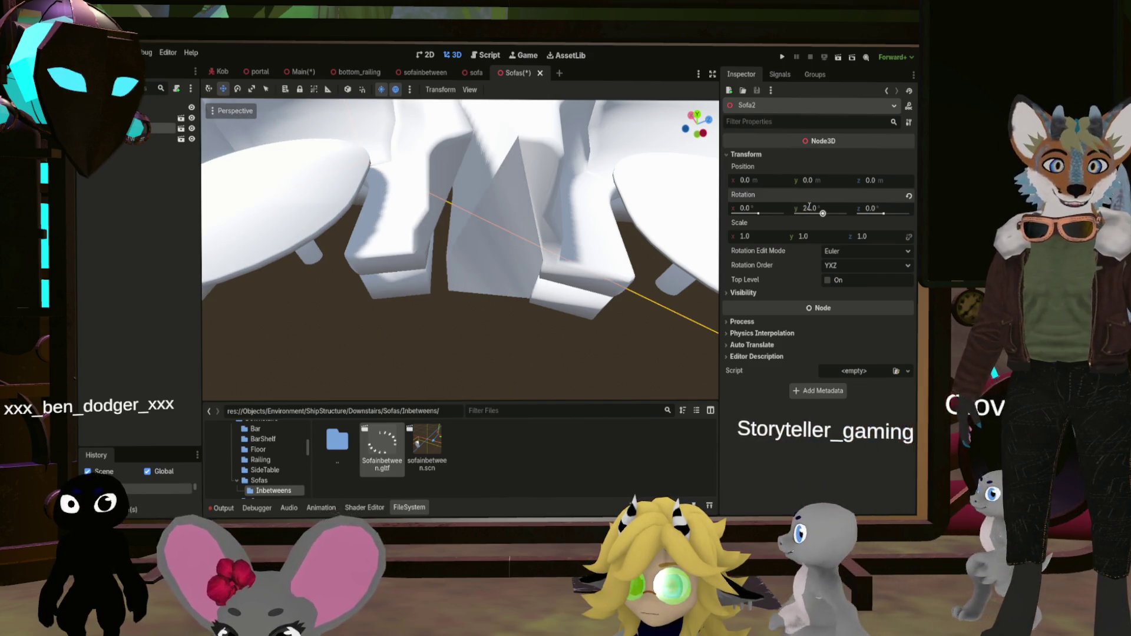
pyautogui.moveTo(809, 207); pyautogui.dragTo(804, 207)
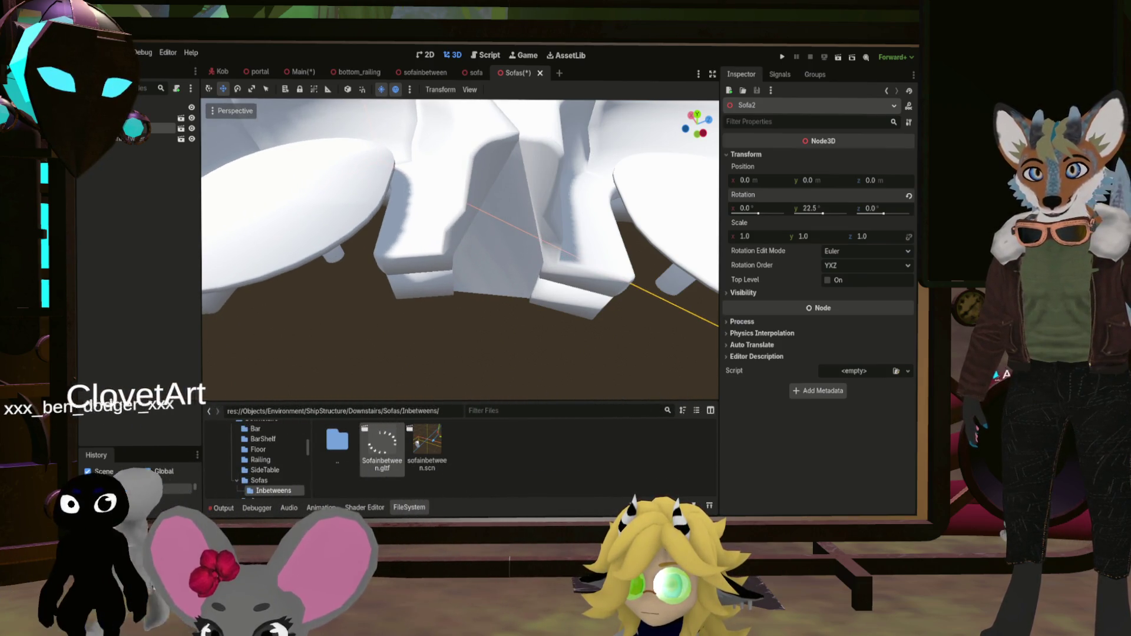
pyautogui.moveTo(586, 207)
pyautogui.mouseDown()
pyautogui.moveTo(486, 168)
pyautogui.moveTo(423, 162)
pyautogui.mouseUp()
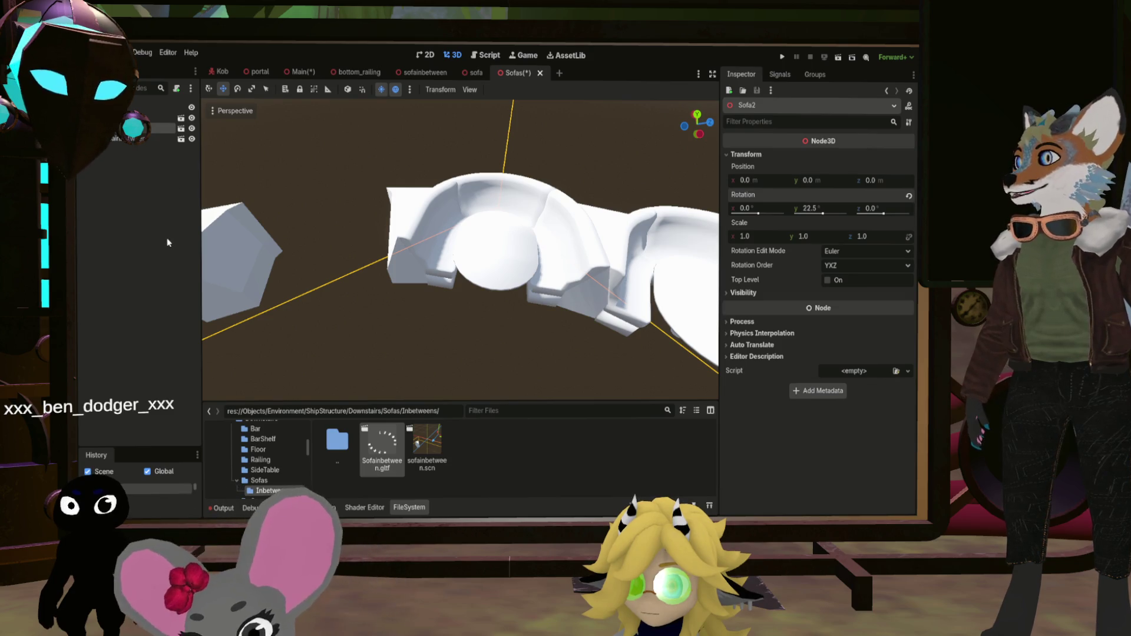
# Duplicate the rotated sofa and set the third sofa's Y rotation to 45°
pyautogui.hotkey('ctrl', 'd')
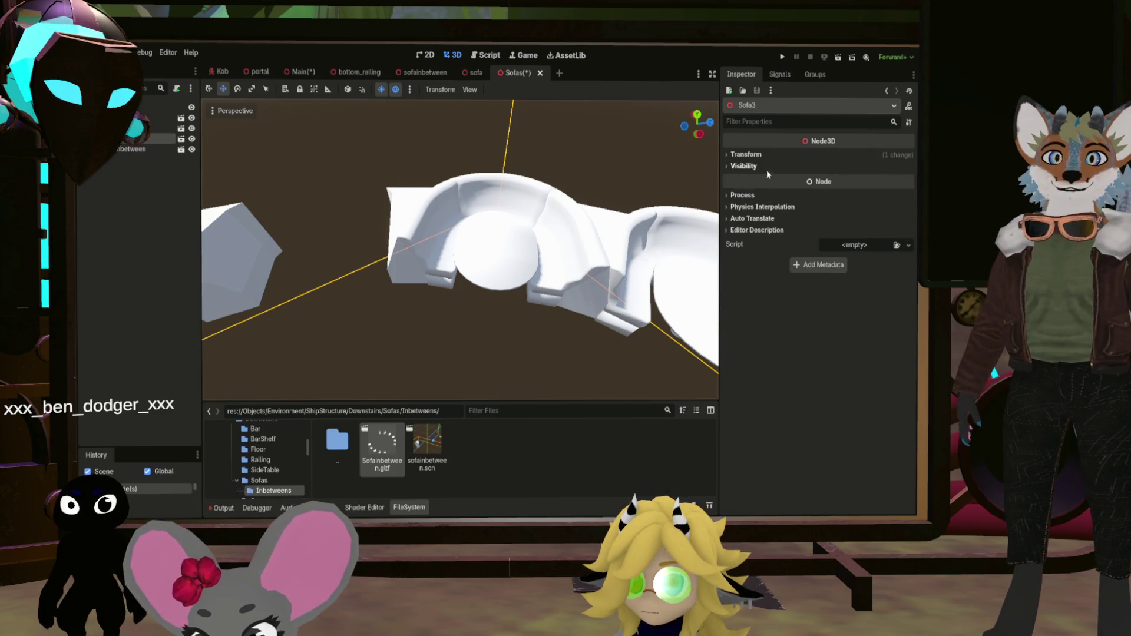
pyautogui.click(766, 155)
pyautogui.press('Return')
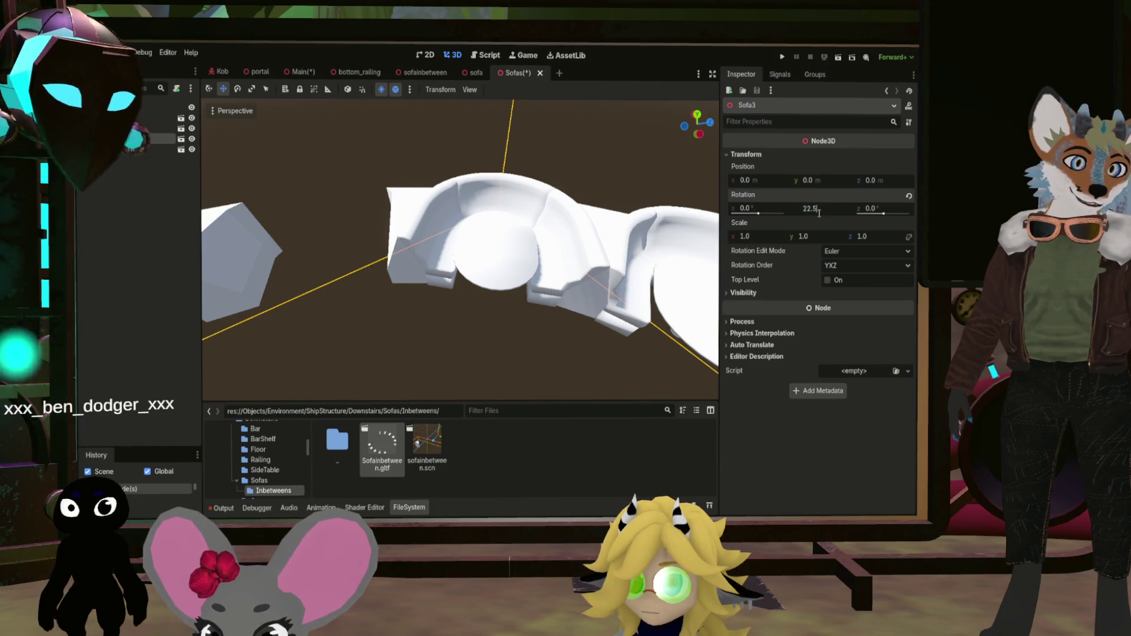
pyautogui.write('45')
pyautogui.press('Return')
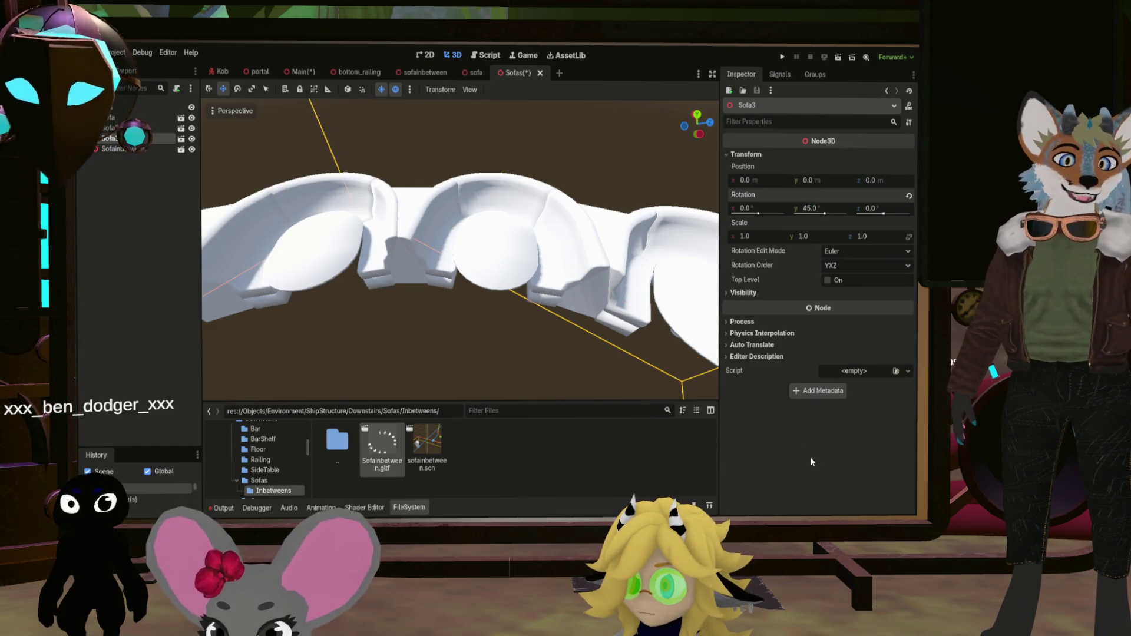
pyautogui.moveTo(480, 290)
pyautogui.mouseDown()
pyautogui.moveTo(348, 249)
pyautogui.moveTo(539, 284)
pyautogui.moveTo(581, 312)
pyautogui.moveTo(531, 248)
pyautogui.moveTo(450, 340)
pyautogui.moveTo(489, 259)
pyautogui.moveTo(448, 295)
pyautogui.moveTo(471, 276)
pyautogui.mouseUp()
pyautogui.scroll(-3, 383, 263)
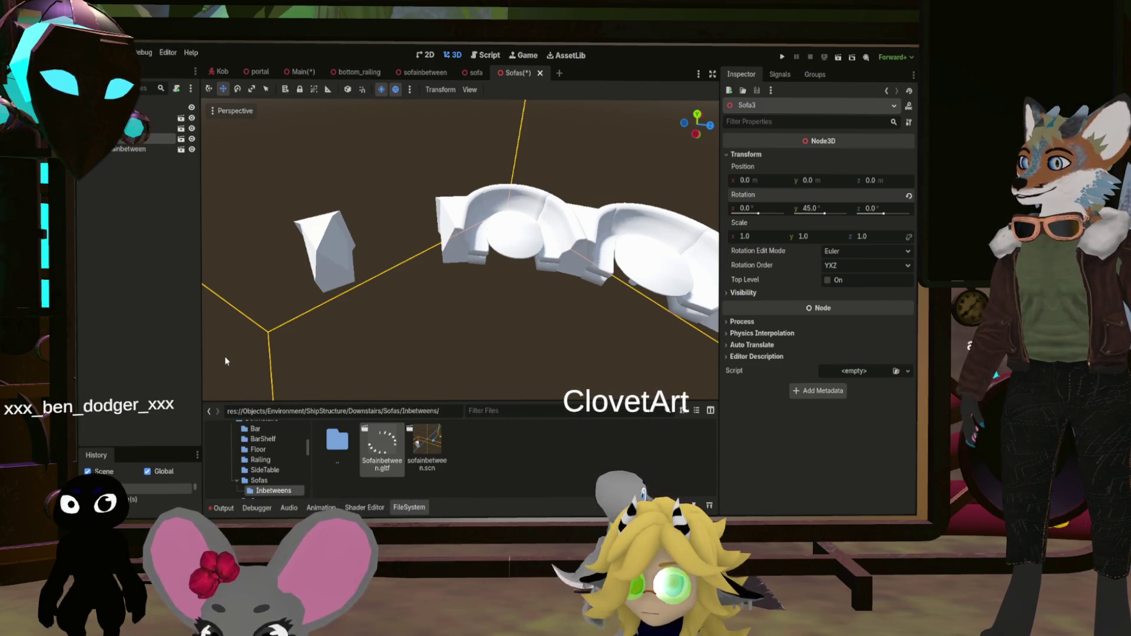
# Add a fourth sofa copy and orbit around to review the curved arc
pyautogui.hotkey('ctrl', 'd')
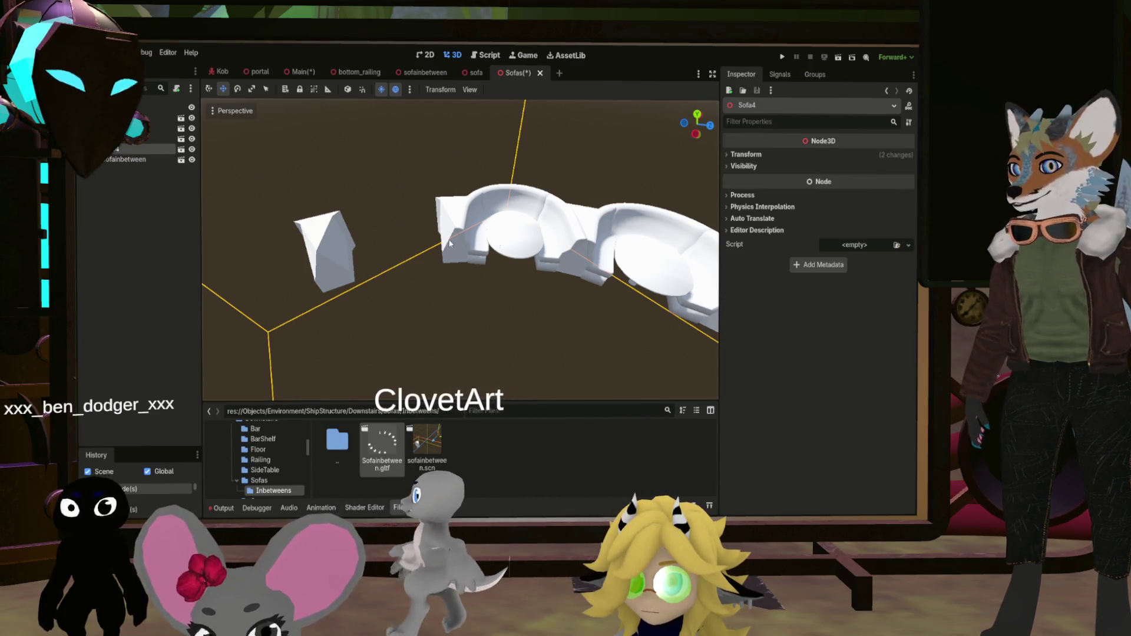
pyautogui.click(707, 267)
pyautogui.scroll(-3, 707, 267)
pyautogui.moveTo(707, 267); pyautogui.dragTo(691, 267)
pyautogui.moveTo(489, 247)
pyautogui.mouseDown()
pyautogui.moveTo(386, 256)
pyautogui.moveTo(394, 243)
pyautogui.moveTo(676, 261)
pyautogui.mouseUp()
pyautogui.scroll(2, 394, 243)
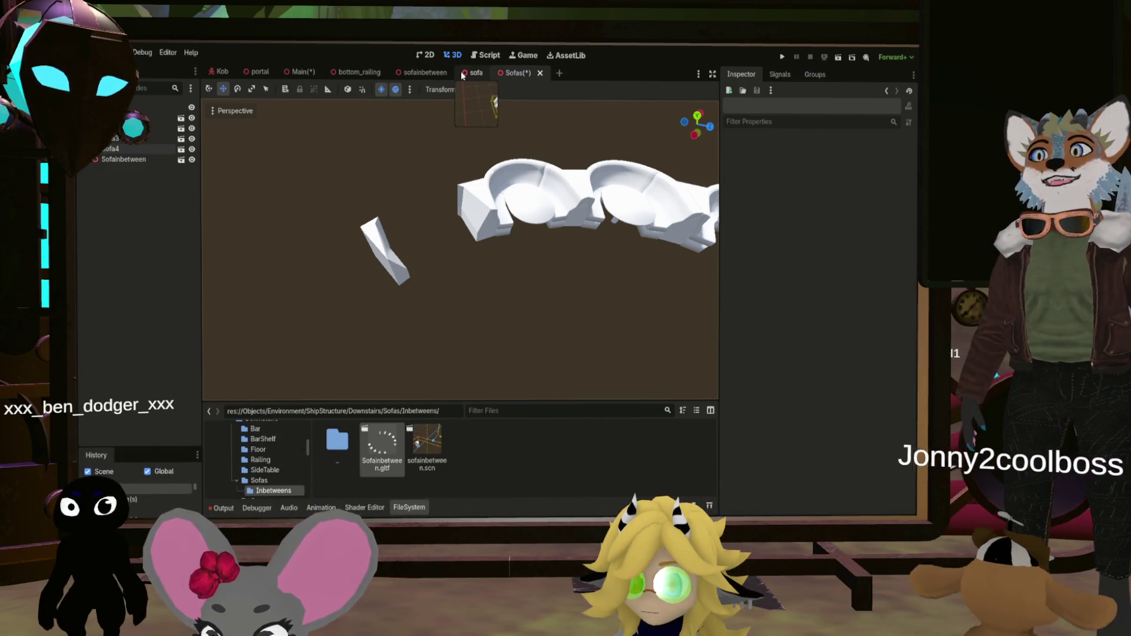
# Reset the sofainbetween scene's piece to the origin and save that scene
pyautogui.click(421, 72)
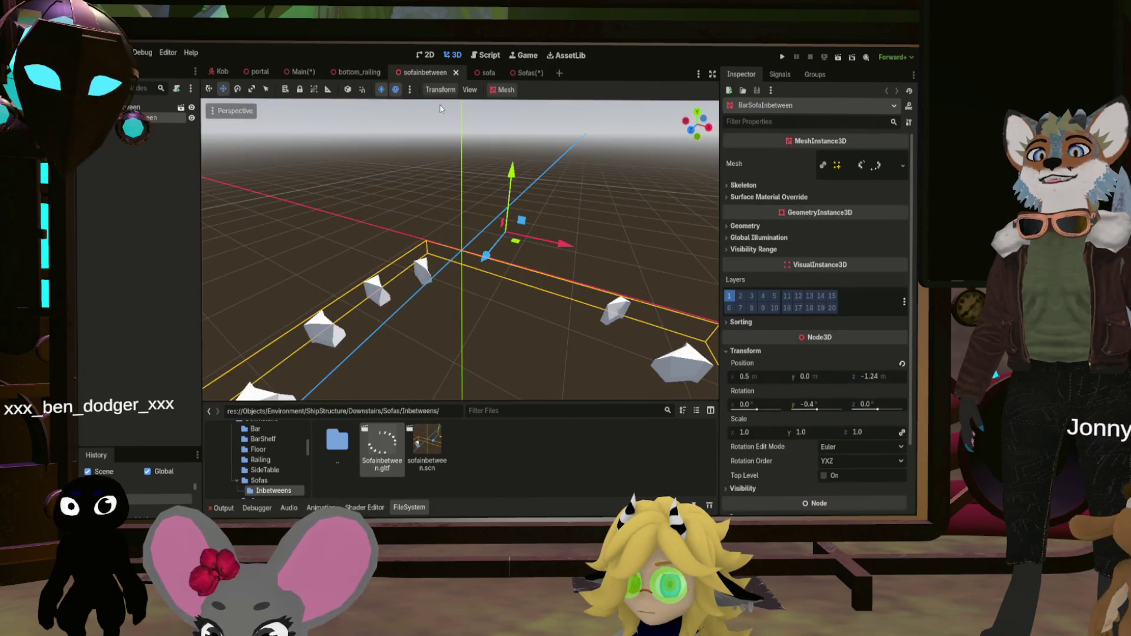
pyautogui.click(902, 364)
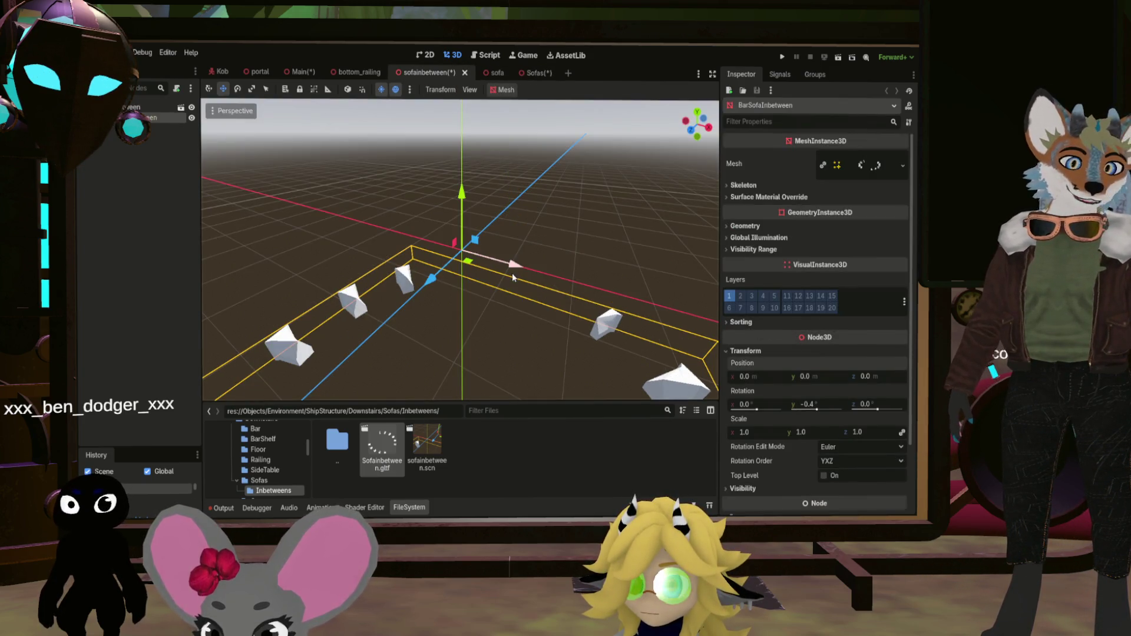
pyautogui.hotkey('ctrl', 's')
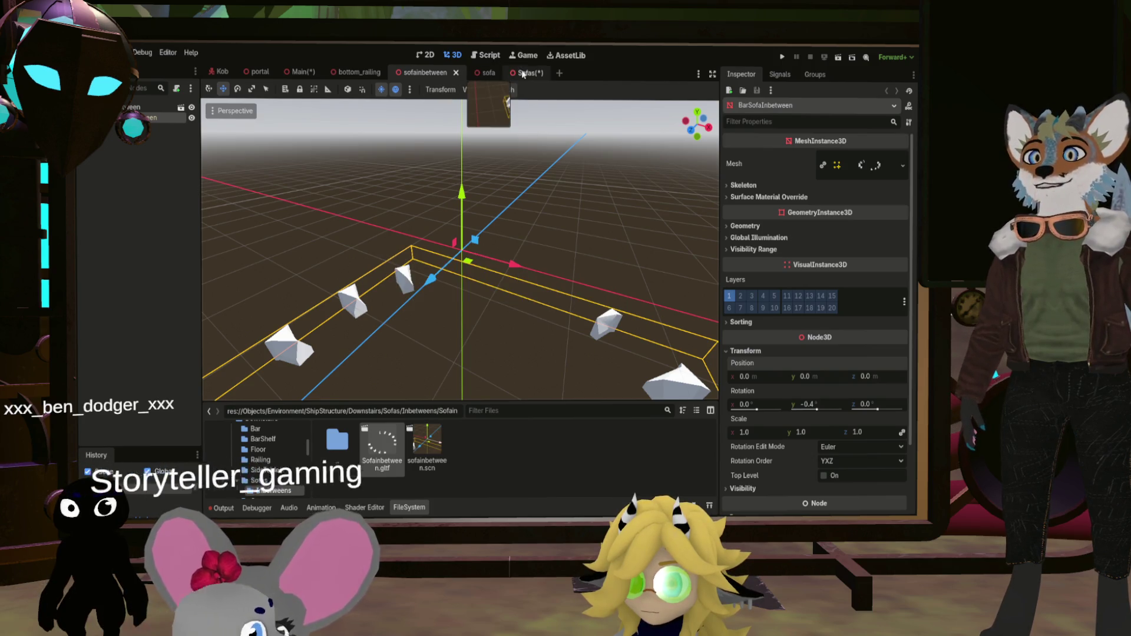
pyautogui.click(522, 73)
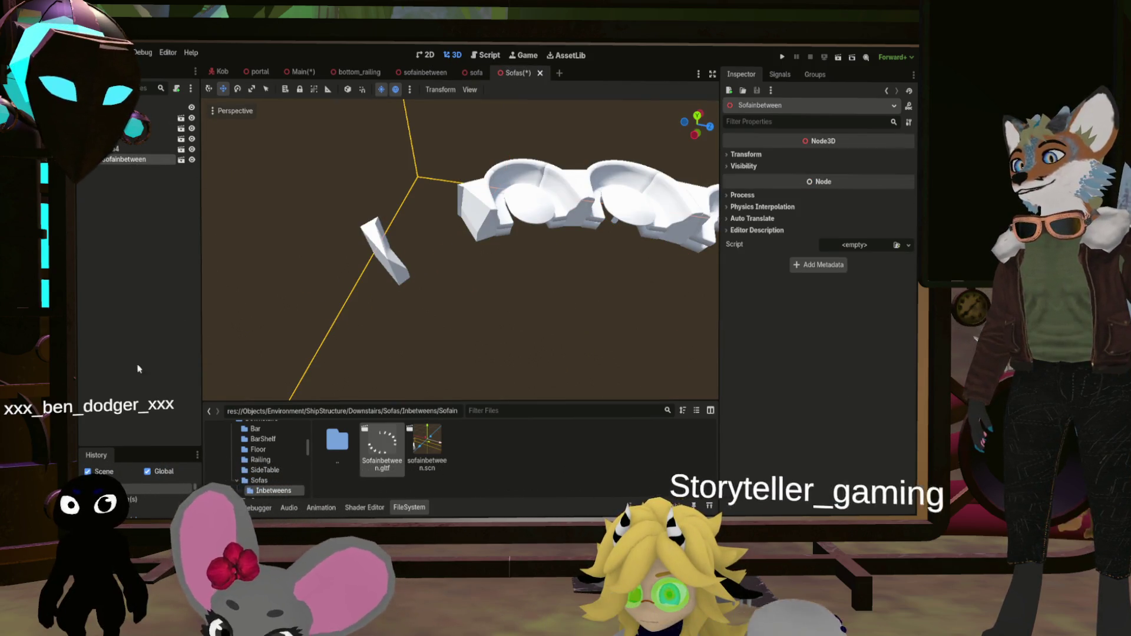
# Replace the old in-between model in Sofas with an instance of sofainbetween.scn
pyautogui.press('Delete')
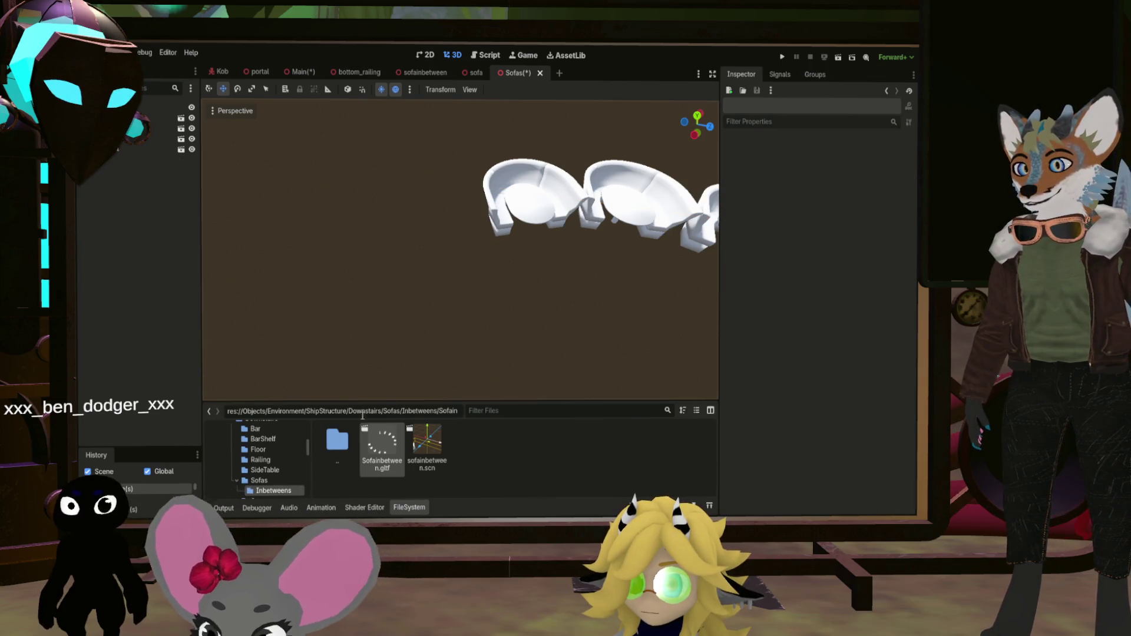
pyautogui.doubleClick(343, 449)
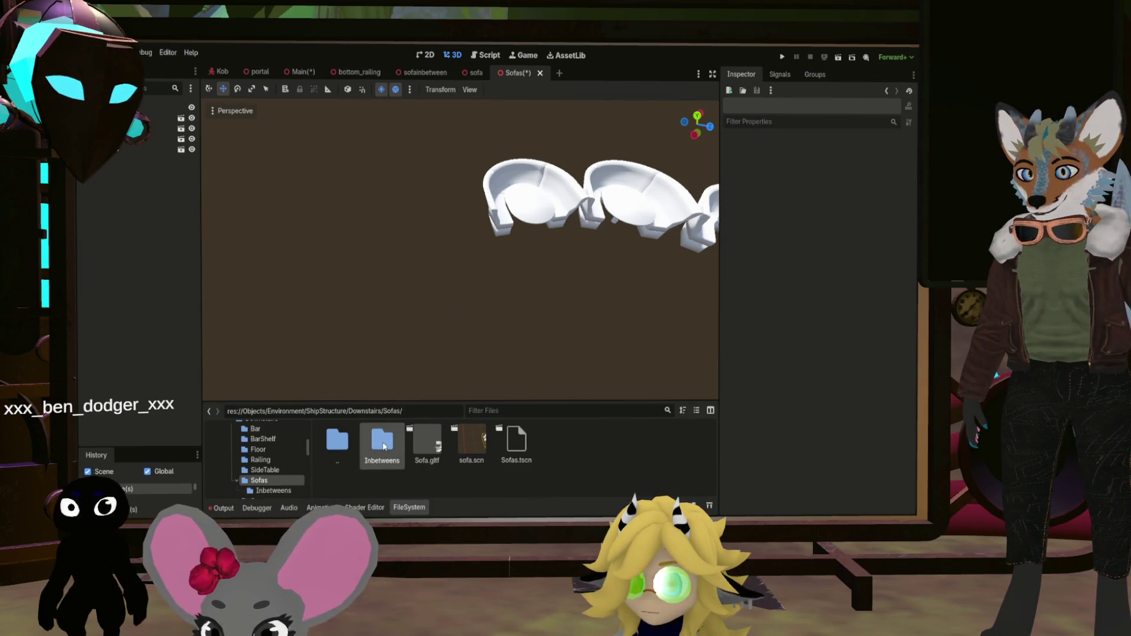
pyautogui.doubleClick(384, 446)
pyautogui.moveTo(427, 447); pyautogui.dragTo(210, 275)
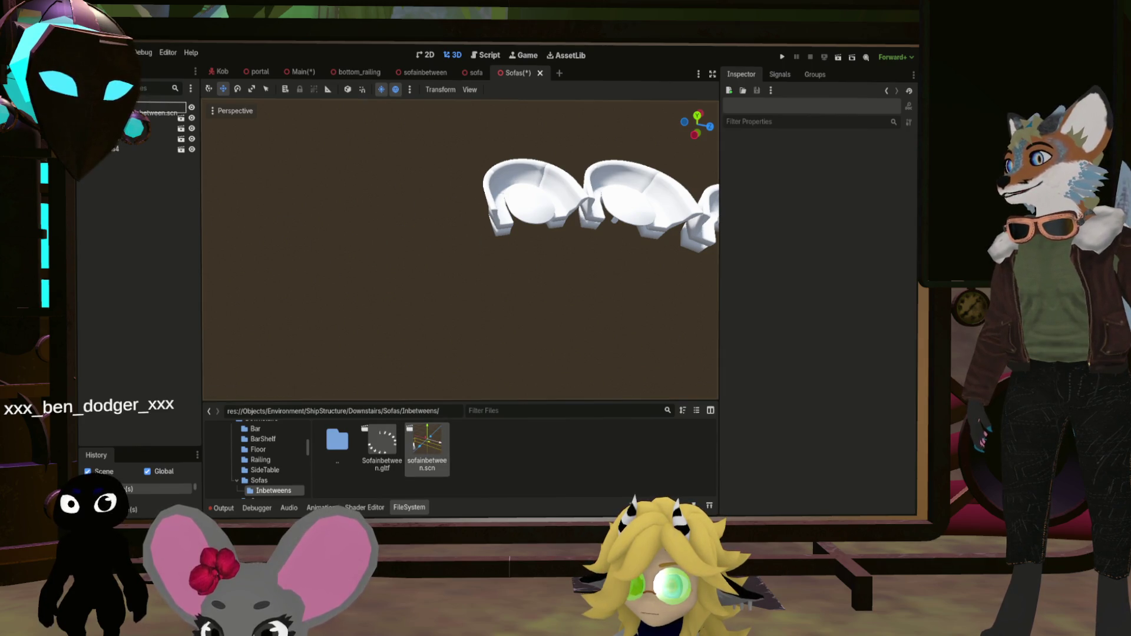
pyautogui.moveTo(133, 109); pyautogui.dragTo(135, 110)
pyautogui.moveTo(465, 235)
pyautogui.mouseDown()
pyautogui.moveTo(634, 221)
pyautogui.moveTo(398, 299)
pyautogui.mouseUp()
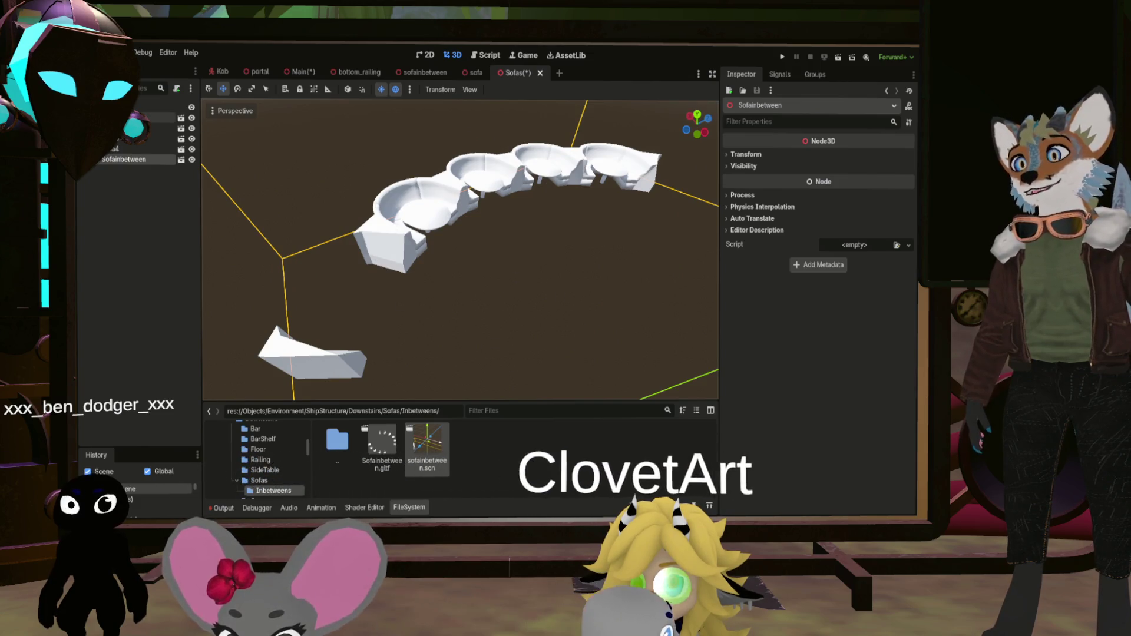
pyautogui.moveTo(500, 290)
pyautogui.mouseDown()
pyautogui.moveTo(457, 313)
pyautogui.moveTo(531, 295)
pyautogui.moveTo(245, 278)
pyautogui.moveTo(494, 245)
pyautogui.mouseUp()
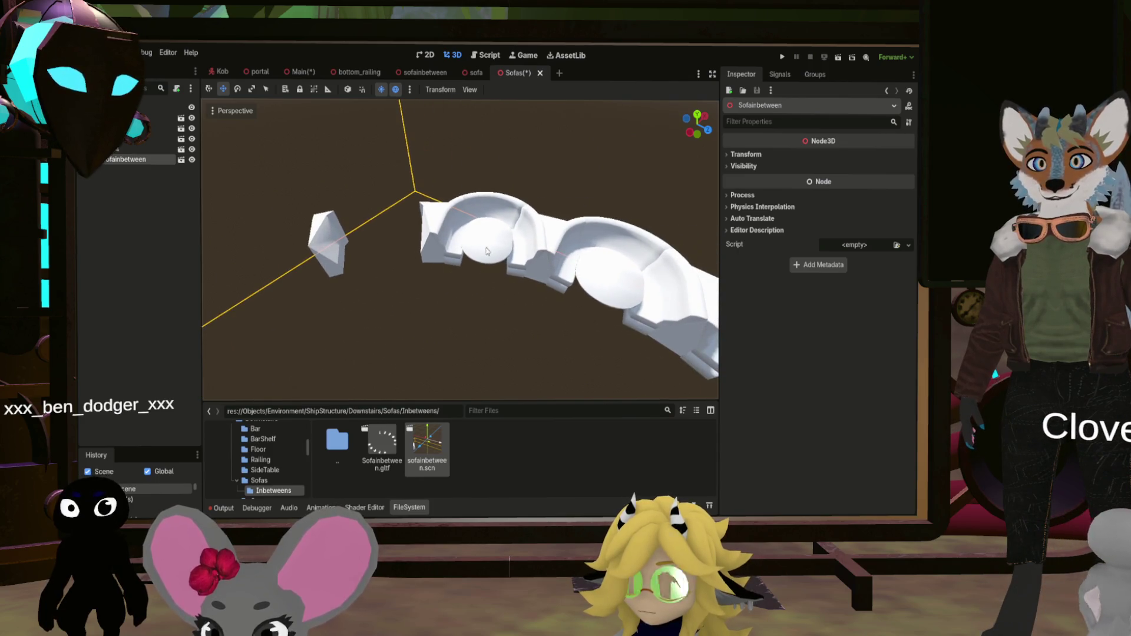
# Duplicate the fourth sofa as Sofa5, turn it to 90° on Y, then duplicate it as Sofa6
pyautogui.click(494, 246)
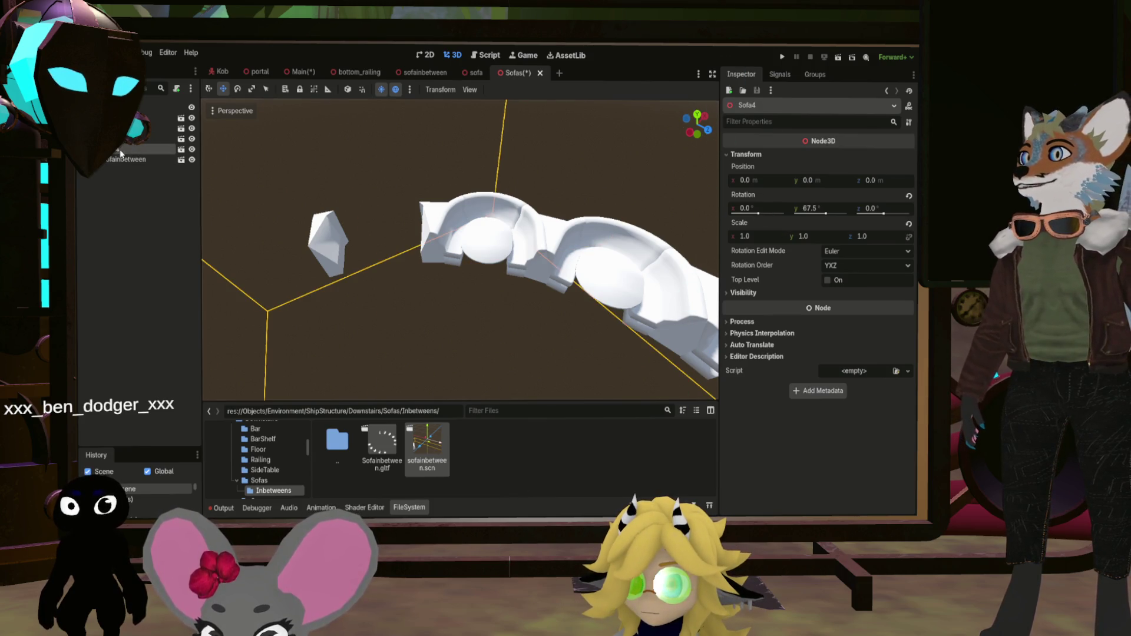
pyautogui.hotkey('ctrl', 'd')
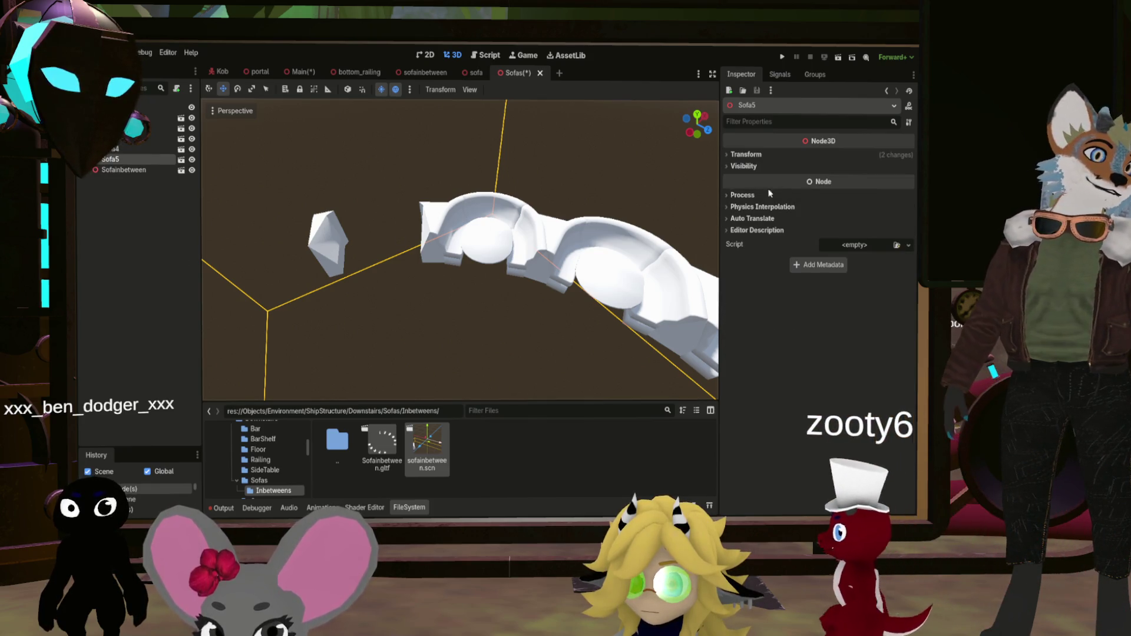
pyautogui.click(746, 154)
pyautogui.click(829, 209)
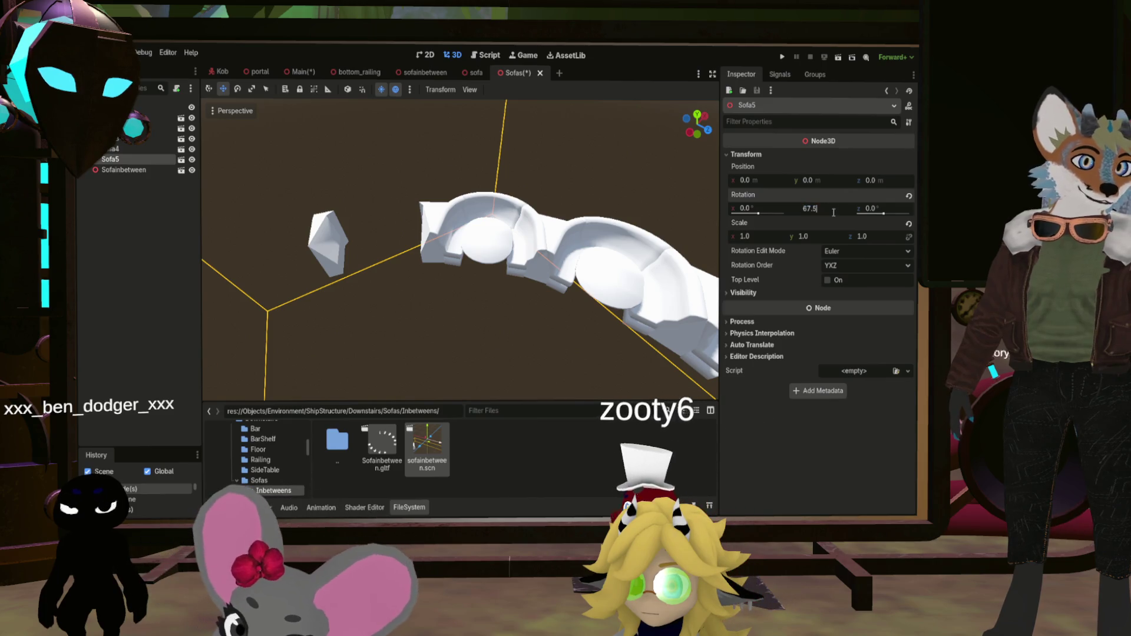
pyautogui.write('+22.5')
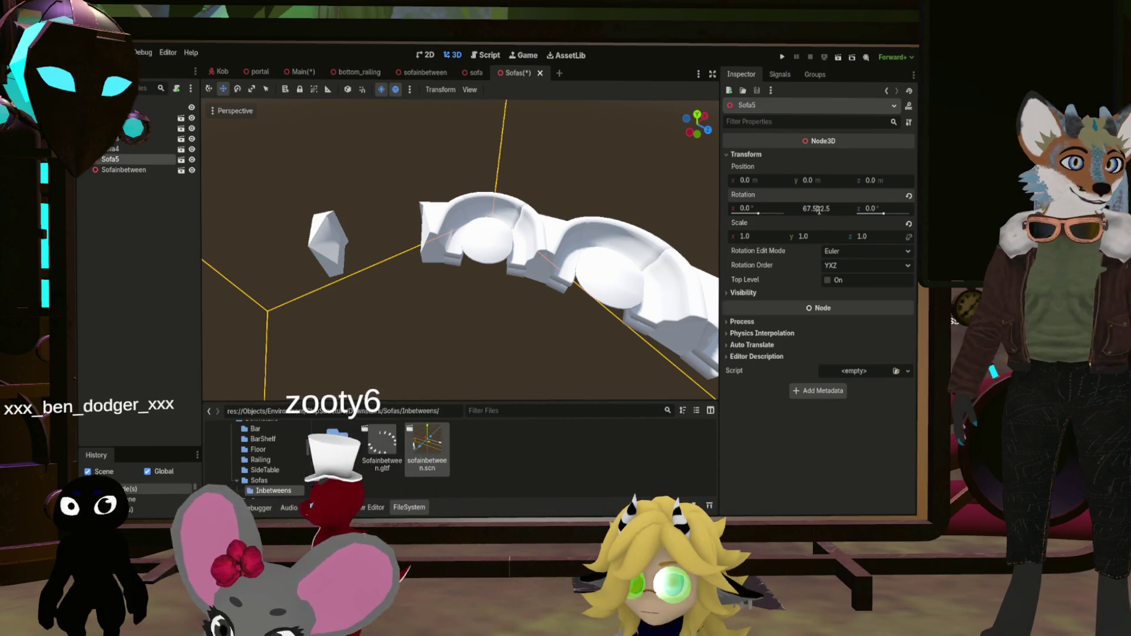
pyautogui.press('Return')
pyautogui.moveTo(557, 213)
pyautogui.mouseDown()
pyautogui.moveTo(453, 226)
pyautogui.moveTo(557, 247)
pyautogui.moveTo(535, 248)
pyautogui.moveTo(424, 215)
pyautogui.moveTo(629, 271)
pyautogui.moveTo(509, 252)
pyautogui.moveTo(631, 266)
pyautogui.moveTo(206, 169)
pyautogui.mouseUp()
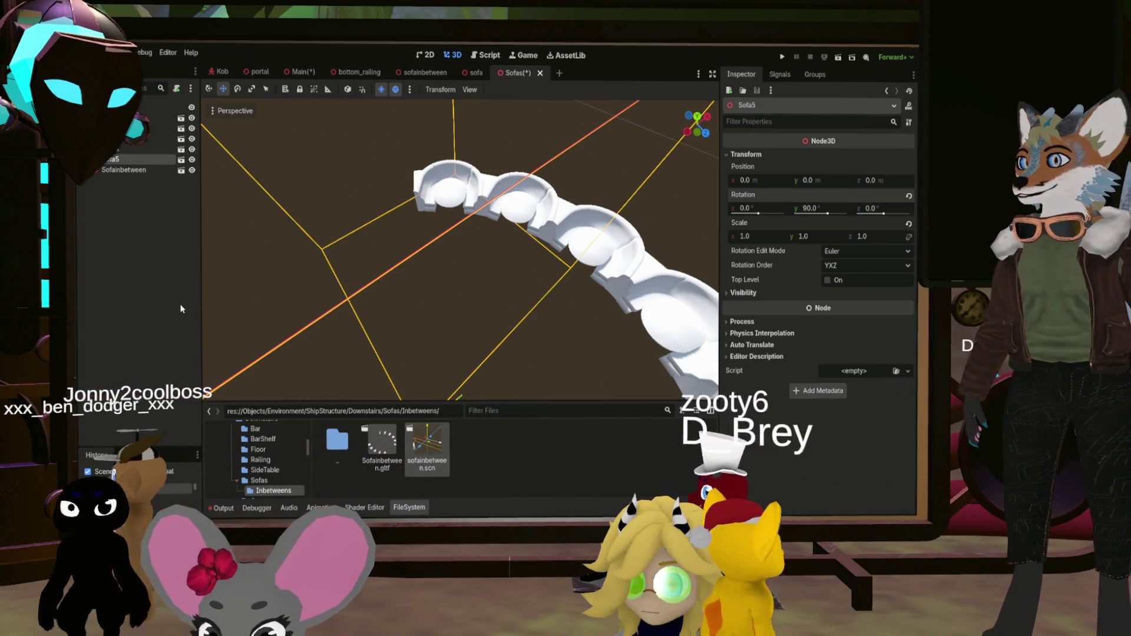
pyautogui.hotkey('ctrl', 'd')
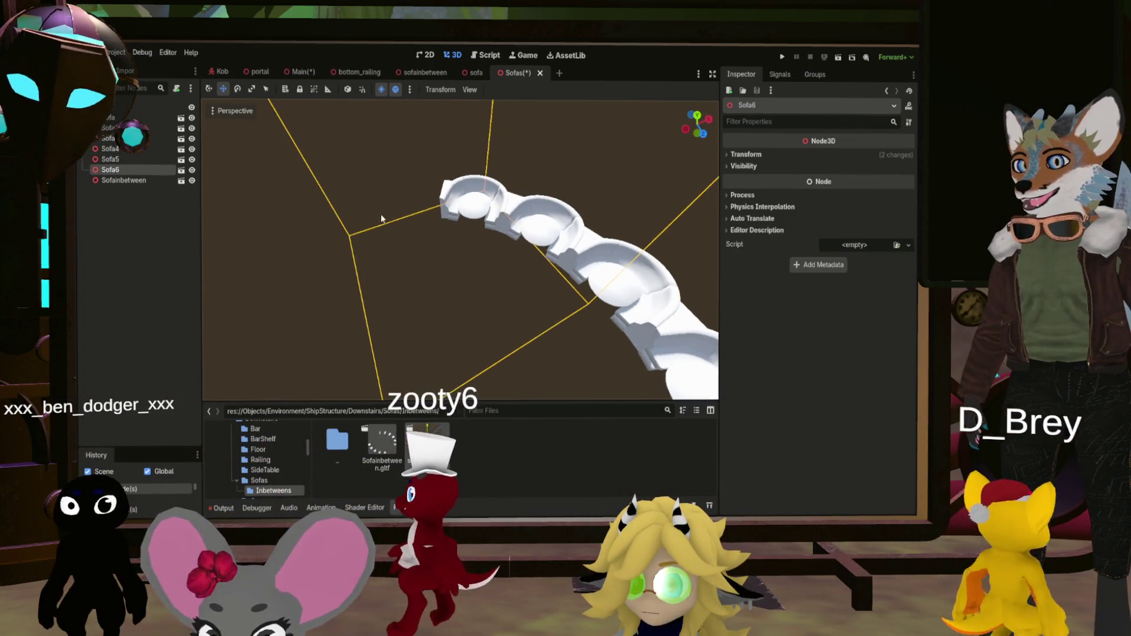
# Rotate Sofa6 in 22.5° steps from 112.5° to 135° around Y
pyautogui.click(746, 154)
pyautogui.click(824, 208)
pyautogui.press('Return')
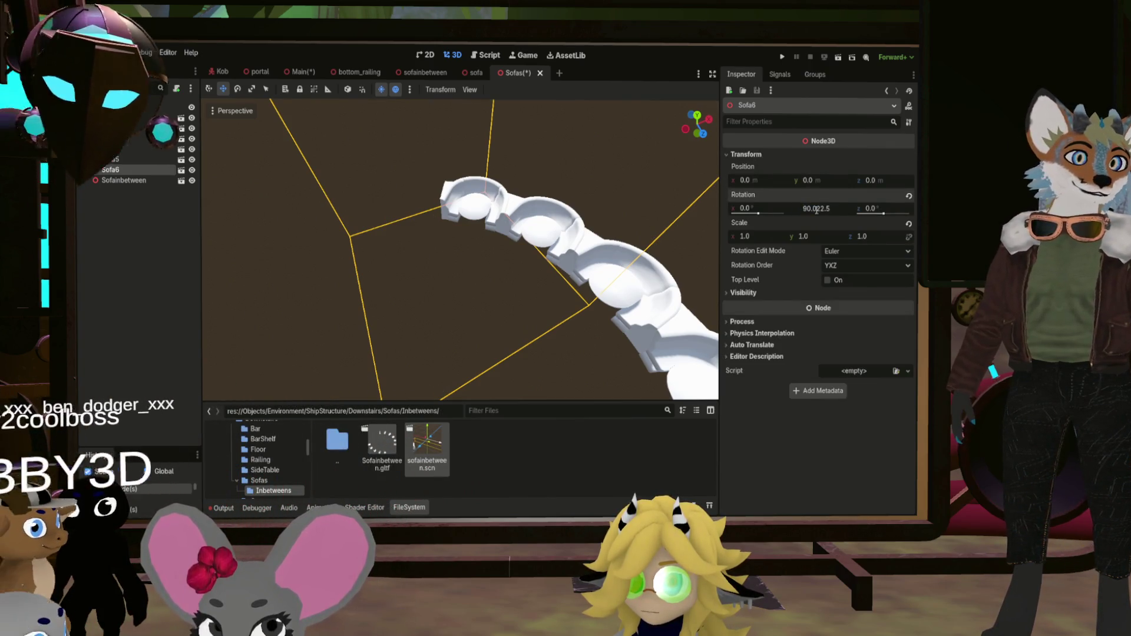
pyautogui.click(817, 208)
pyautogui.write('+')
pyautogui.press('Return')
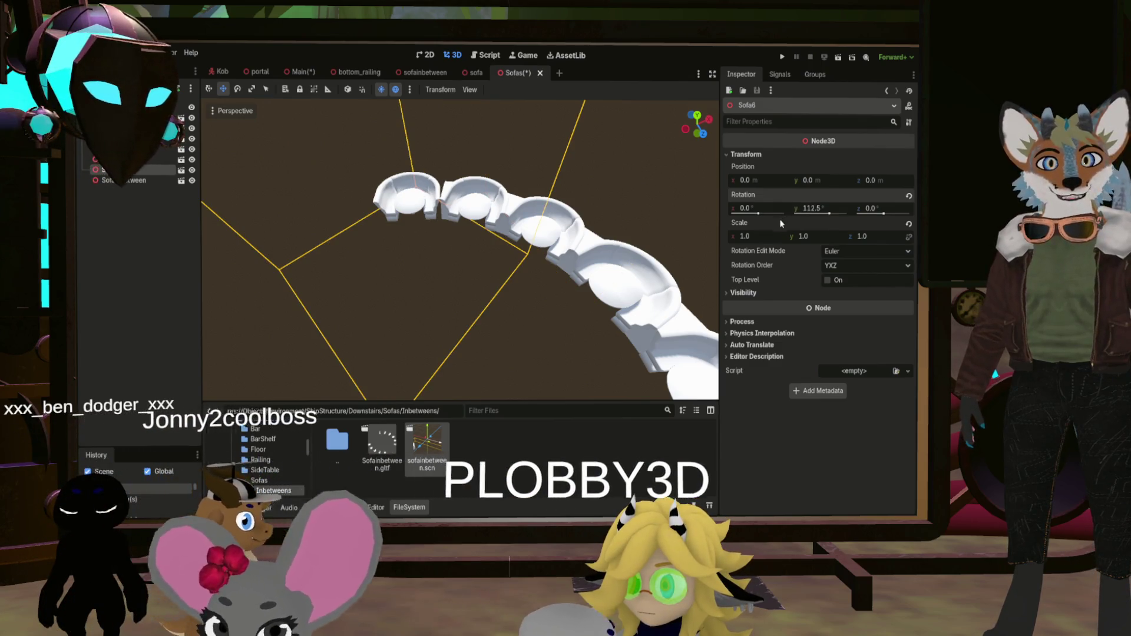
pyautogui.click(829, 208)
pyautogui.write('+22.5')
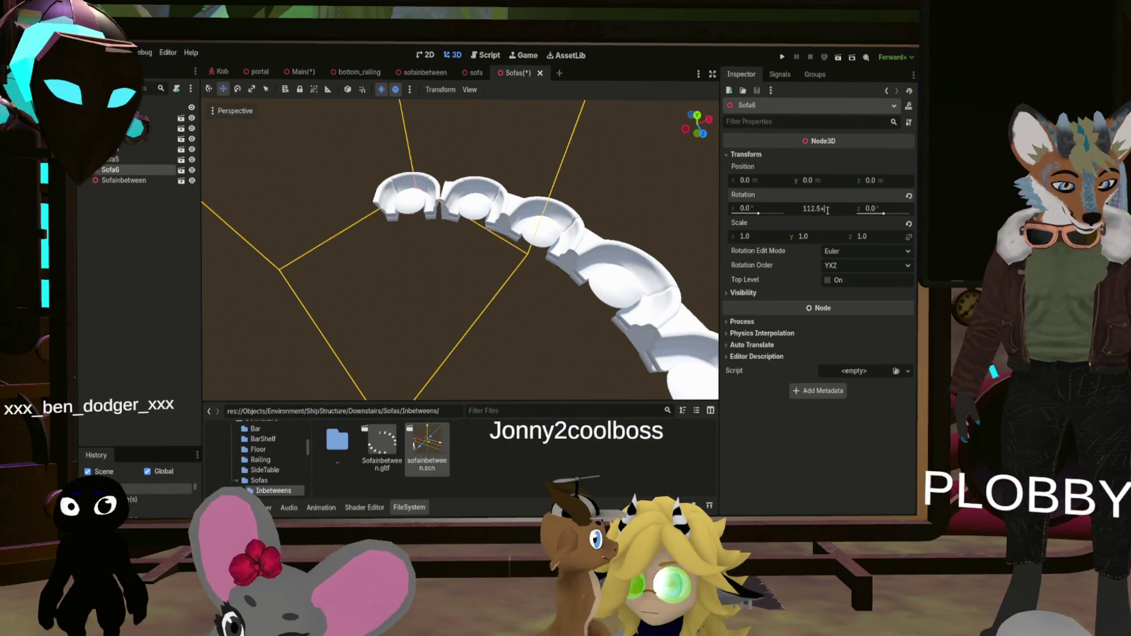
pyautogui.press('Return')
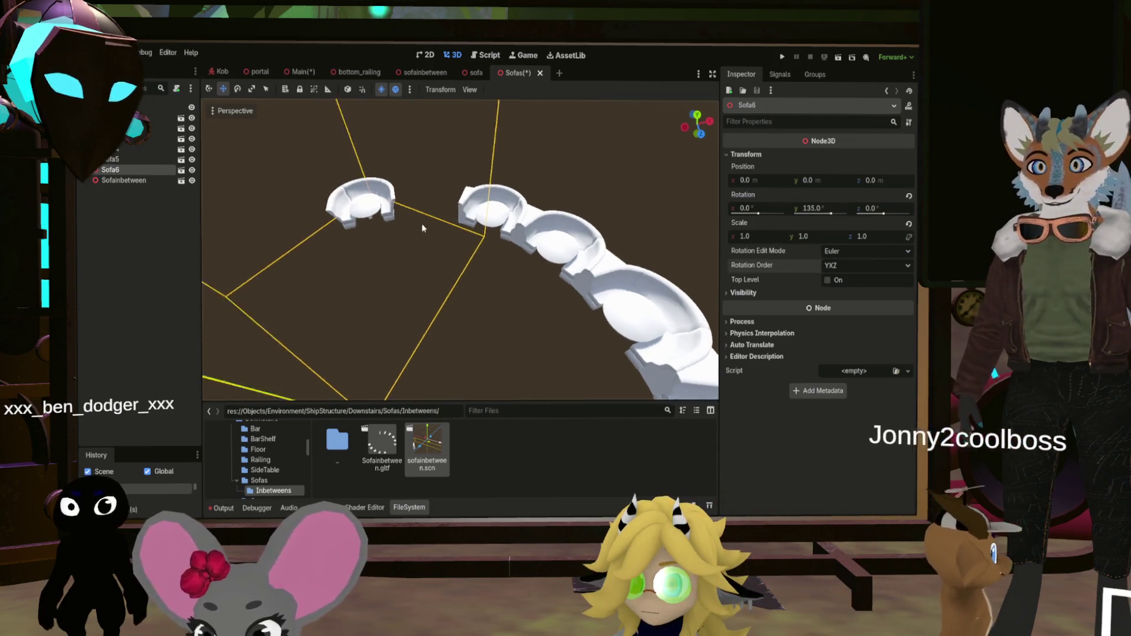
pyautogui.moveTo(662, 269)
pyautogui.mouseDown()
pyautogui.moveTo(567, 259)
pyautogui.moveTo(528, 184)
pyautogui.moveTo(530, 245)
pyautogui.moveTo(542, 236)
pyautogui.mouseUp()
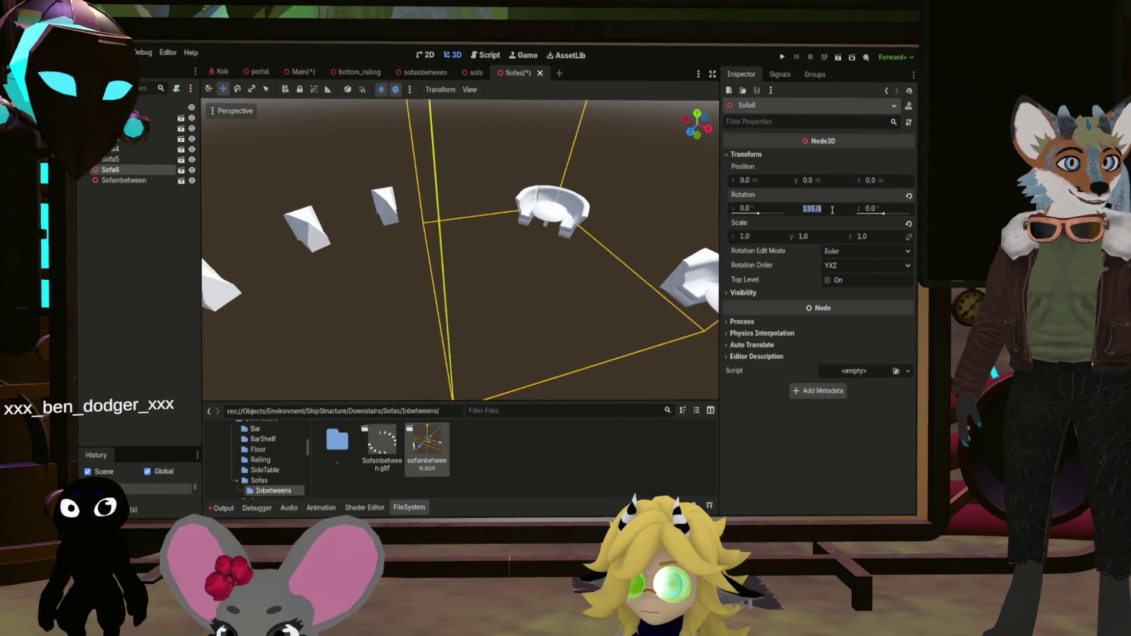
pyautogui.write('+28.5')
# Continue Sofa6 through 157.5° and 180° to 202.5°, then duplicate it as Sofa7
pyautogui.press('Return')
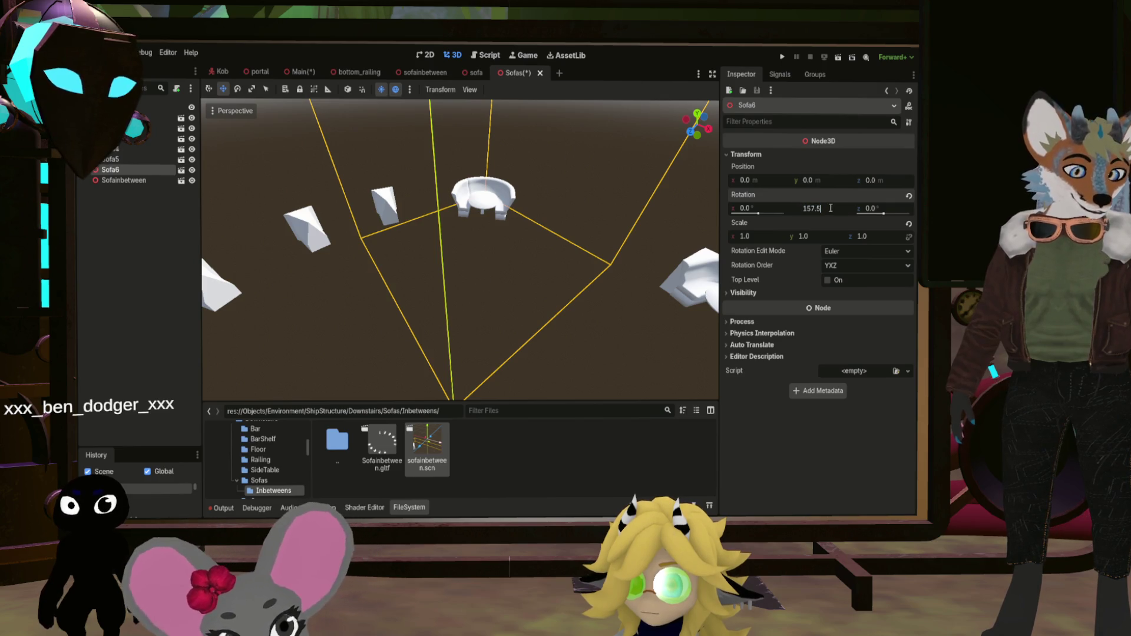
pyautogui.write('180')
pyautogui.press('Return')
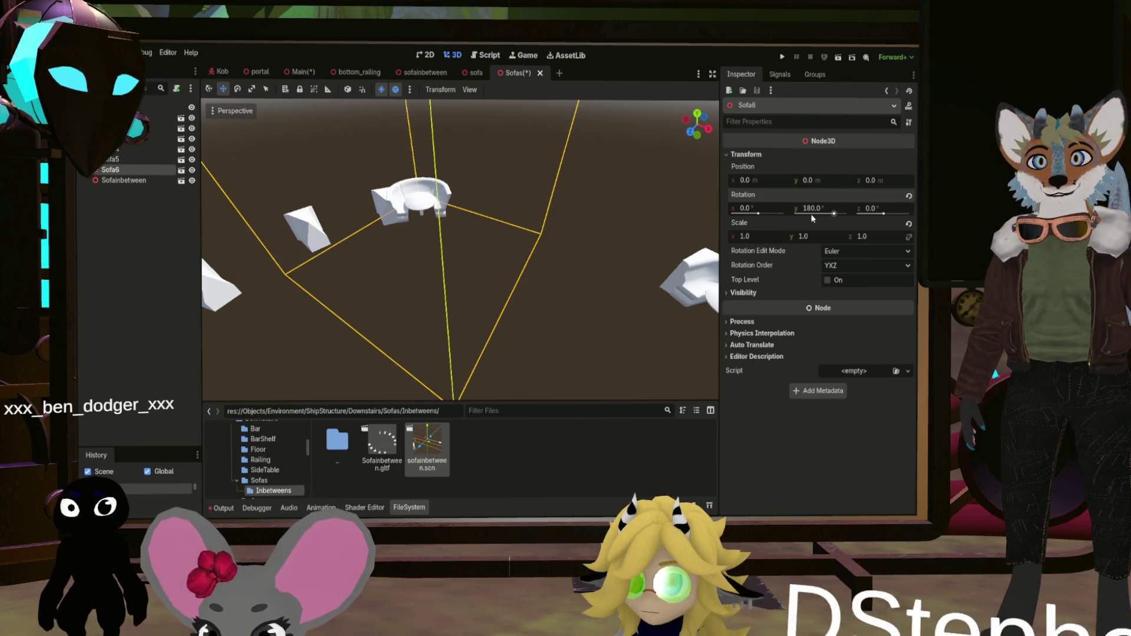
pyautogui.click(830, 208)
pyautogui.write('+22.5')
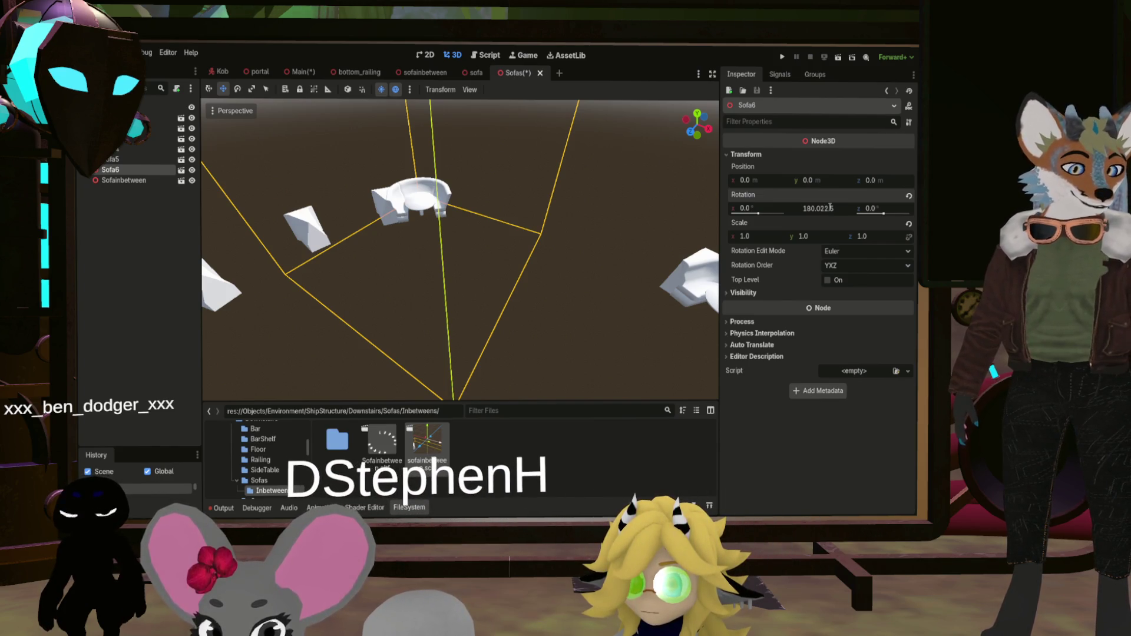
pyautogui.press('Return')
pyautogui.scroll(-5, 460, 247)
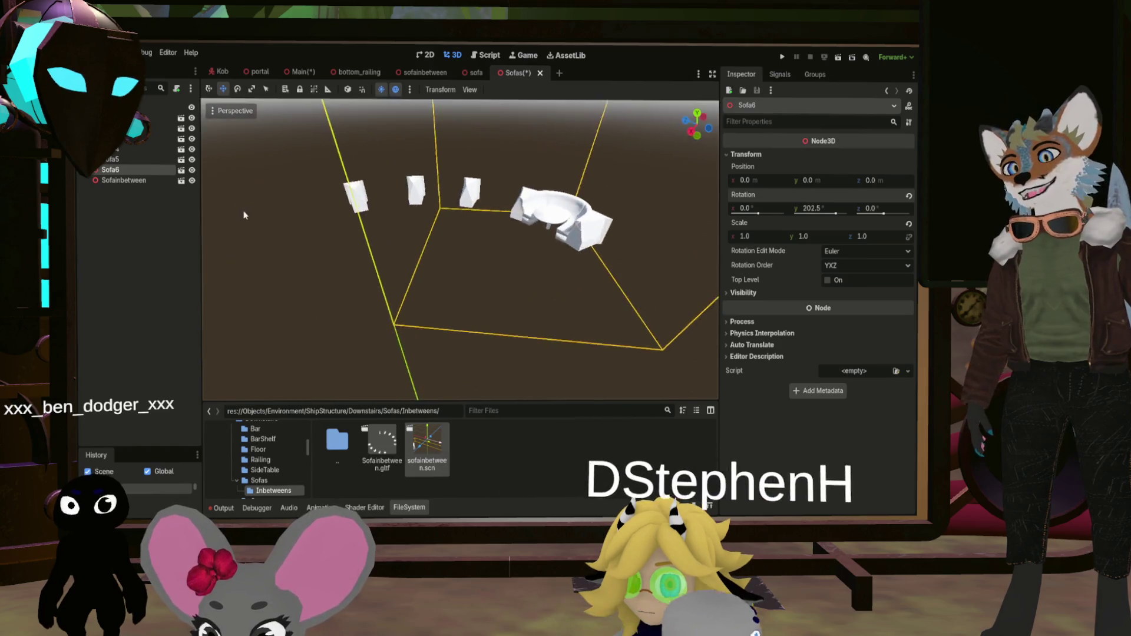
pyautogui.moveTo(644, 199)
pyautogui.mouseDown()
pyautogui.moveTo(263, 206)
pyautogui.moveTo(554, 242)
pyautogui.mouseUp()
pyautogui.scroll(3, 554, 242)
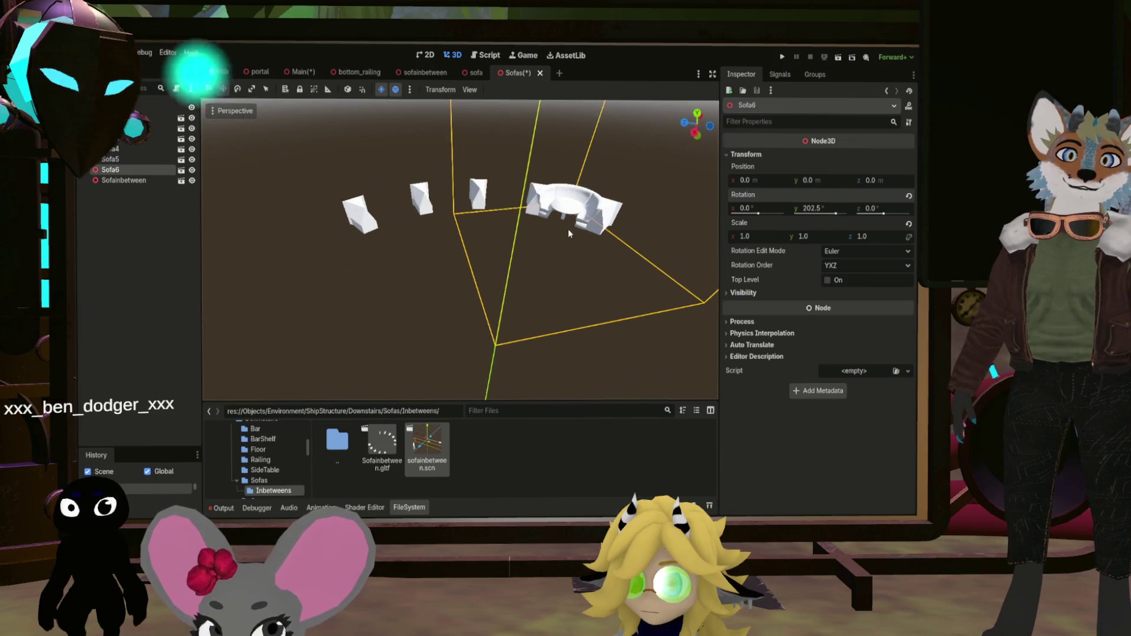
pyautogui.moveTo(405, 283); pyautogui.dragTo(629, 224)
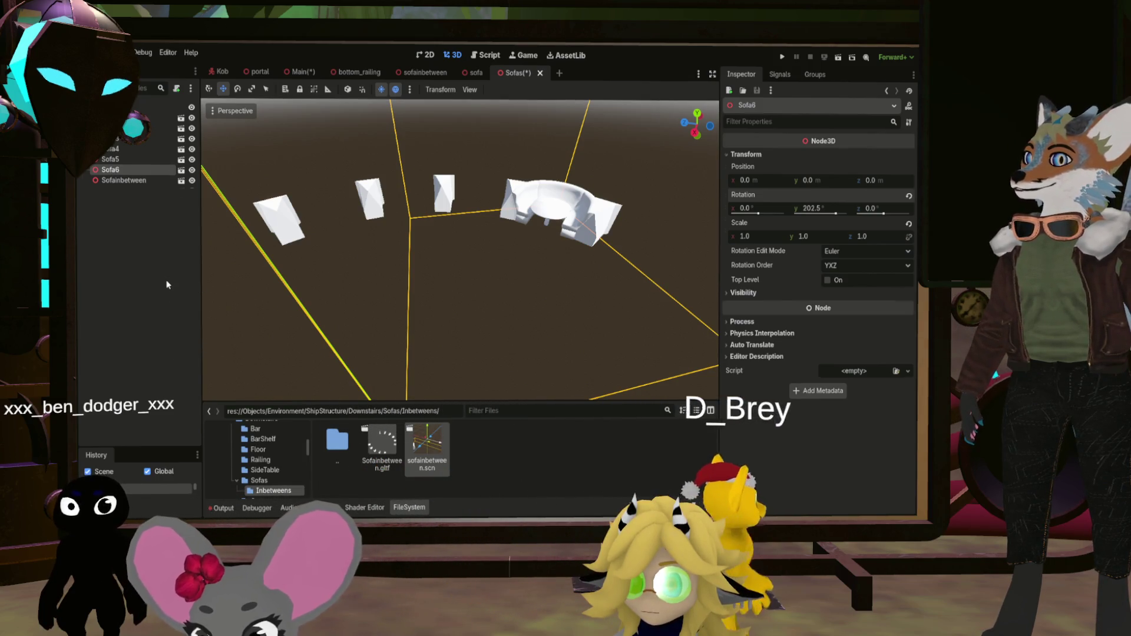
pyautogui.hotkey('ctrl', 'd')
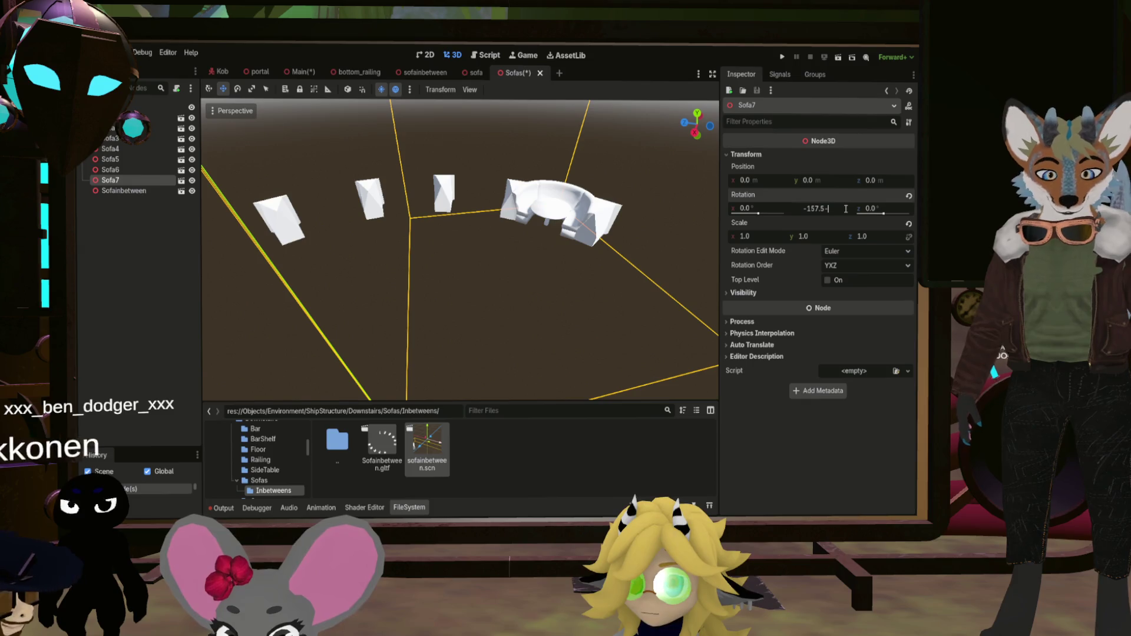
# Rotate Sofa7 to -135° around Y and duplicate it as Sofa8 at -112.5°
pyautogui.press('Return')
pyautogui.hotkey('ctrl', 'z')
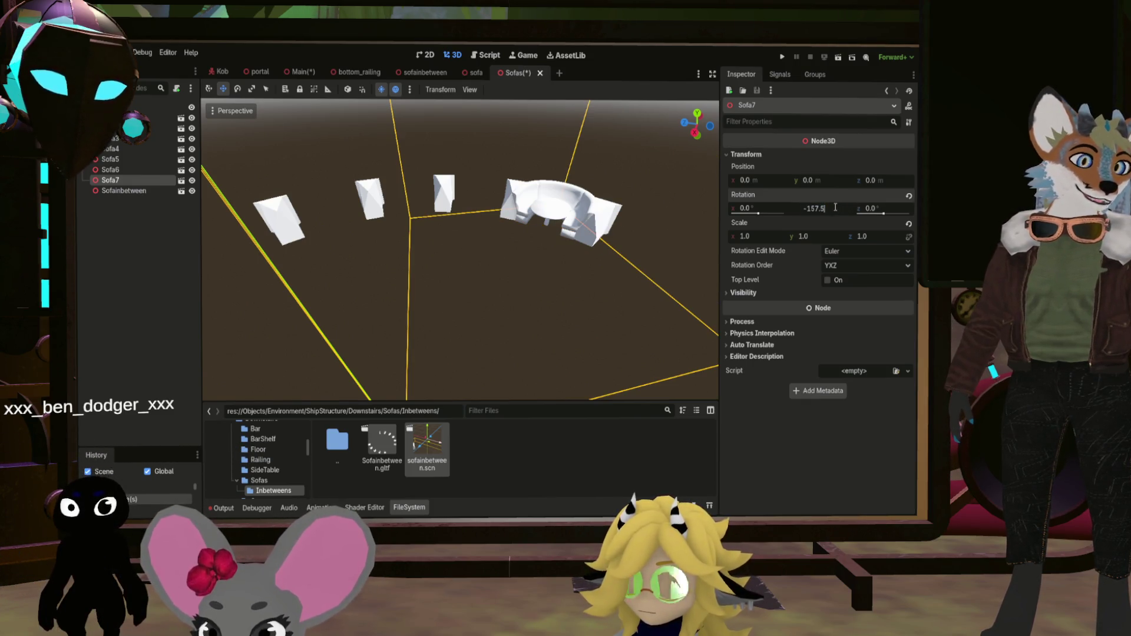
pyautogui.press('Return')
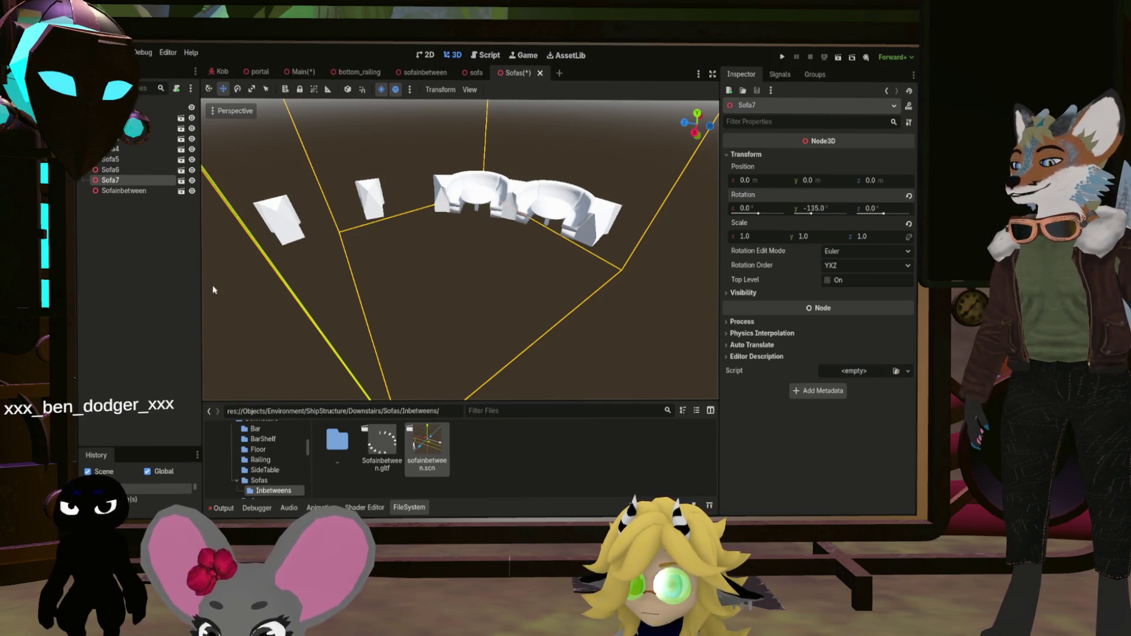
pyautogui.hotkey('ctrl', 'd')
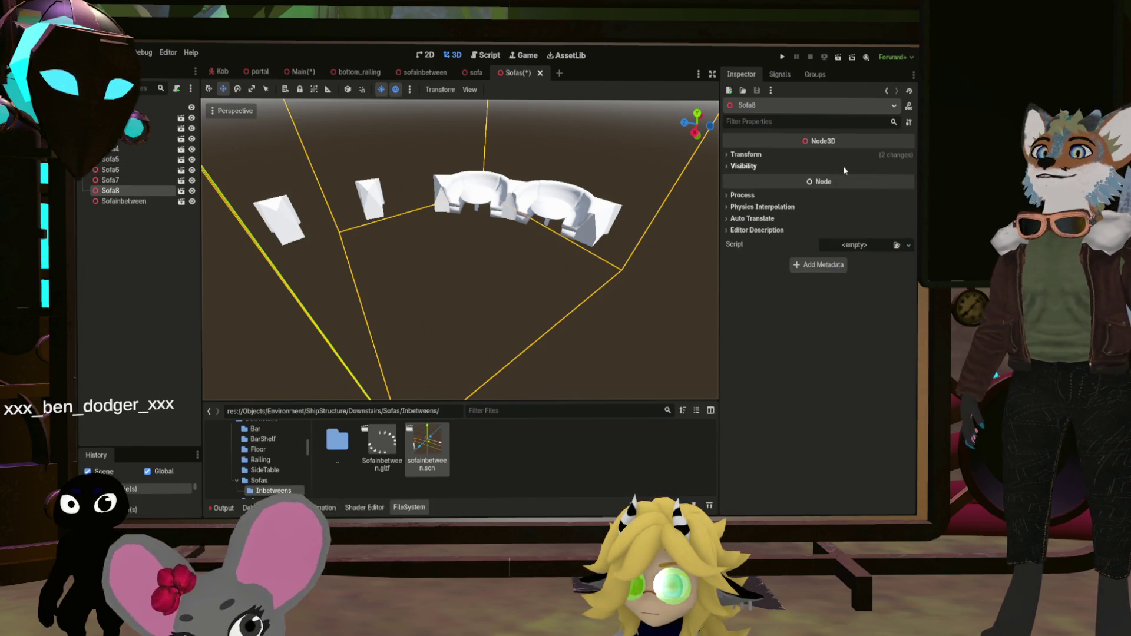
pyautogui.click(743, 154)
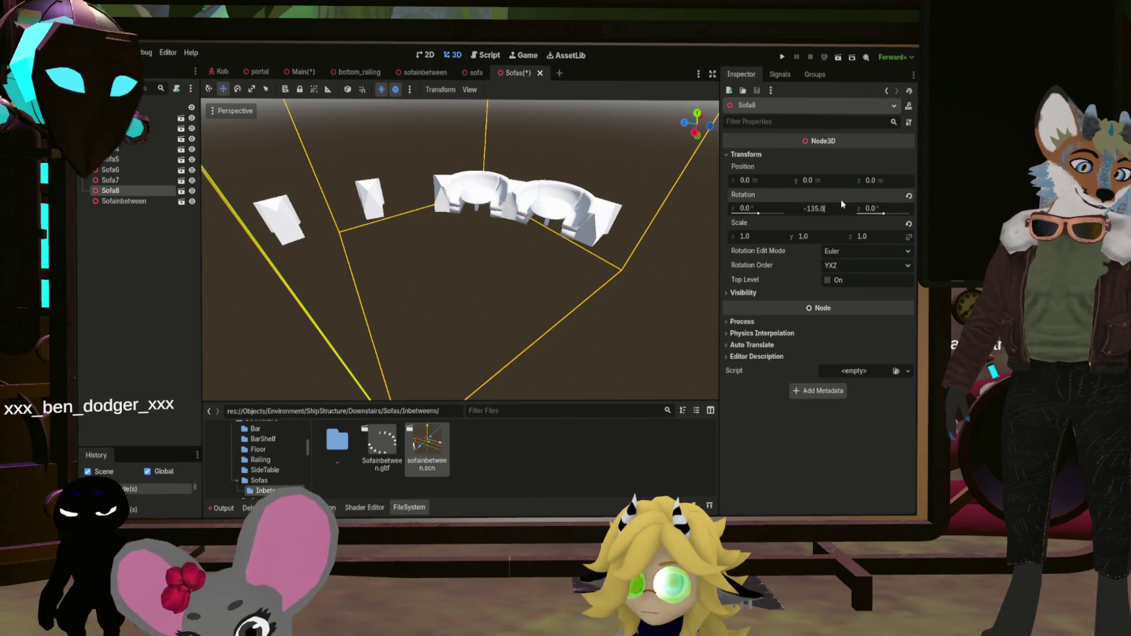
pyautogui.write('22.5')
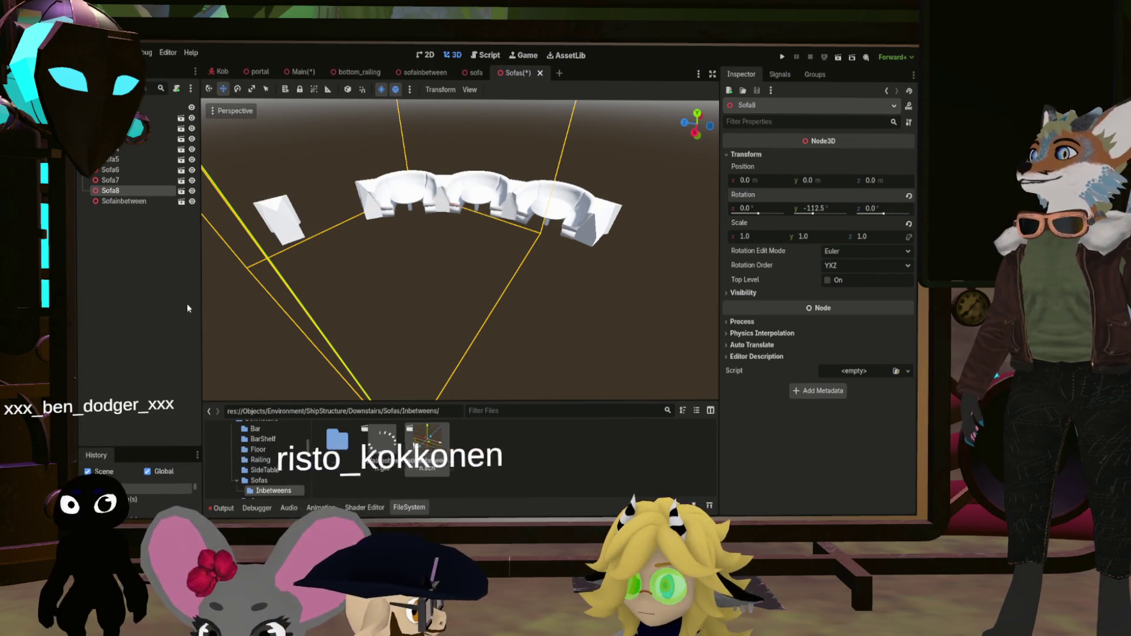
# Duplicate Sofa8 as Sofa9 and set its Y rotation to -90°
pyautogui.hotkey('ctrl', 'd')
pyautogui.click(746, 155)
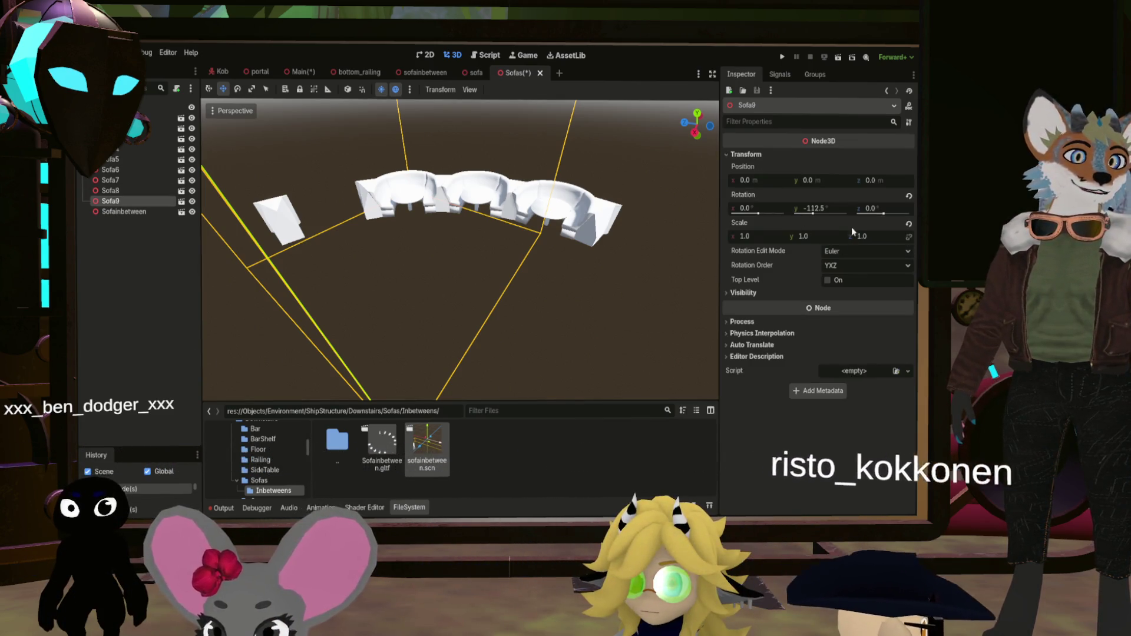
pyautogui.click(834, 207)
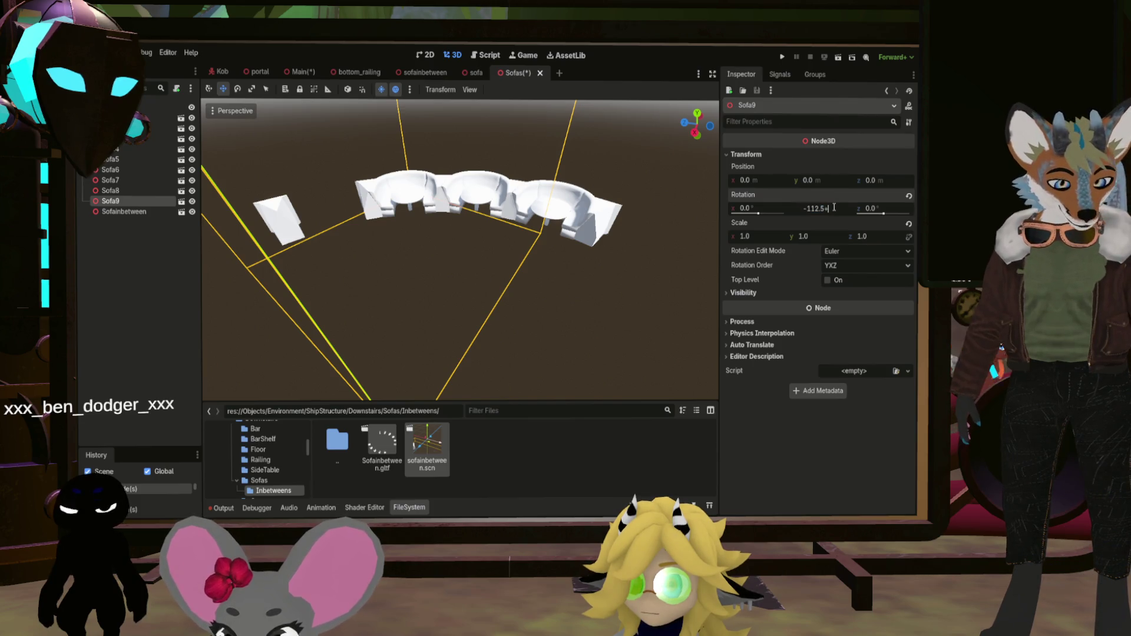
pyautogui.write('-90')
pyautogui.press('Return')
pyautogui.moveTo(538, 240); pyautogui.dragTo(337, 239)
# Revert Sofa9's extra rotation back to -90° and save the Sofas scene
pyautogui.scroll(-5, 440, 241)
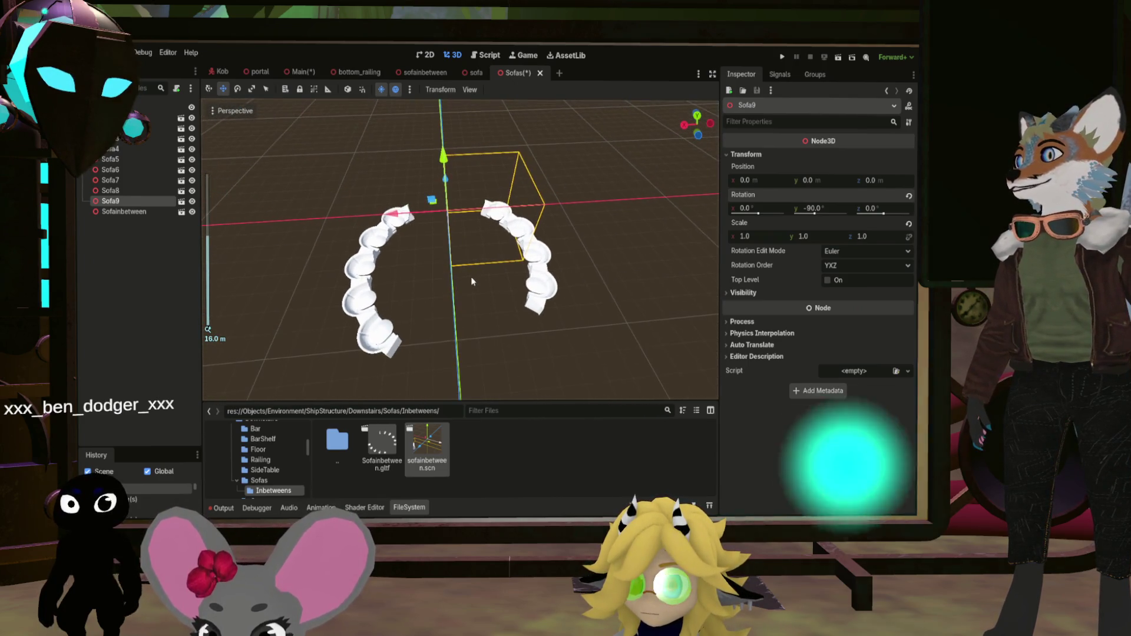
pyautogui.moveTo(472, 277)
pyautogui.mouseDown()
pyautogui.moveTo(472, 344)
pyautogui.moveTo(480, 300)
pyautogui.mouseUp()
pyautogui.hotkey('ctrl', 'z')
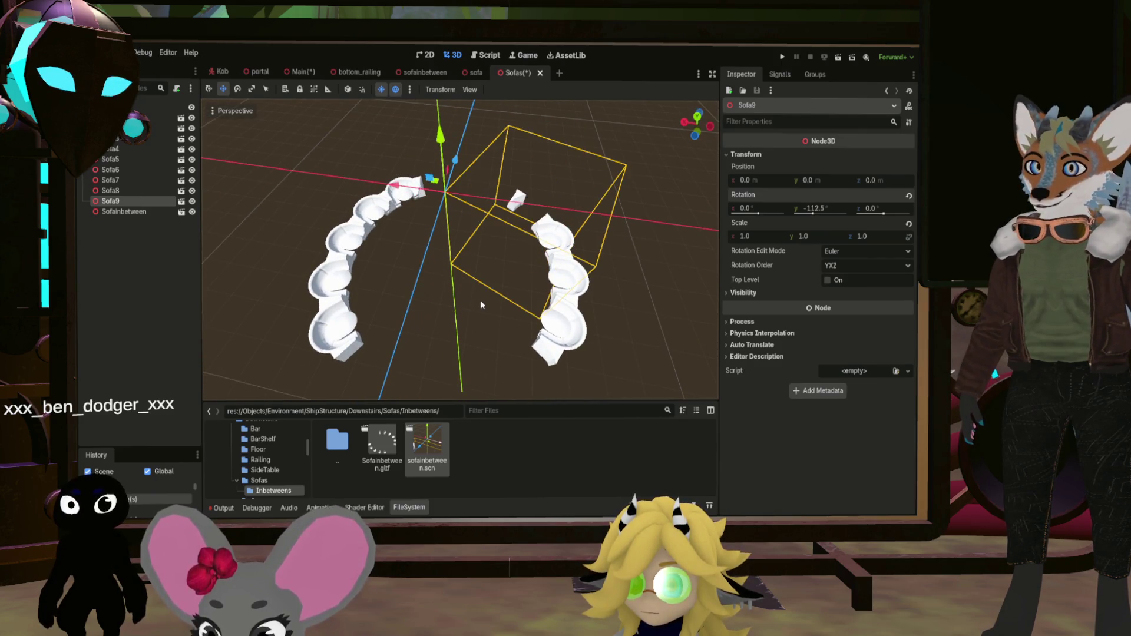
pyautogui.hotkey('ctrl', 'z')
pyautogui.hotkey('ctrl', 's')
# Orbit and zoom to view both sofa arcs from above
pyautogui.moveTo(477, 274)
pyautogui.mouseDown()
pyautogui.moveTo(540, 281)
pyautogui.moveTo(402, 335)
pyautogui.mouseUp()
pyautogui.scroll(3, 403, 275)
pyautogui.scroll(-2, 404, 280)
pyautogui.moveTo(412, 278)
pyautogui.mouseDown()
pyautogui.moveTo(561, 240)
pyautogui.moveTo(526, 255)
pyautogui.moveTo(637, 280)
pyautogui.moveTo(452, 255)
pyautogui.moveTo(486, 308)
pyautogui.moveTo(524, 276)
pyautogui.mouseUp()
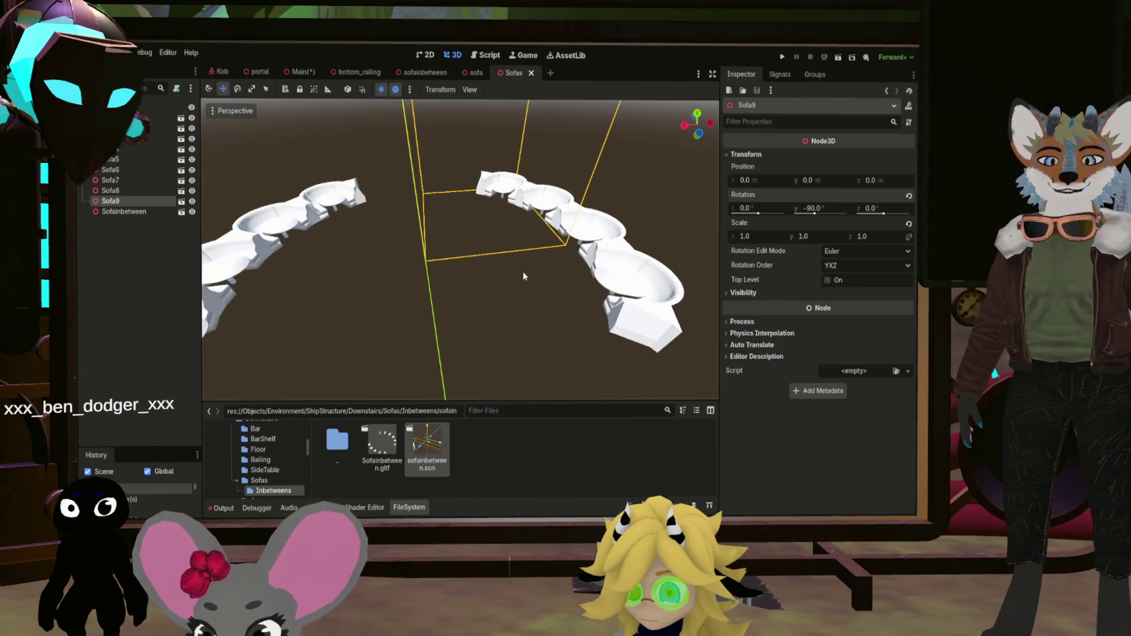
pyautogui.scroll(-3, 524, 276)
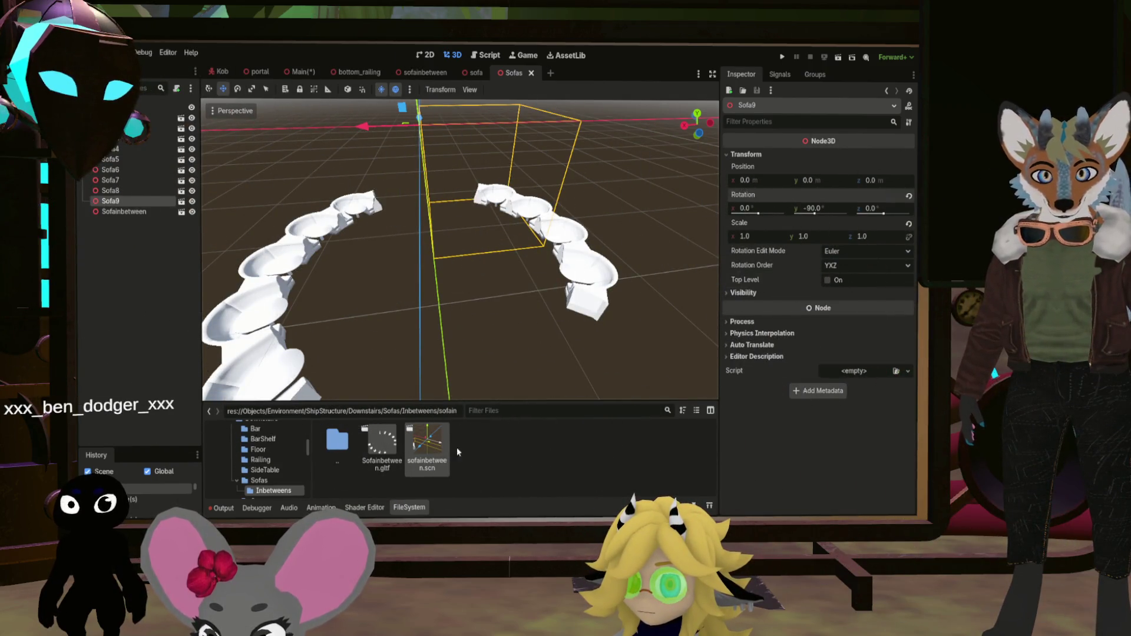
# Save sofas.scn, show it beside sofa.scn in the Sofas folder, and select the Sofas root
pyautogui.hotkey('ctrl', 's')
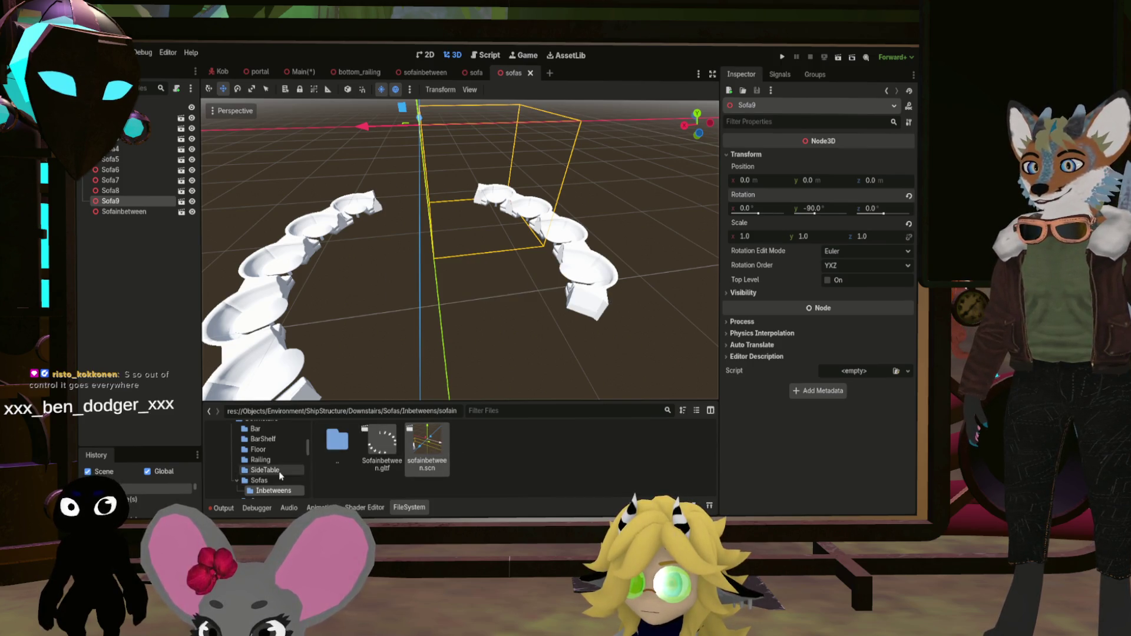
pyautogui.doubleClick(348, 442)
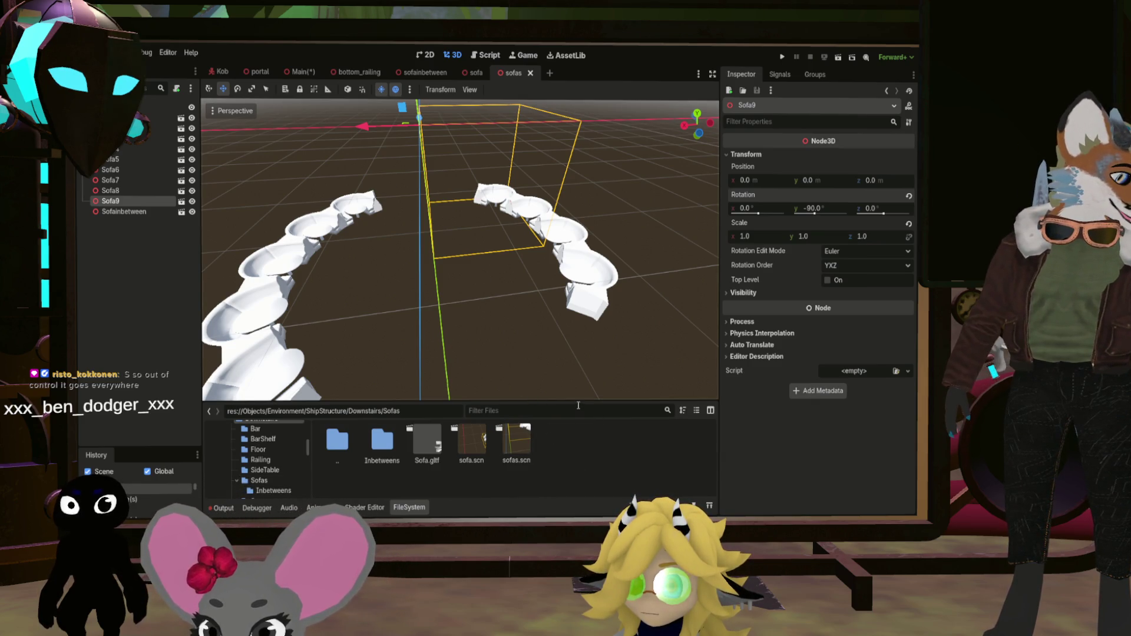
pyautogui.moveTo(596, 370)
pyautogui.mouseDown()
pyautogui.moveTo(531, 360)
pyautogui.moveTo(510, 338)
pyautogui.mouseUp()
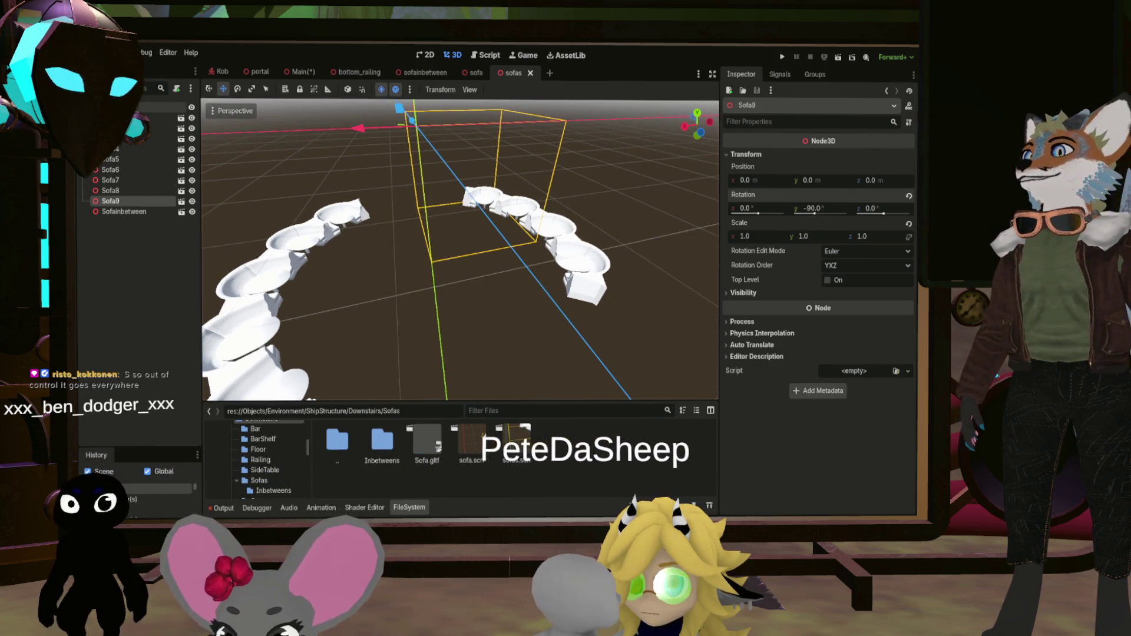
pyautogui.click(89, 106)
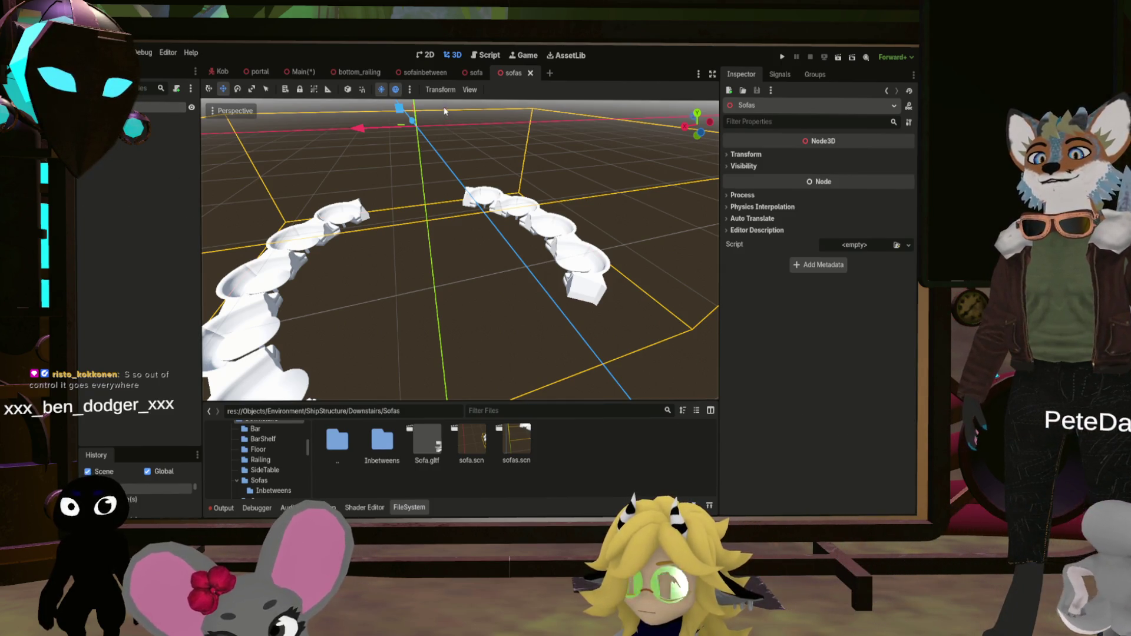
# Close the sofas, sofa, sofainbetween and bottom_railing scenes to return to Main
pyautogui.click(530, 74)
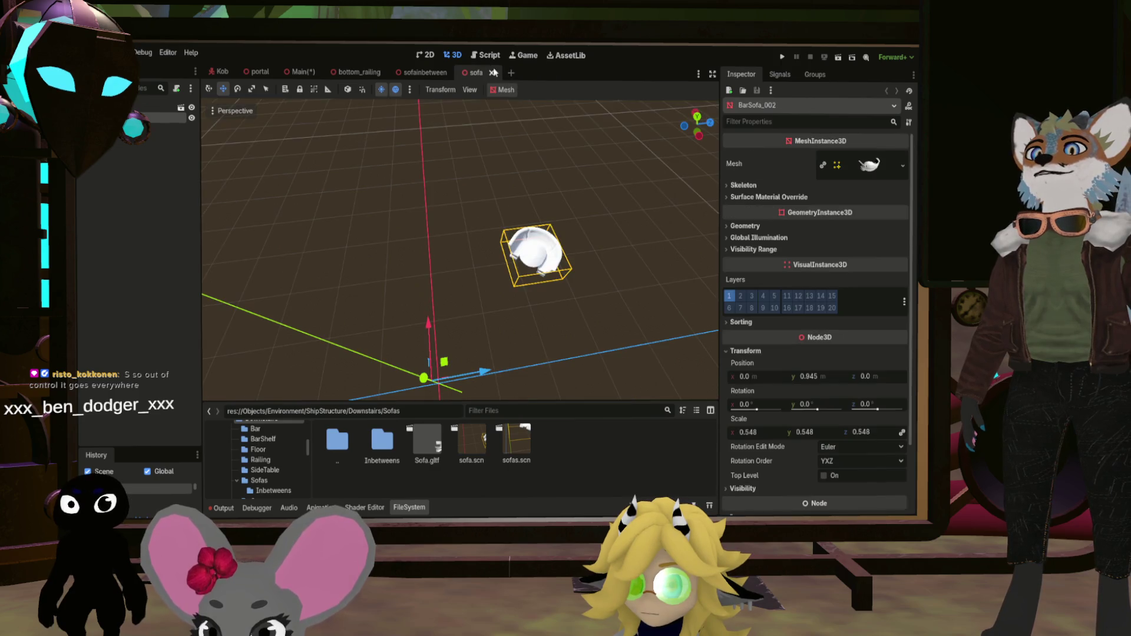
pyautogui.click(489, 72)
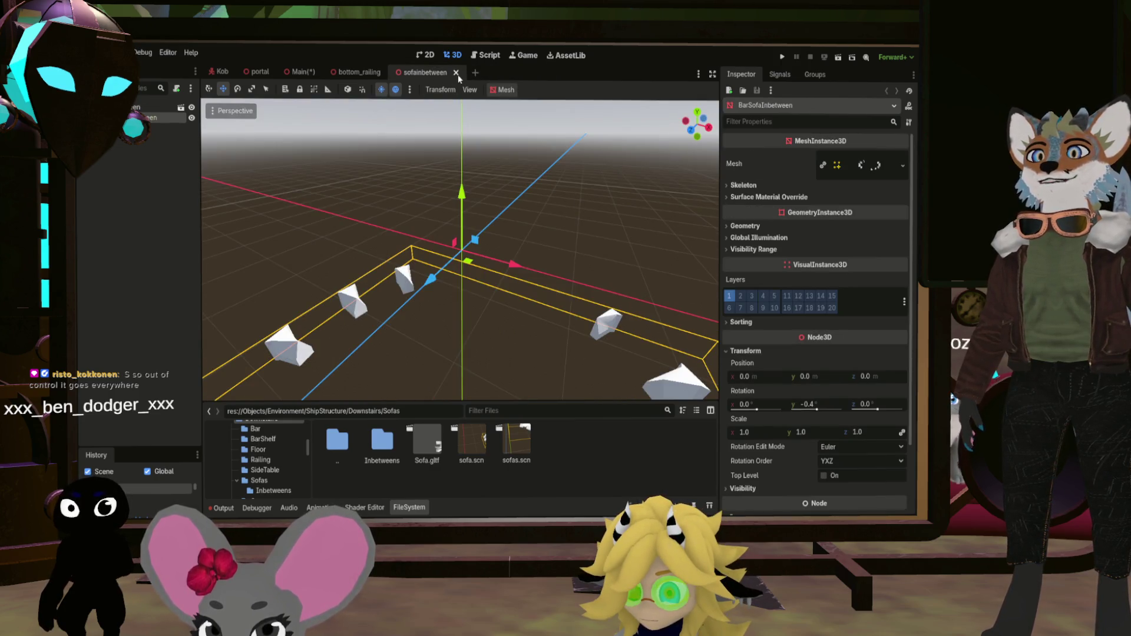
pyautogui.click(456, 73)
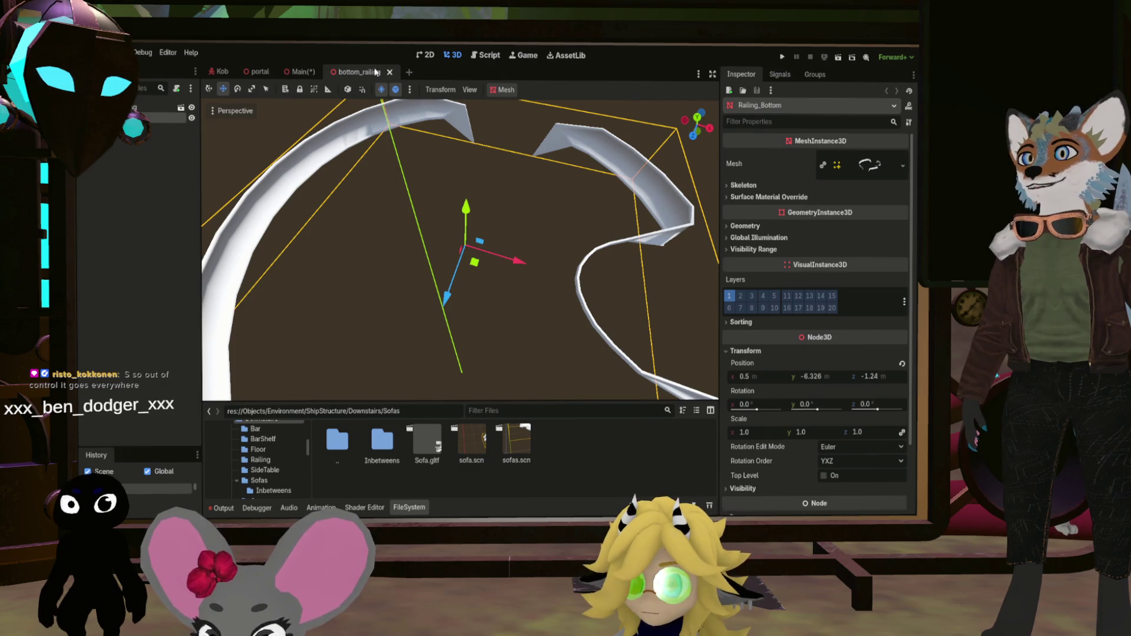
pyautogui.click(390, 72)
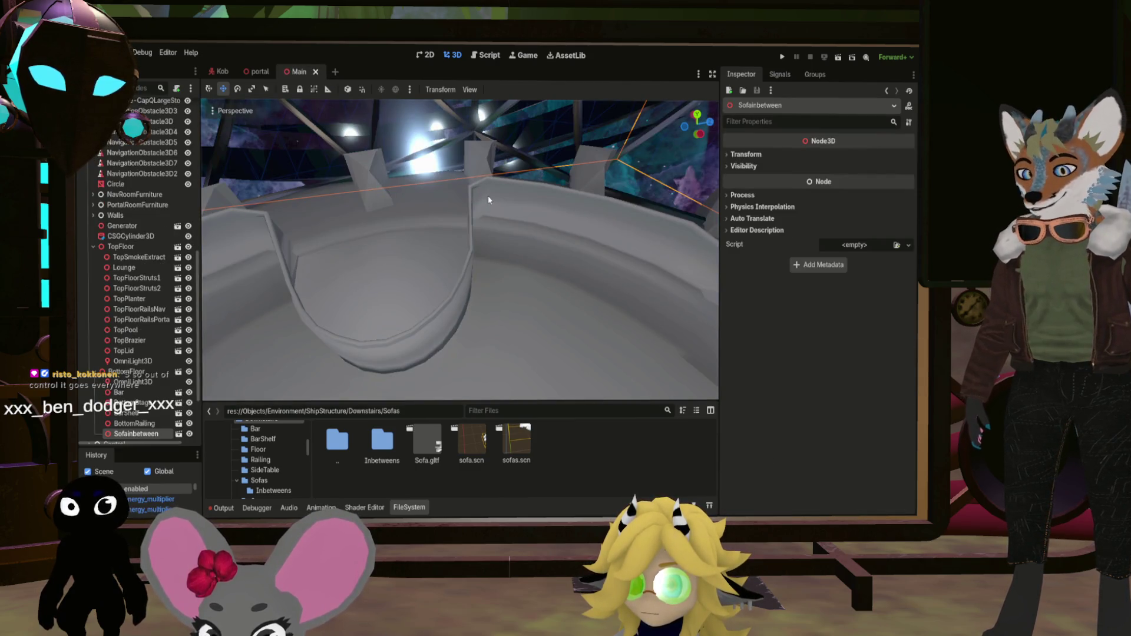
# Delete the Sofainbetween node from BottomFloor in the Main scene
pyautogui.moveTo(487, 196)
pyautogui.mouseDown()
pyautogui.moveTo(462, 224)
pyautogui.moveTo(494, 220)
pyautogui.mouseUp()
pyautogui.scroll(-5, 495, 221)
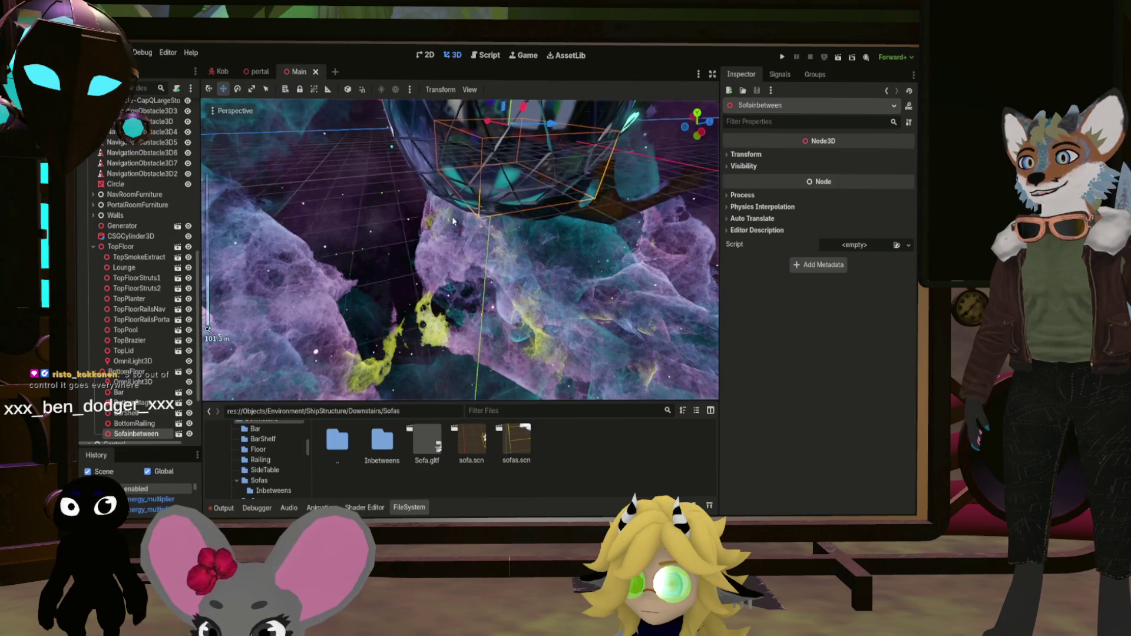
pyautogui.scroll(-3, 123, 396)
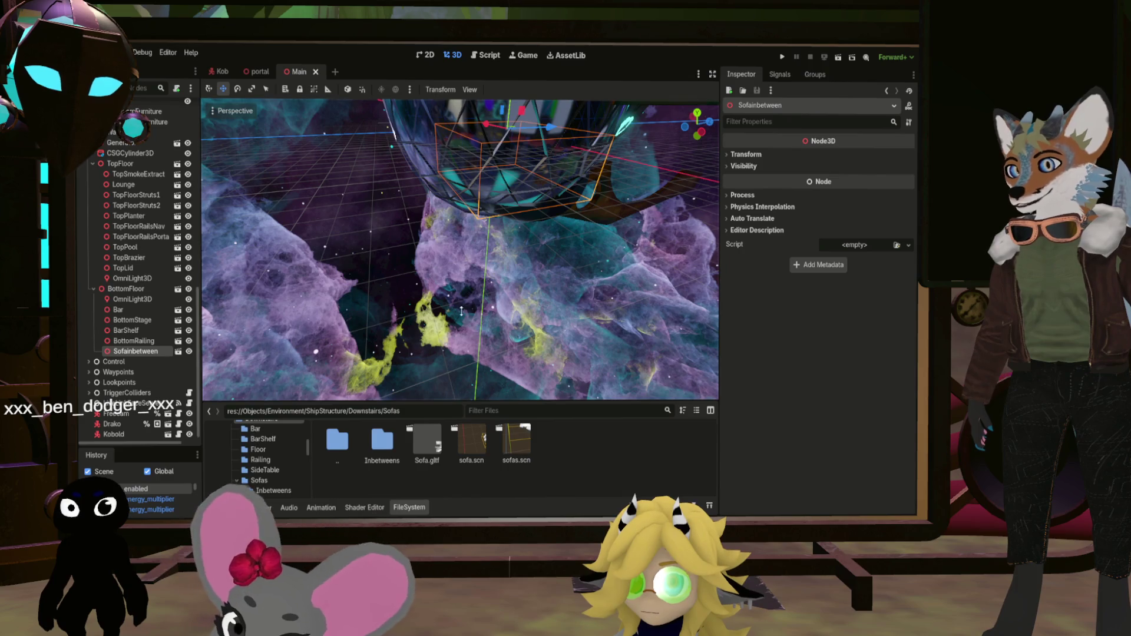
pyautogui.press('Delete')
pyautogui.moveTo(479, 308)
pyautogui.mouseDown()
pyautogui.moveTo(454, 253)
pyautogui.moveTo(421, 234)
pyautogui.mouseUp()
pyautogui.scroll(-5, 460, 250)
pyautogui.click(426, 442)
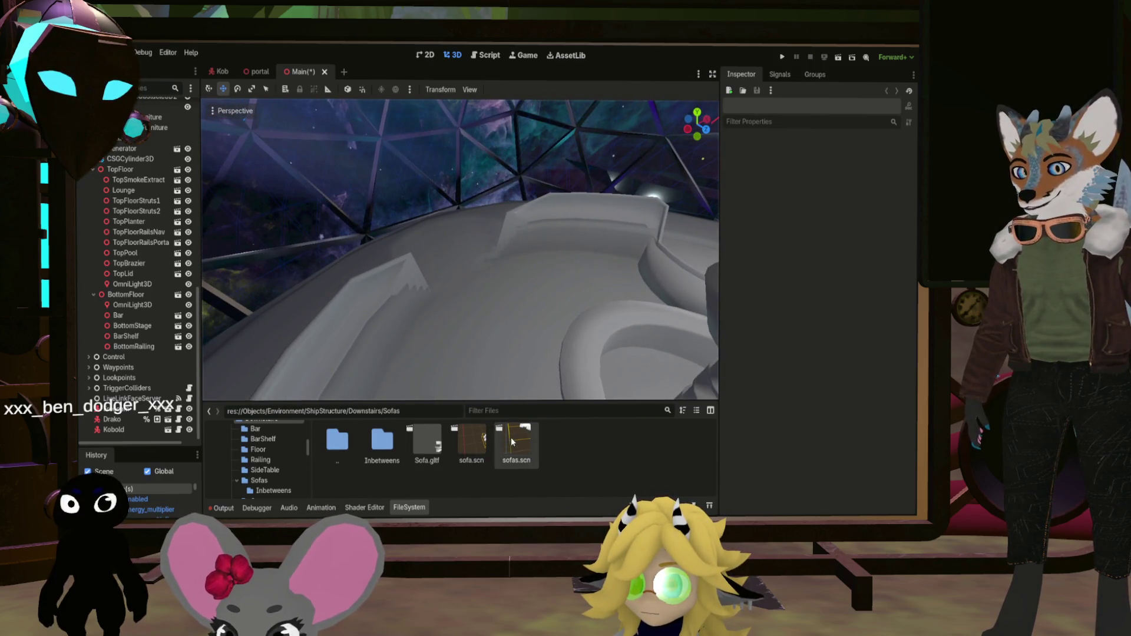
# Instance sofas.scn under BottomFloor, check its position (x 0.5, z -1.24), and save Main
pyautogui.moveTo(512, 442); pyautogui.dragTo(99, 386)
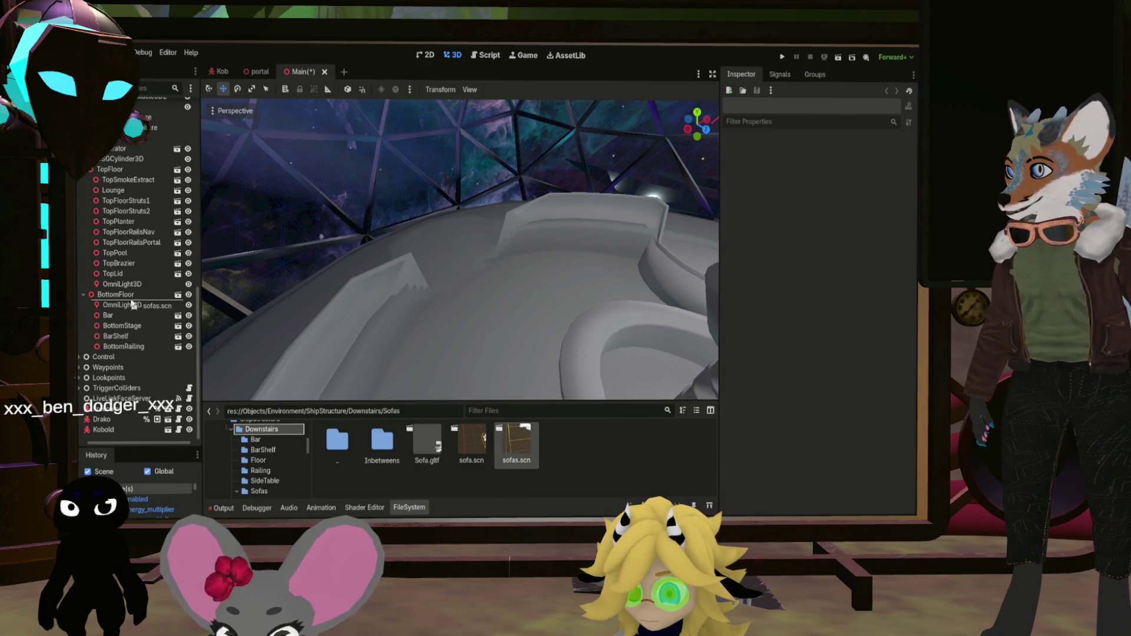
pyautogui.moveTo(132, 304); pyautogui.dragTo(131, 295)
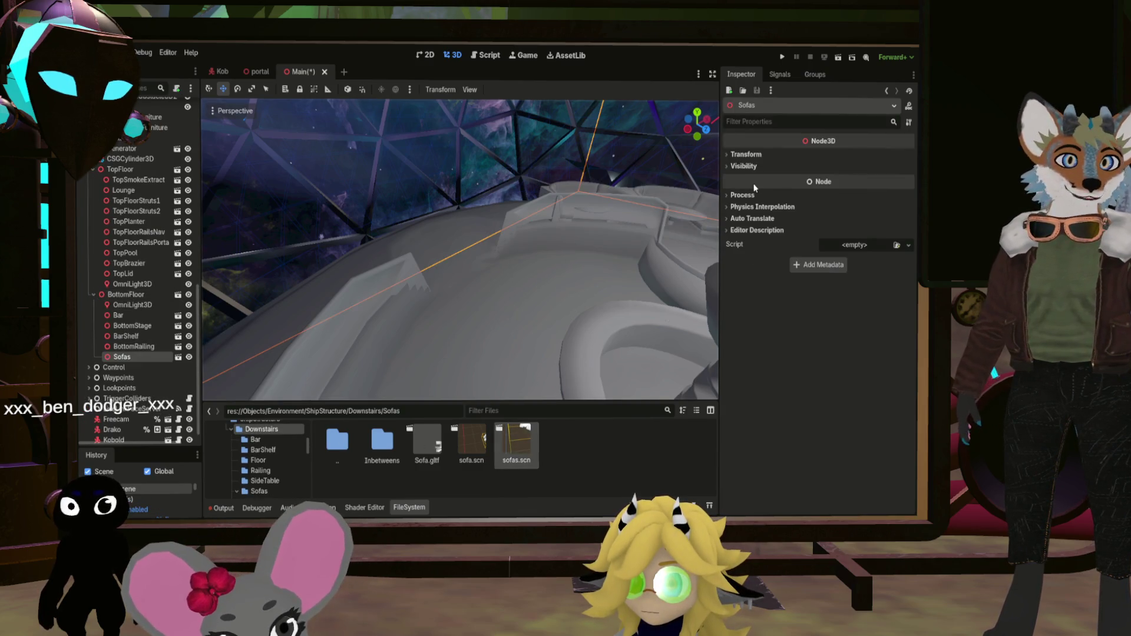
pyautogui.click(747, 155)
pyautogui.write('-1.24 m')
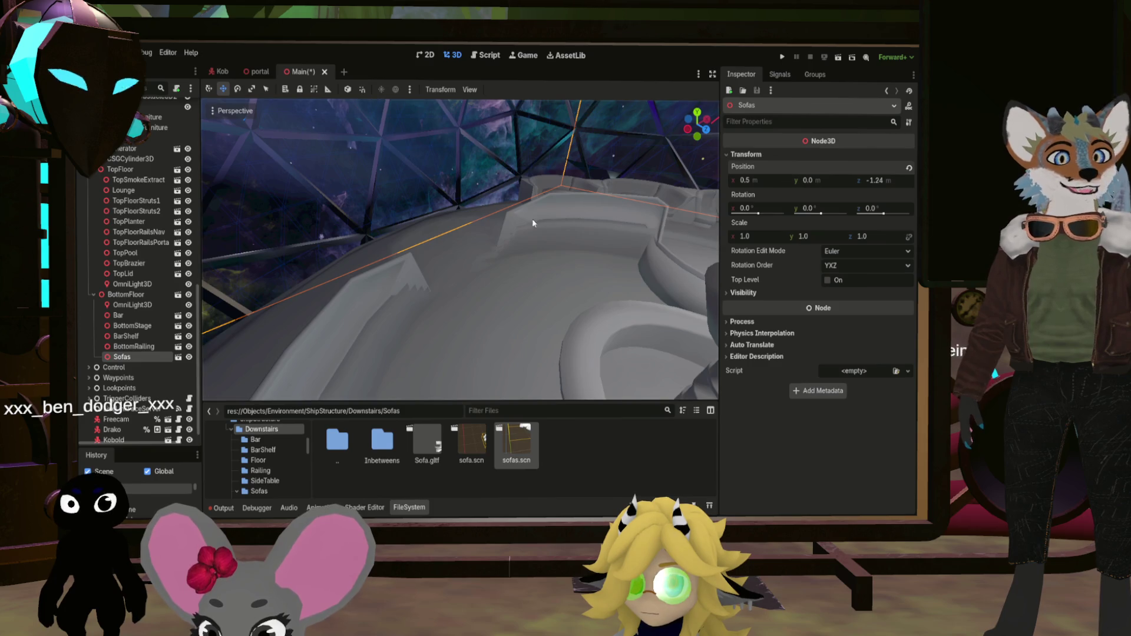
pyautogui.moveTo(532, 222)
pyautogui.mouseDown()
pyautogui.moveTo(666, 199)
pyautogui.moveTo(439, 252)
pyautogui.moveTo(274, 268)
pyautogui.mouseUp()
pyautogui.scroll(2, 460, 247)
pyautogui.moveTo(400, 210)
pyautogui.mouseDown()
pyautogui.moveTo(412, 182)
pyautogui.moveTo(371, 188)
pyautogui.moveTo(412, 210)
pyautogui.mouseUp()
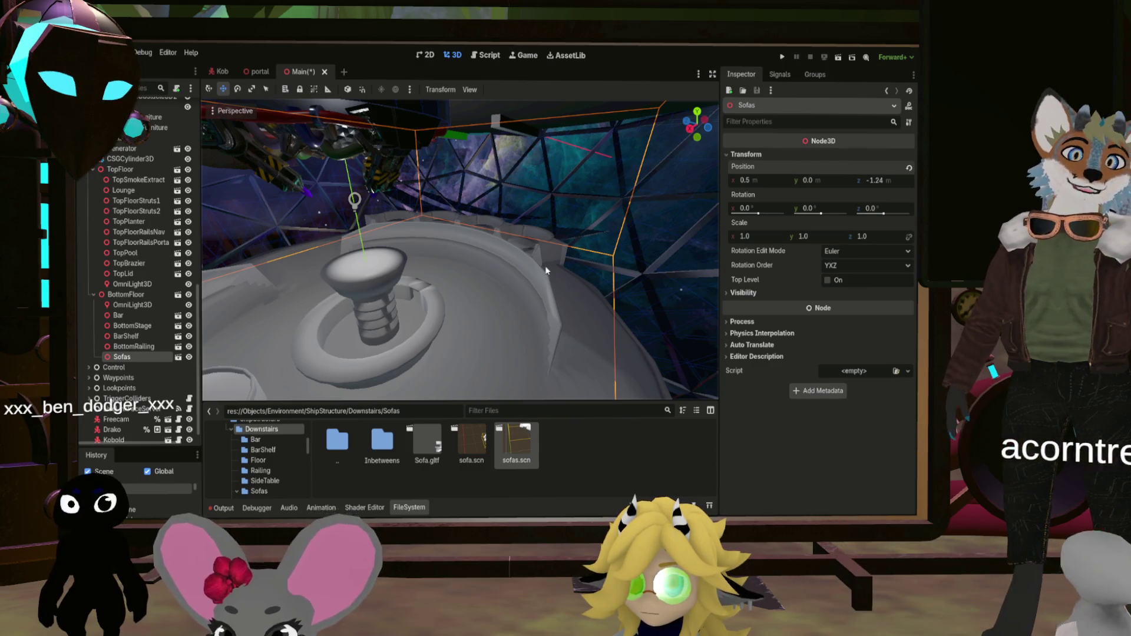
pyautogui.hotkey('ctrl', 's')
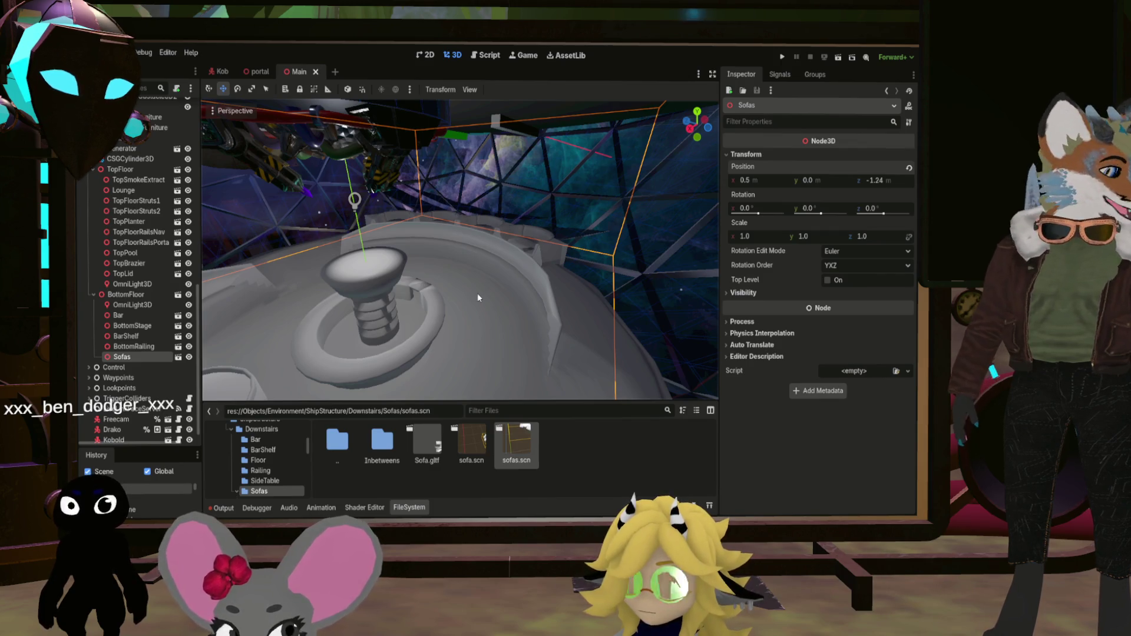
# Open the Downstairs Stools folder holding Stool.gltf and frame the Sofas ring in view
pyautogui.doubleClick(347, 450)
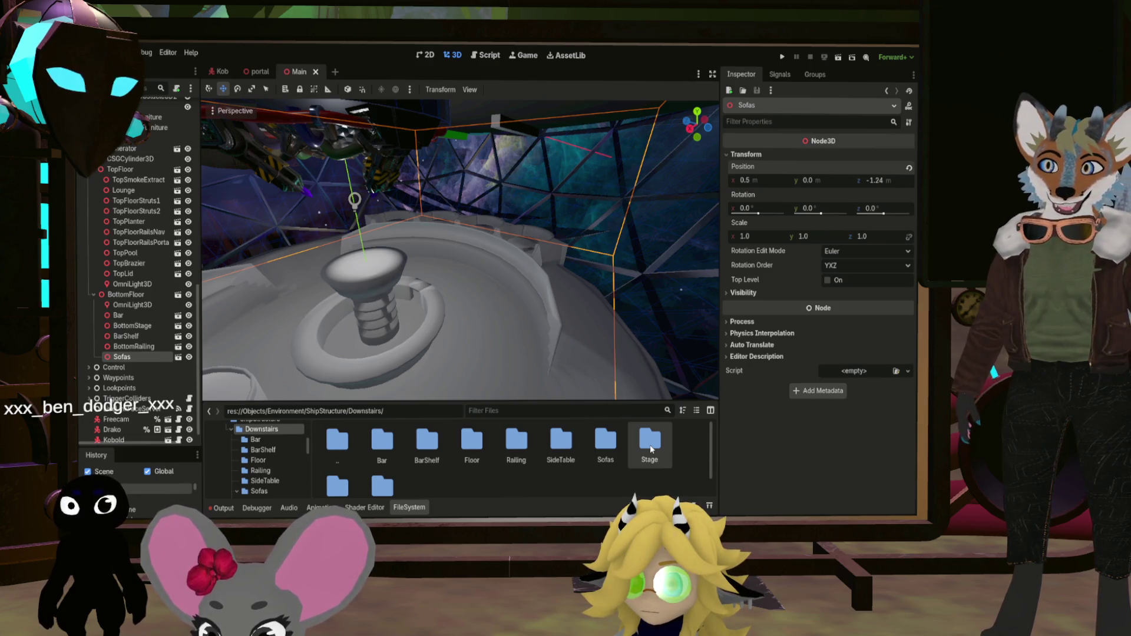
pyautogui.scroll(-1, 397, 454)
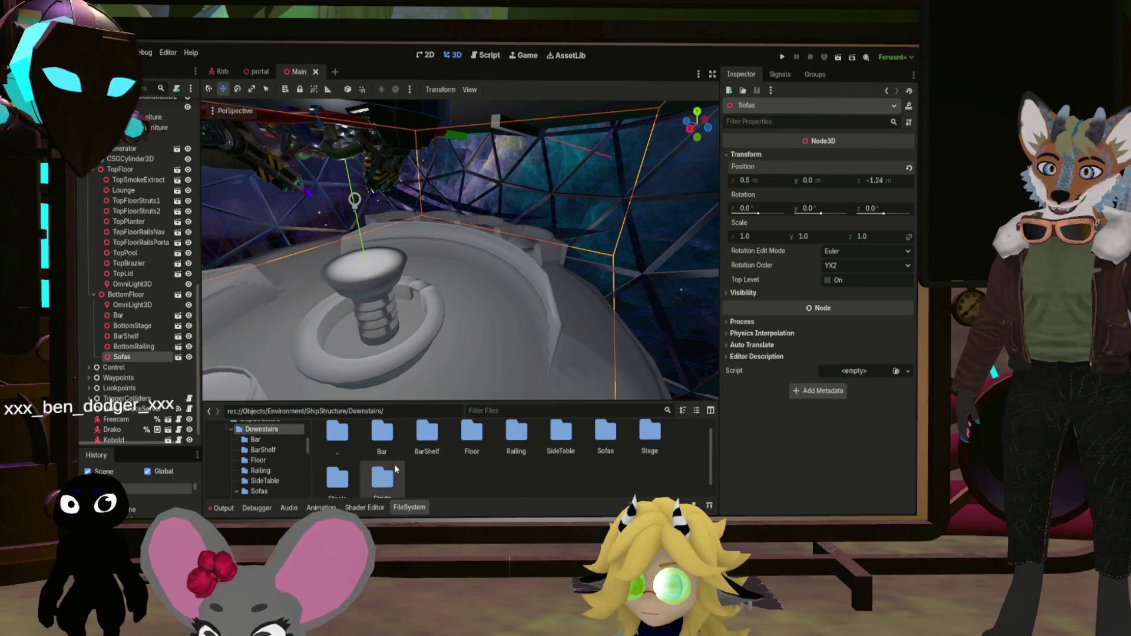
pyautogui.doubleClick(345, 470)
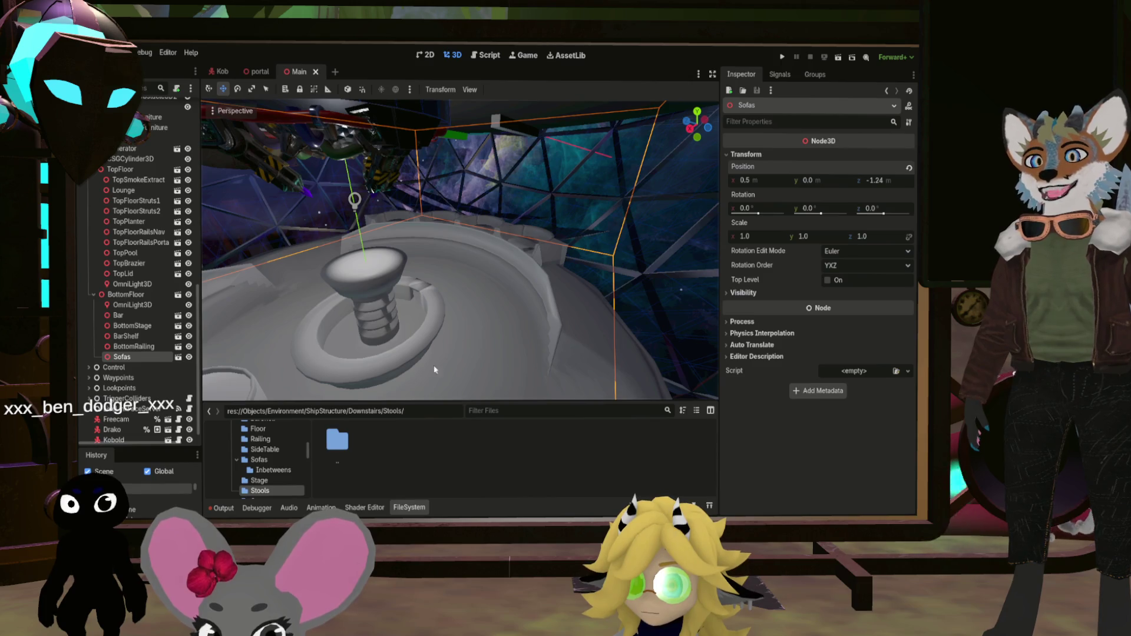
pyautogui.press('f')
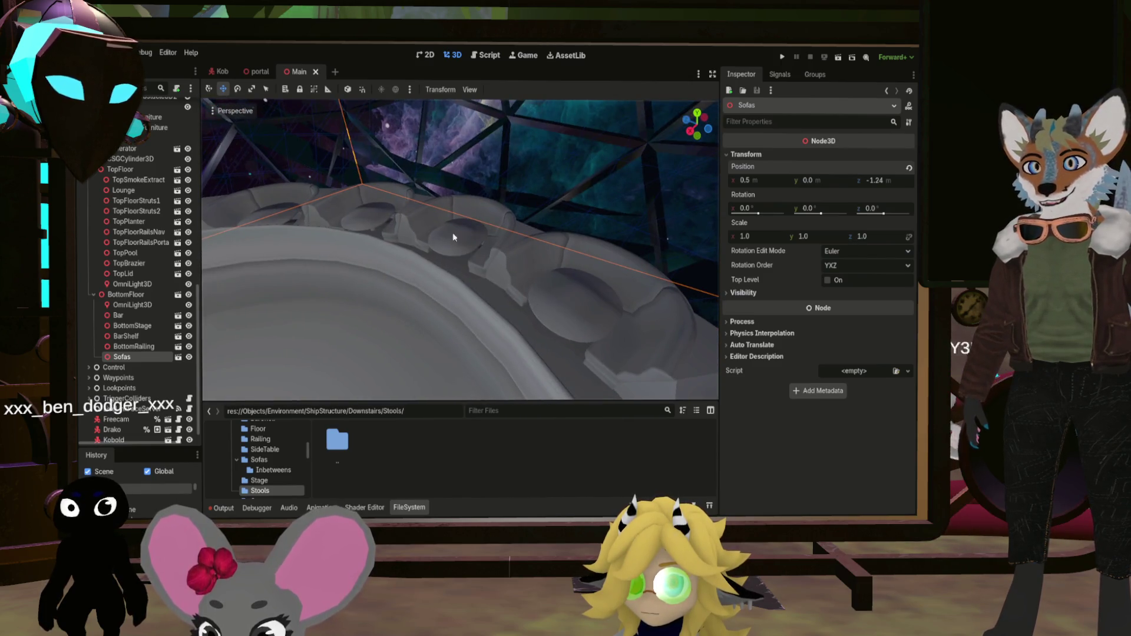
pyautogui.scroll(6, 465, 254)
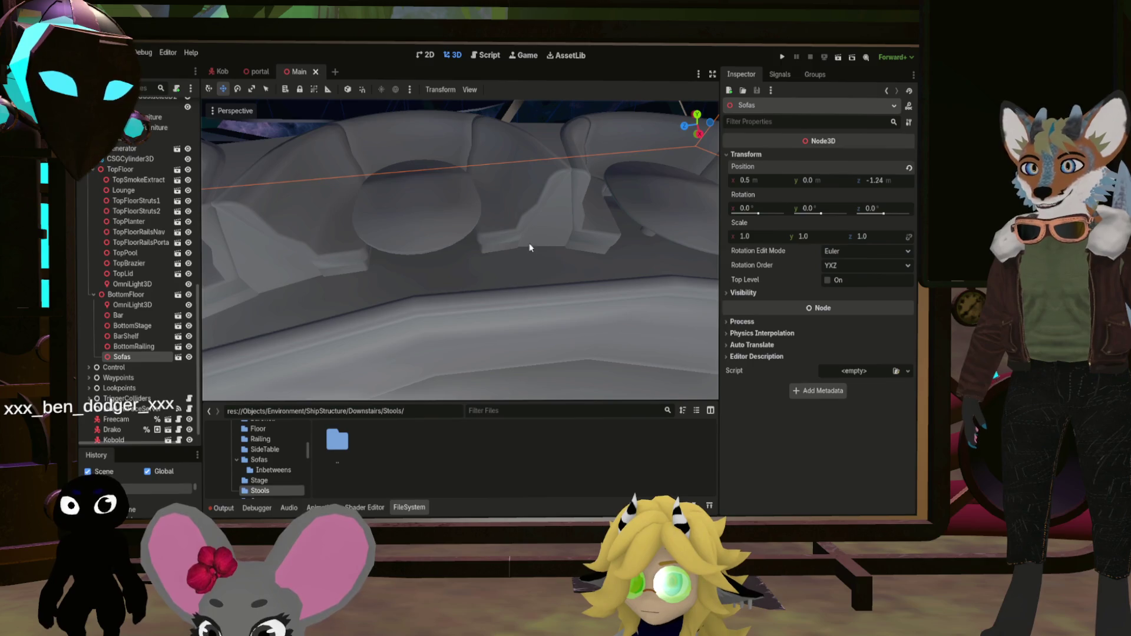
pyautogui.moveTo(579, 220)
pyautogui.mouseDown()
pyautogui.moveTo(551, 135)
pyautogui.moveTo(352, 111)
pyautogui.moveTo(219, 172)
pyautogui.mouseUp()
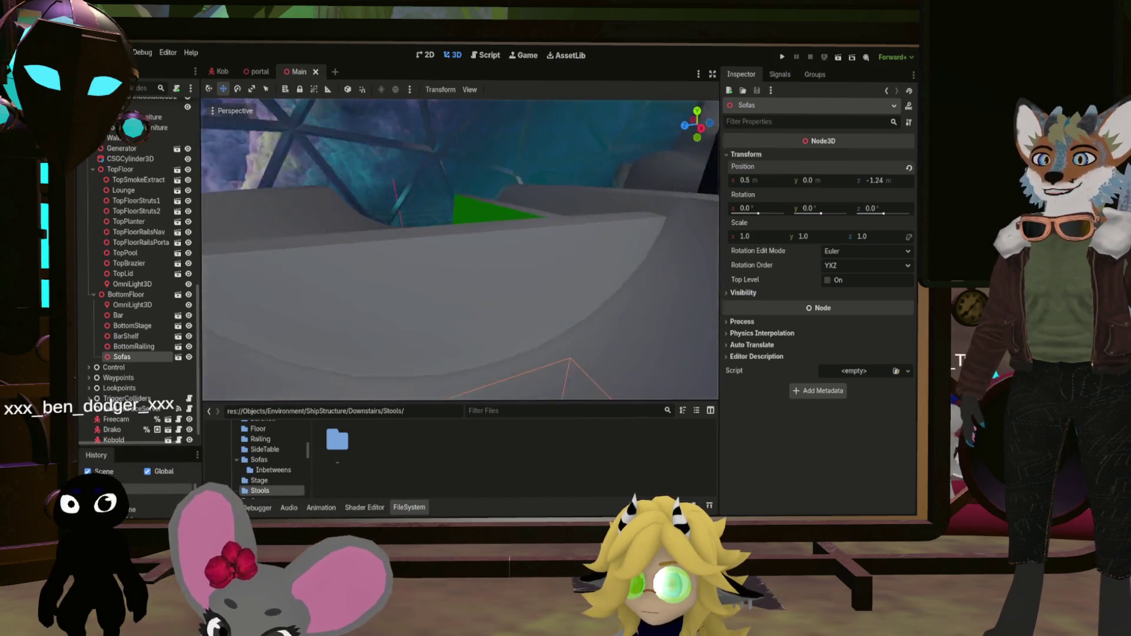
pyautogui.press('f')
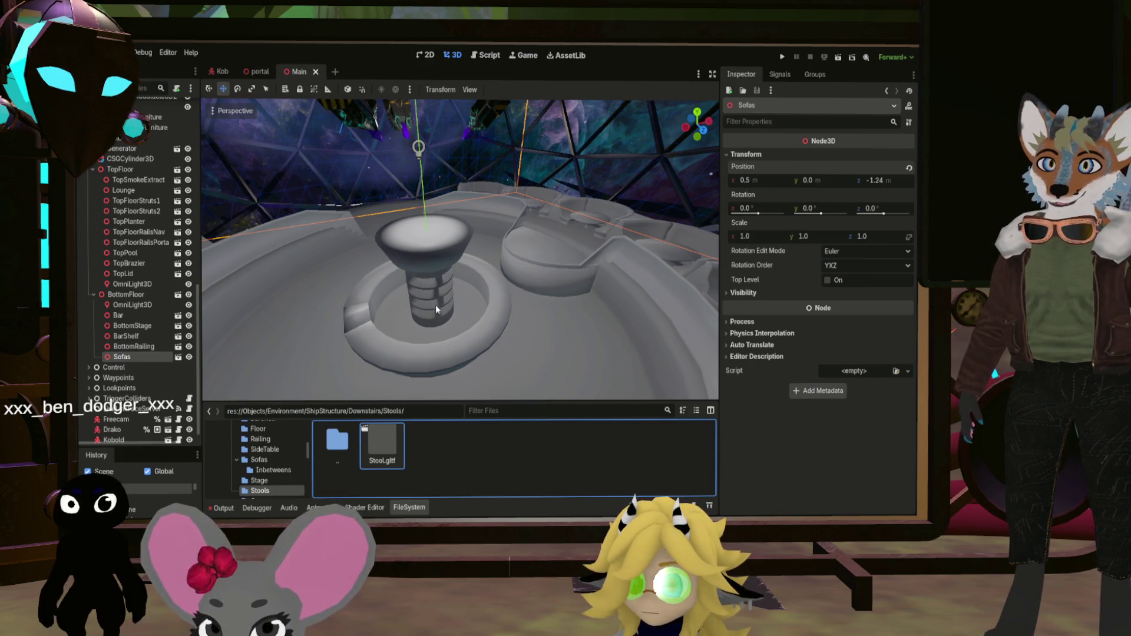
# Set the BarStools_BackTables_008 mesh's X position to 0 in the new stool.scn scene
pyautogui.moveTo(432, 285)
pyautogui.mouseDown()
pyautogui.moveTo(436, 318)
pyautogui.moveTo(452, 299)
pyautogui.moveTo(440, 316)
pyautogui.moveTo(451, 324)
pyautogui.moveTo(436, 290)
pyautogui.moveTo(323, 270)
pyautogui.moveTo(412, 260)
pyautogui.mouseUp()
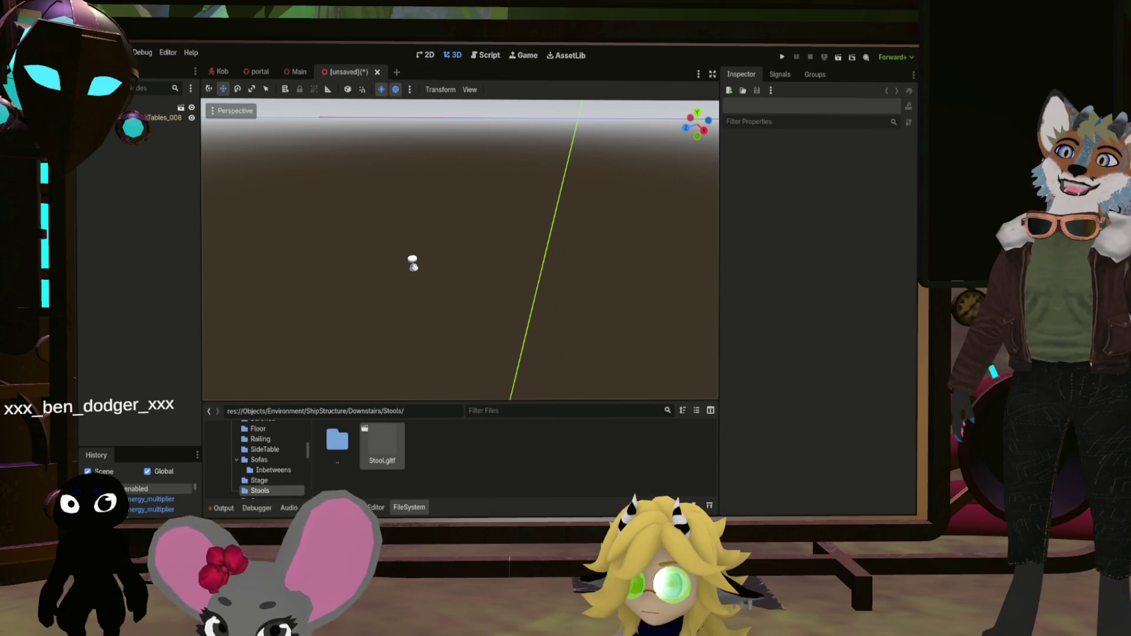
pyautogui.moveTo(412, 260); pyautogui.dragTo(247, 260)
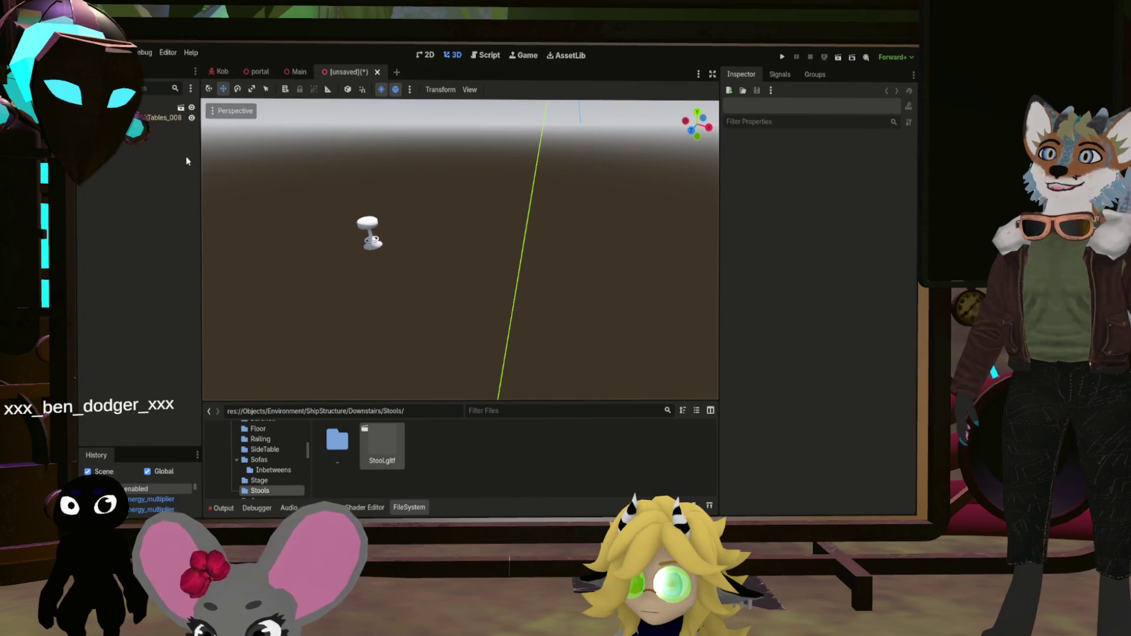
pyautogui.click(167, 117)
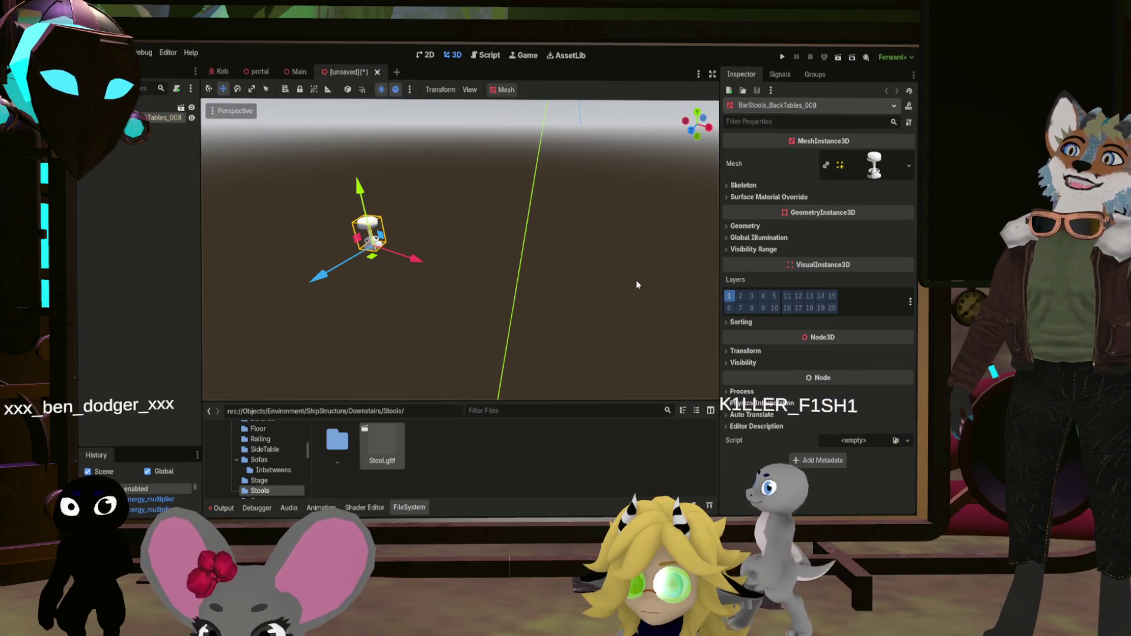
pyautogui.moveTo(629, 279); pyautogui.dragTo(629, 279)
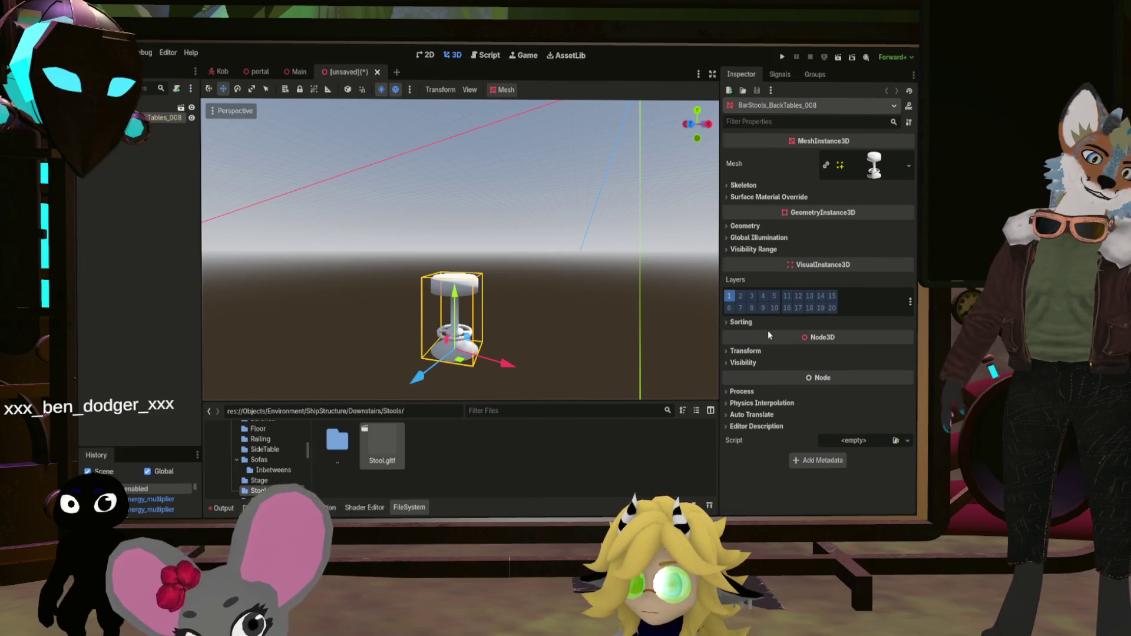
pyautogui.click(746, 351)
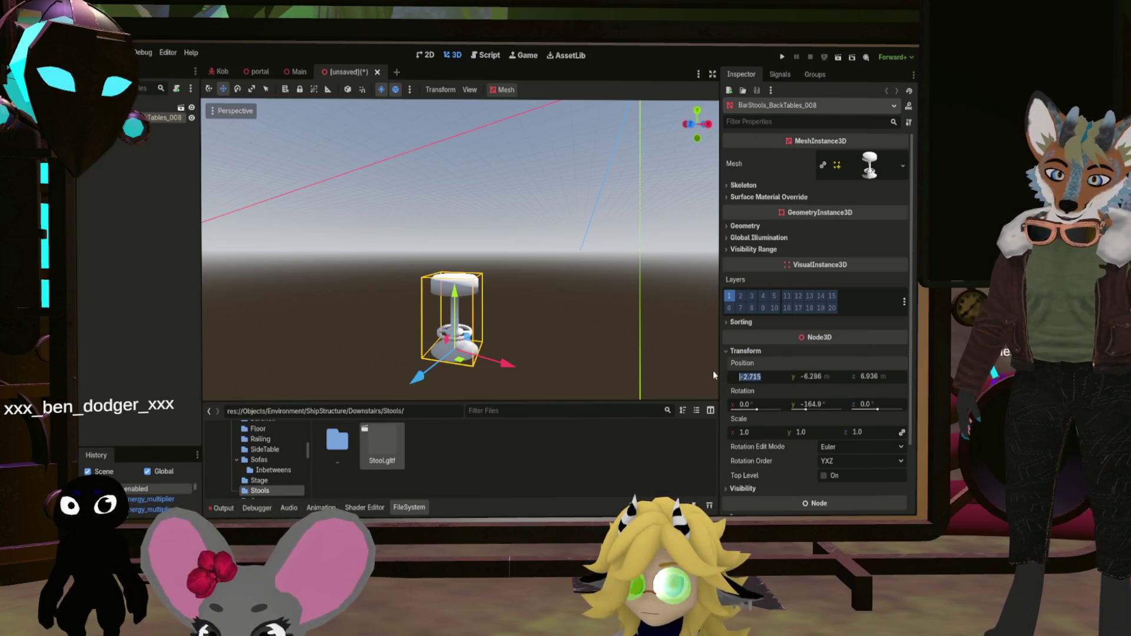
pyautogui.write('0')
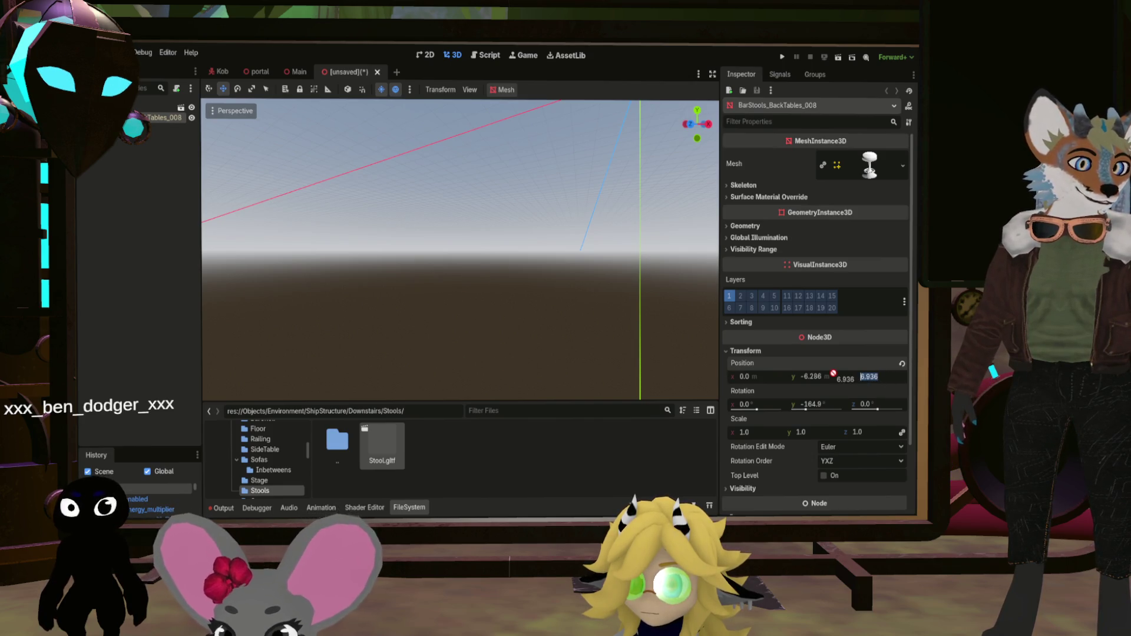
pyautogui.click(571, 306)
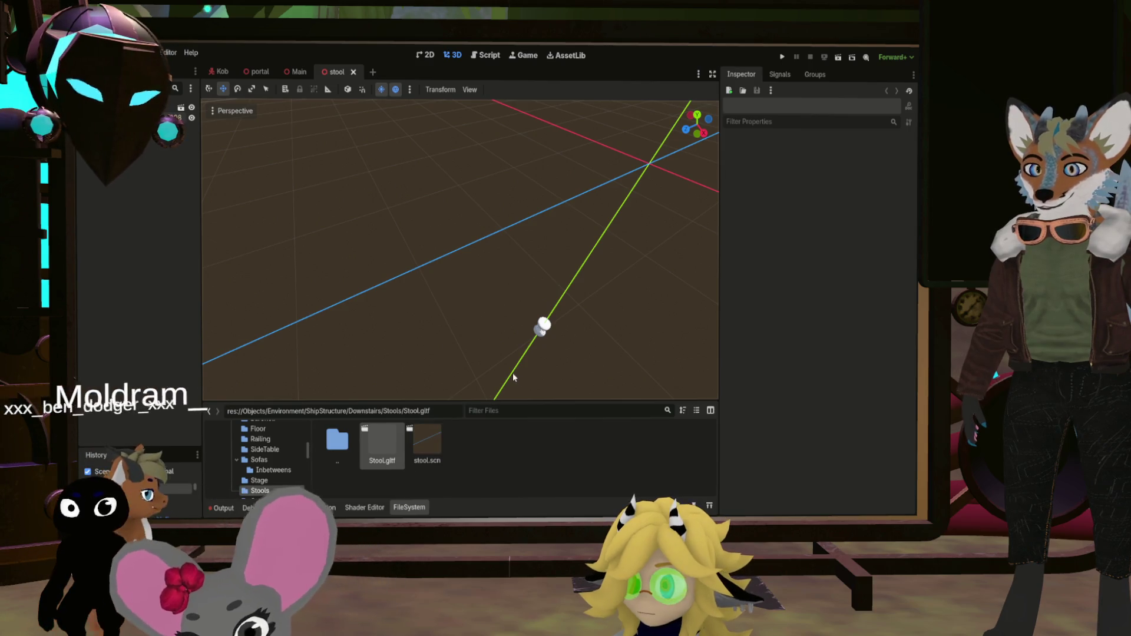
pyautogui.moveTo(453, 342); pyautogui.dragTo(489, 300)
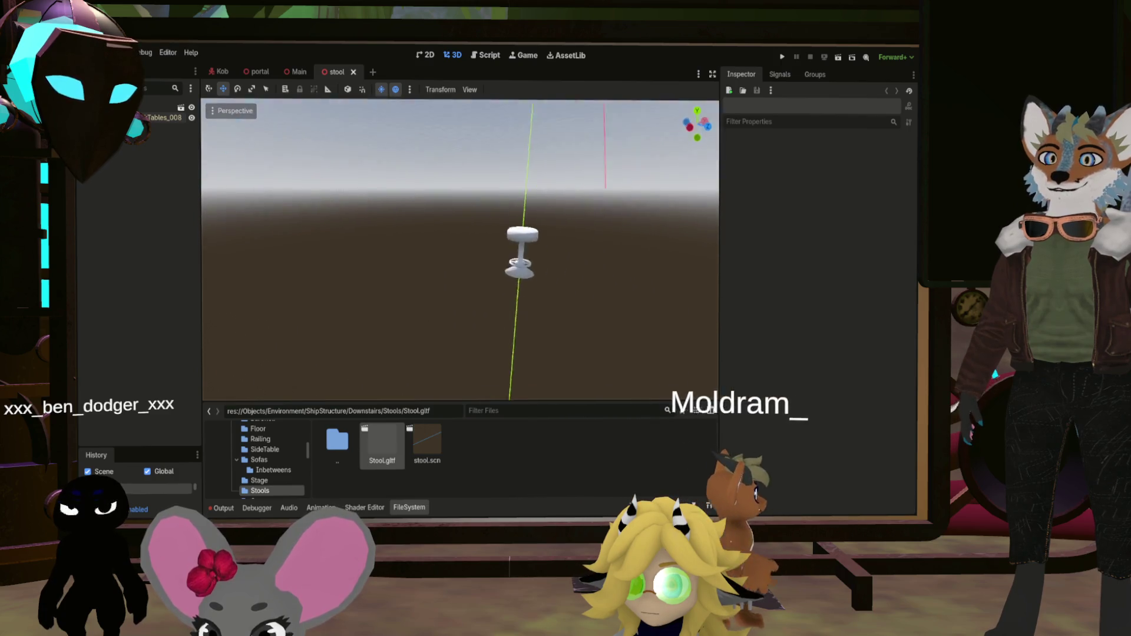
pyautogui.click(298, 72)
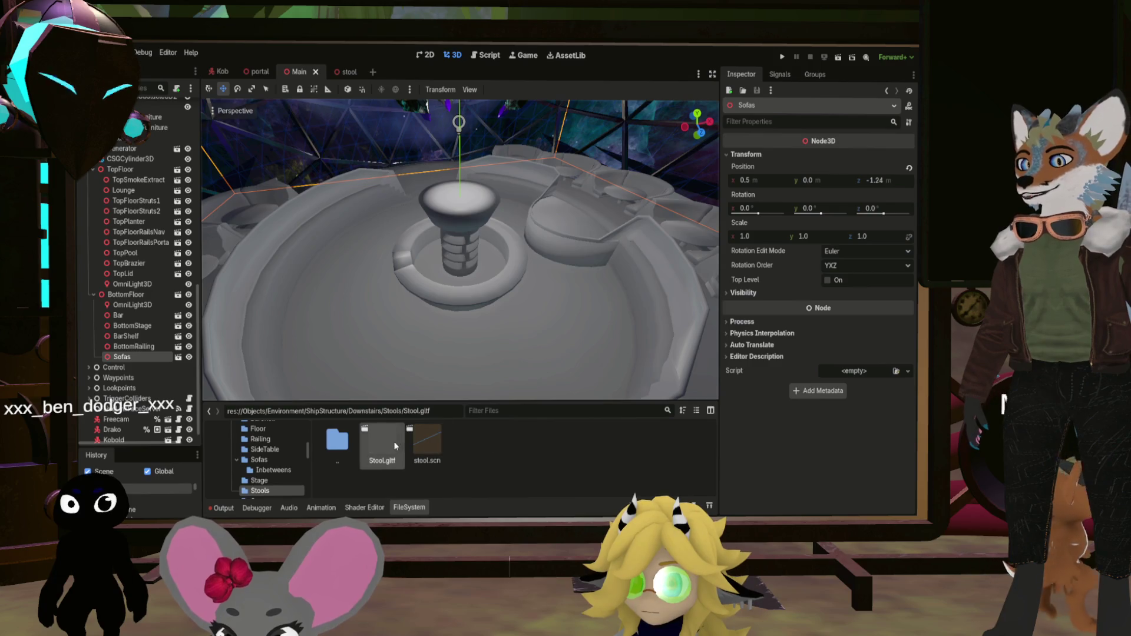
# Add Stool.gltf under BottomFloor and fly the camera around the stool
pyautogui.moveTo(392, 446)
pyautogui.mouseDown()
pyautogui.moveTo(126, 283)
pyautogui.moveTo(121, 296)
pyautogui.mouseUp()
pyautogui.press('w')
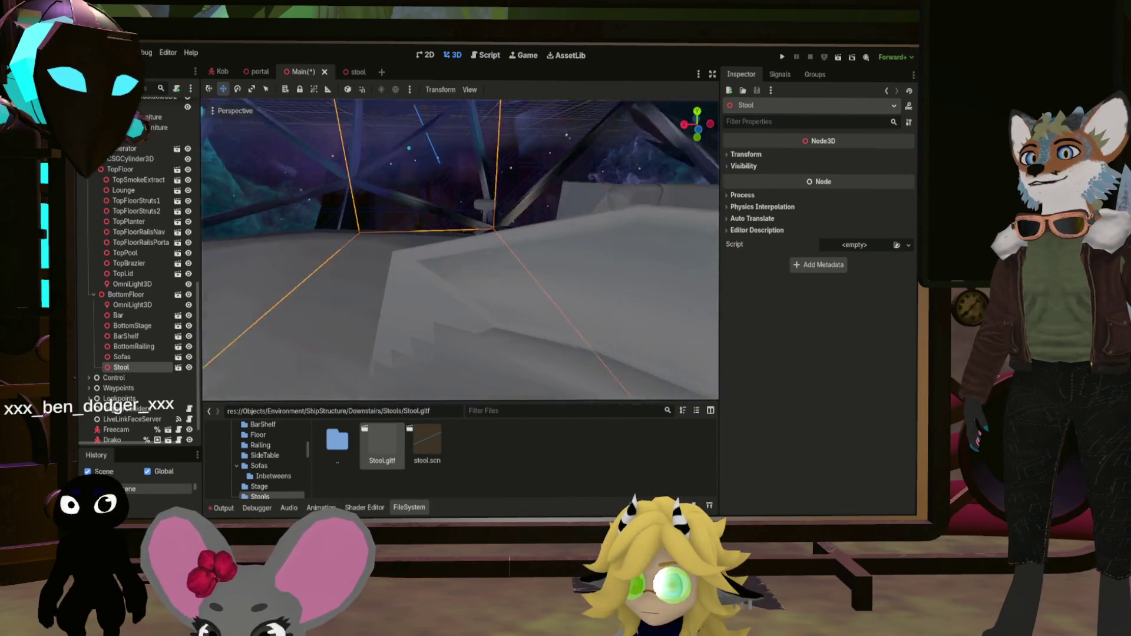
pyautogui.press('w')
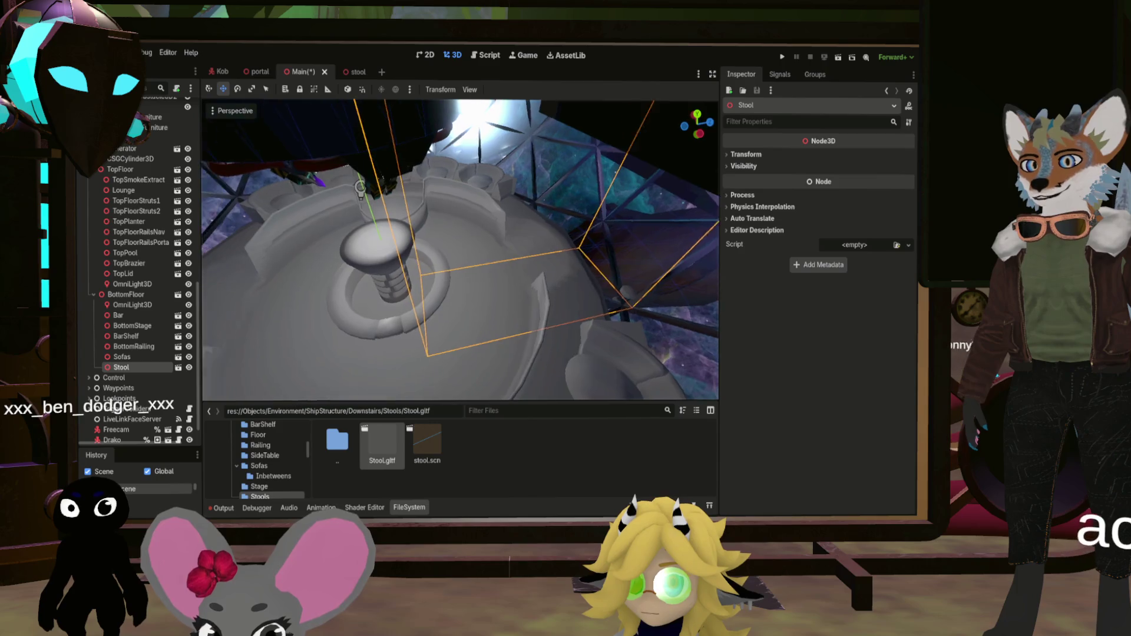
pyautogui.press('w')
pyautogui.press('w')
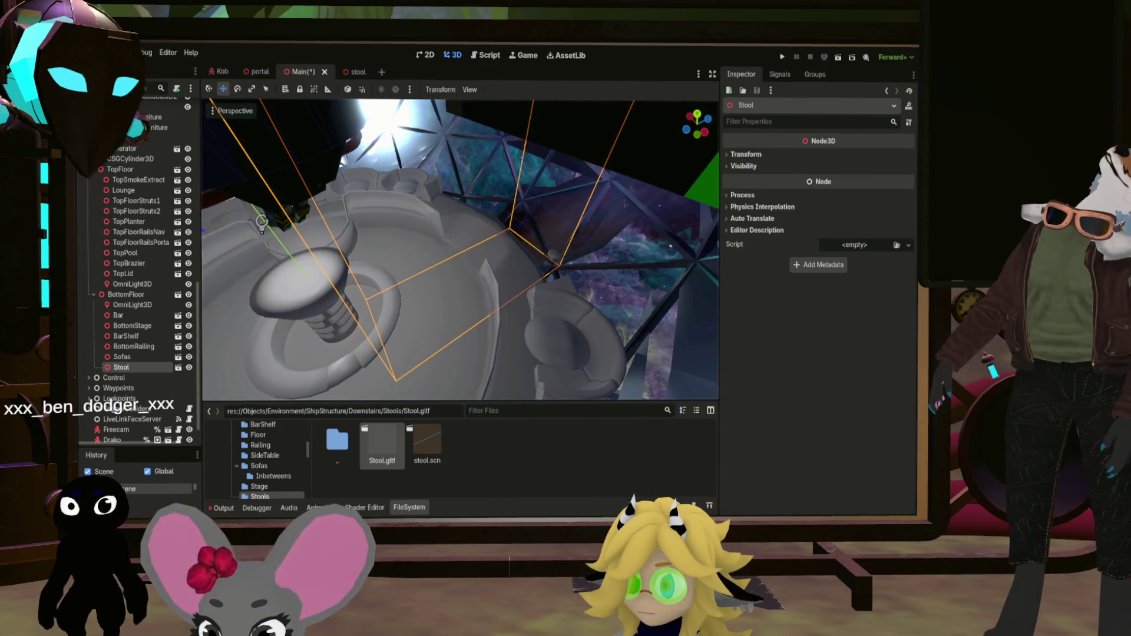
pyautogui.press('w')
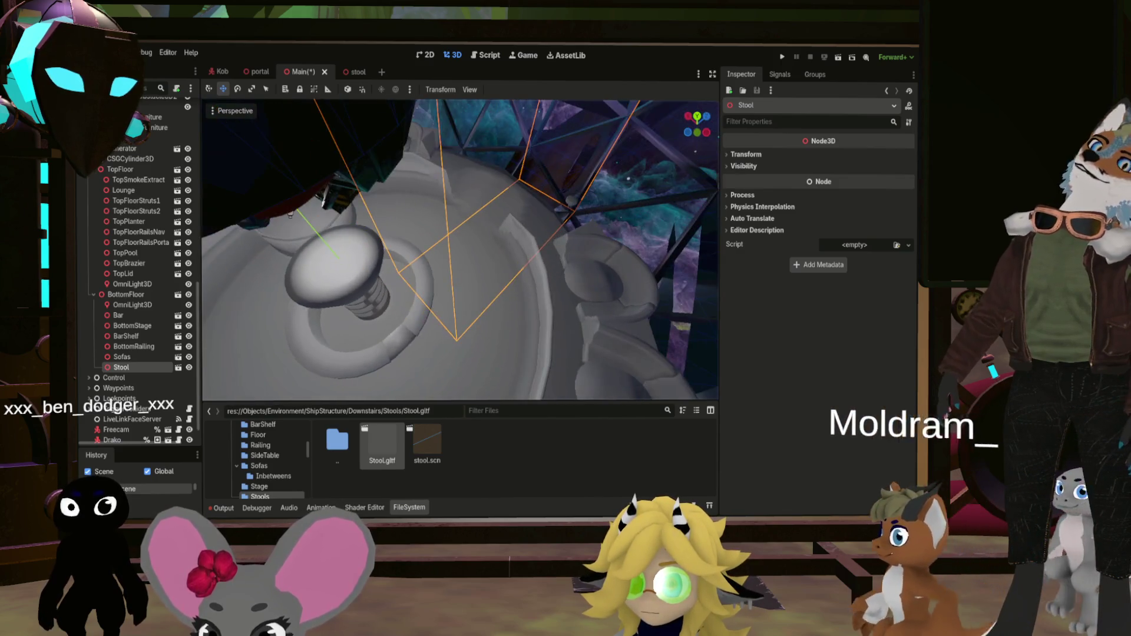
pyautogui.press('s')
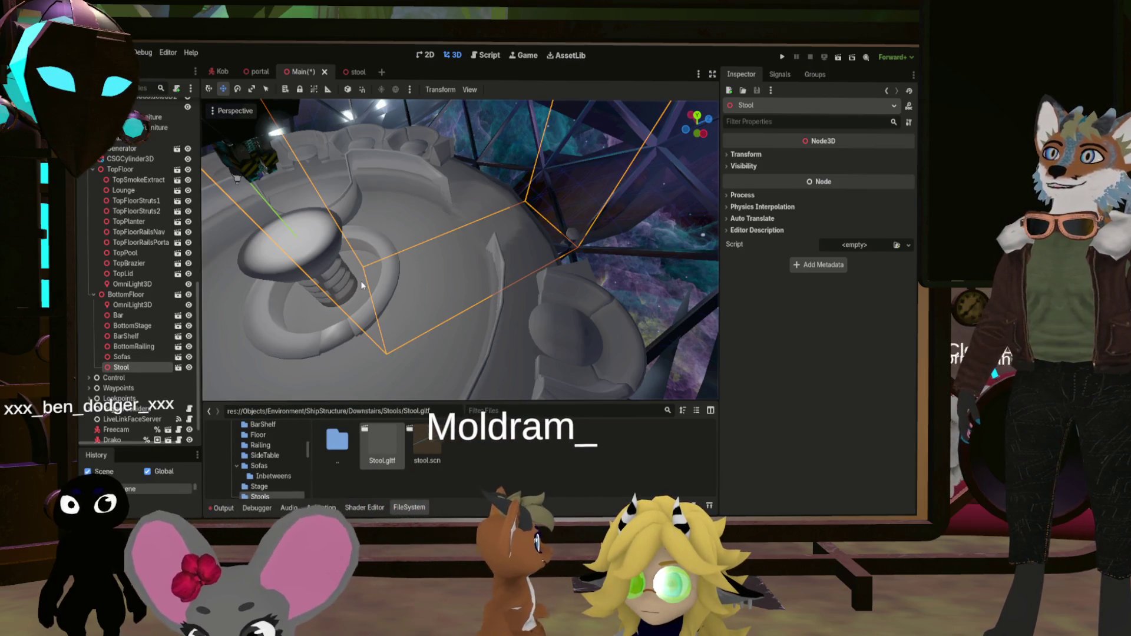
# Close the stool tab and replace the imported Stool with a stool.scn instance under BottomFloor
pyautogui.click(373, 72)
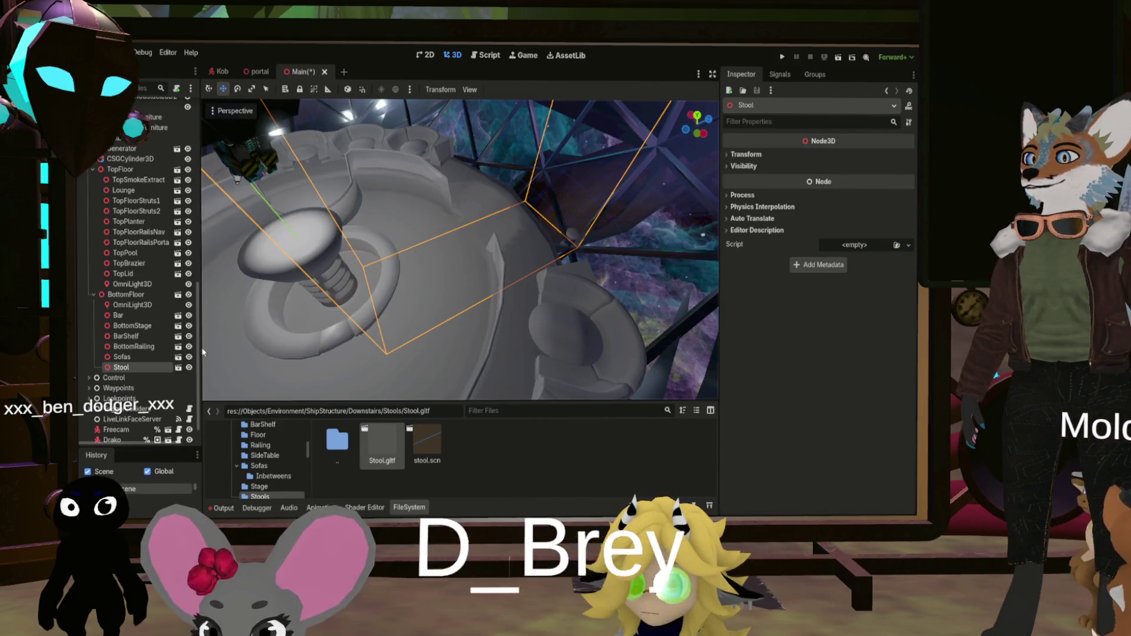
pyautogui.hotkey('ctrl', 'z')
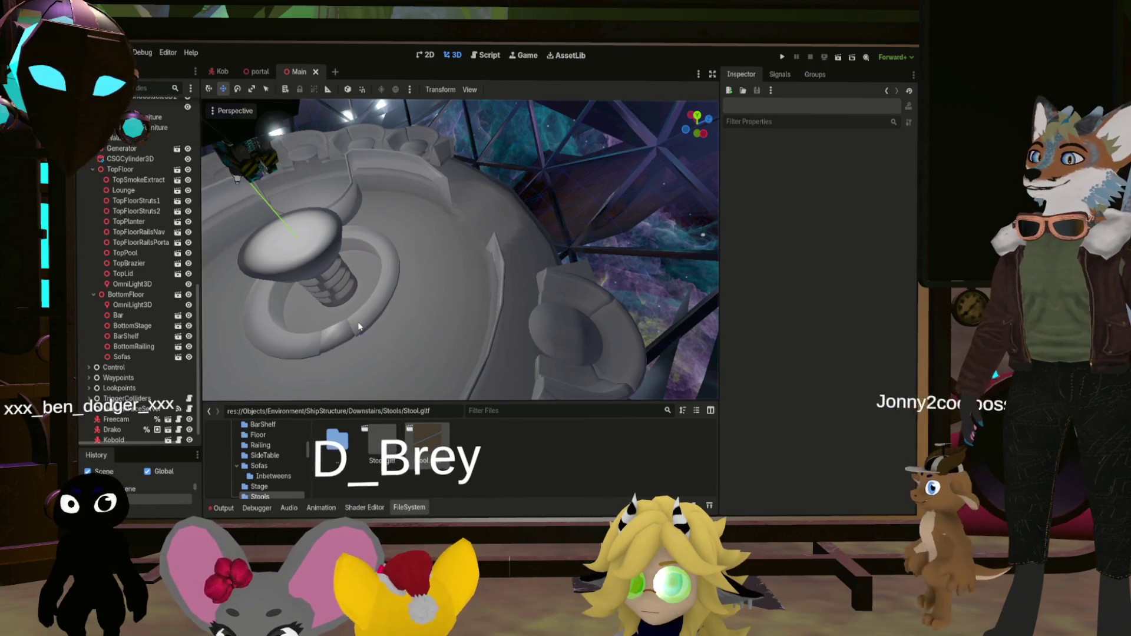
pyautogui.moveTo(402, 453)
pyautogui.mouseDown()
pyautogui.moveTo(299, 416)
pyautogui.moveTo(153, 330)
pyautogui.moveTo(132, 294)
pyautogui.mouseUp()
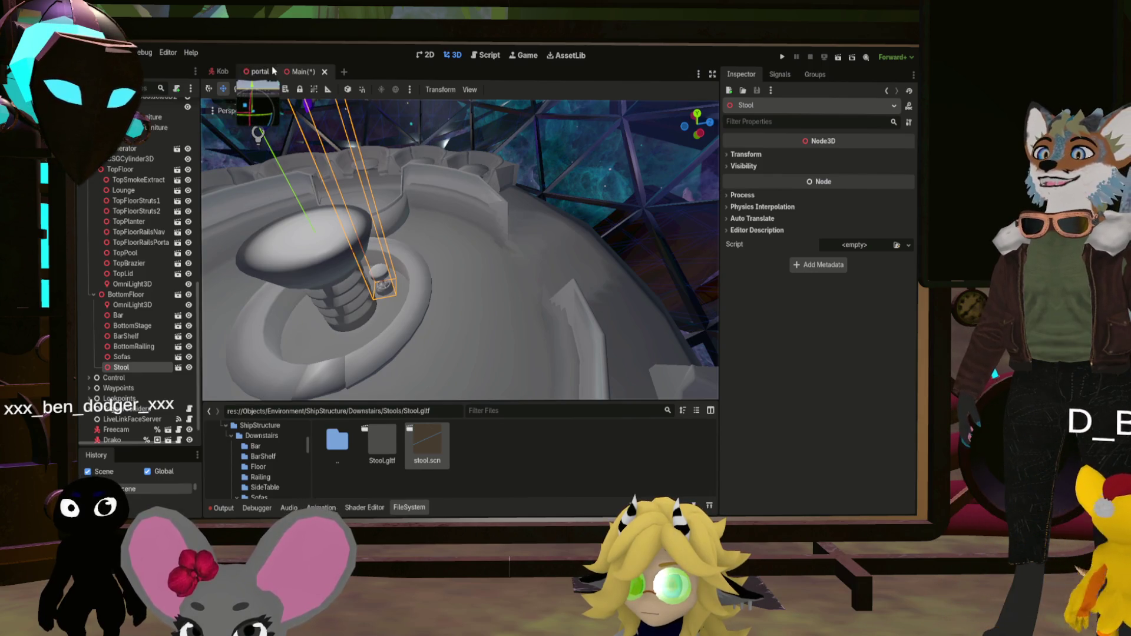
# Offset the stool.scn mesh to x 0.5, z -1.24, save it, and return to Main
pyautogui.doubleClick(427, 443)
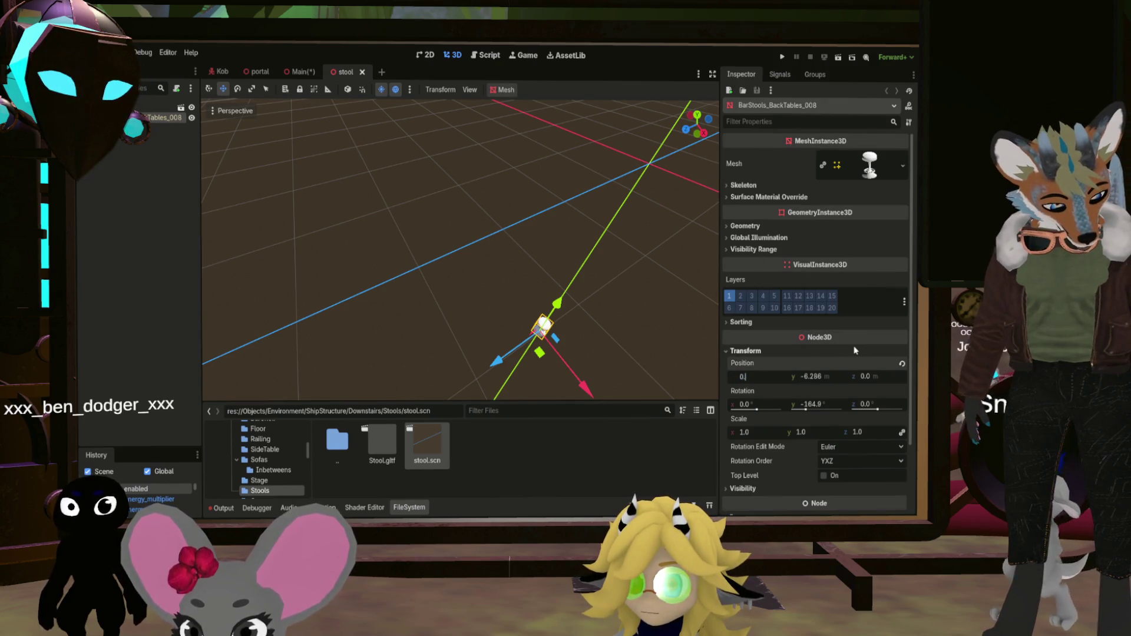
pyautogui.write('.5')
pyautogui.click(865, 377)
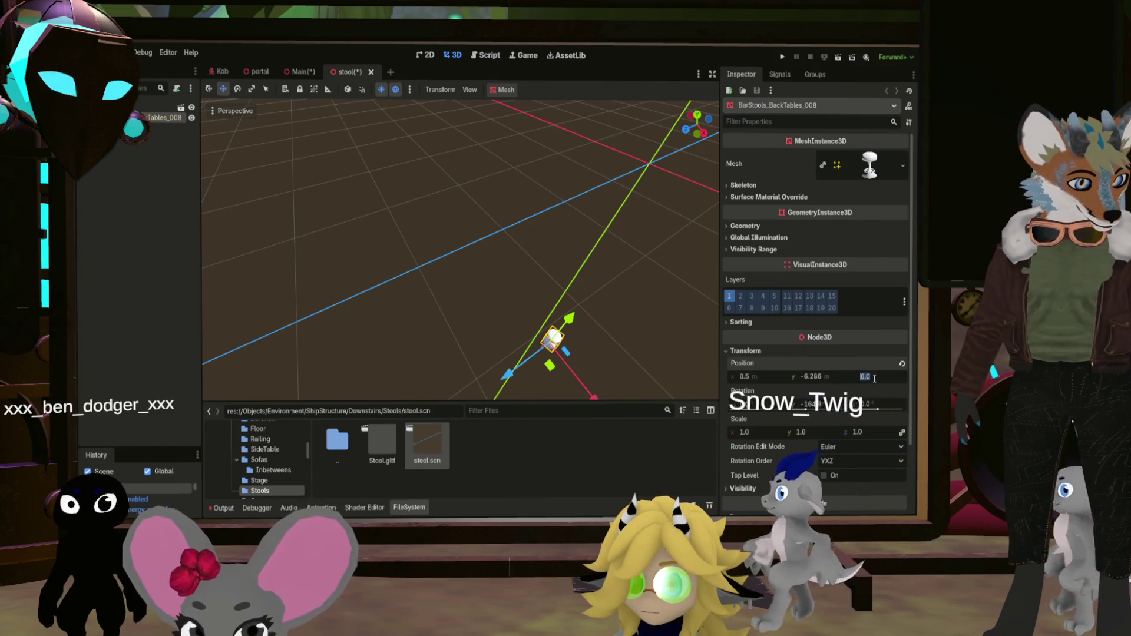
pyautogui.write('-1.24')
pyautogui.press('Return')
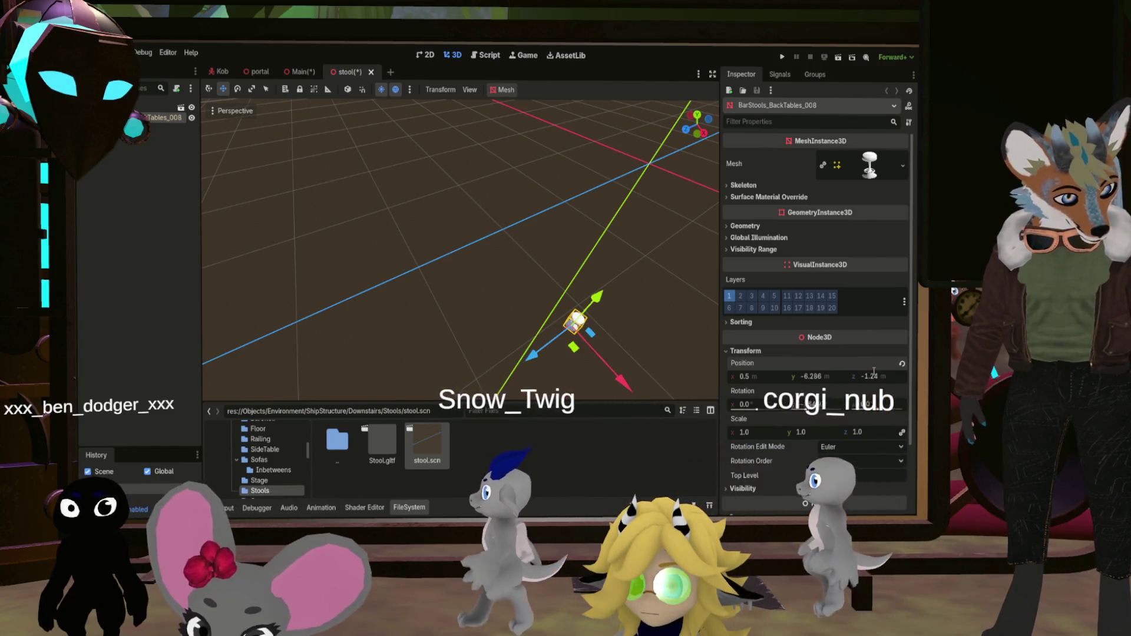
pyautogui.hotkey('ctrl', 's')
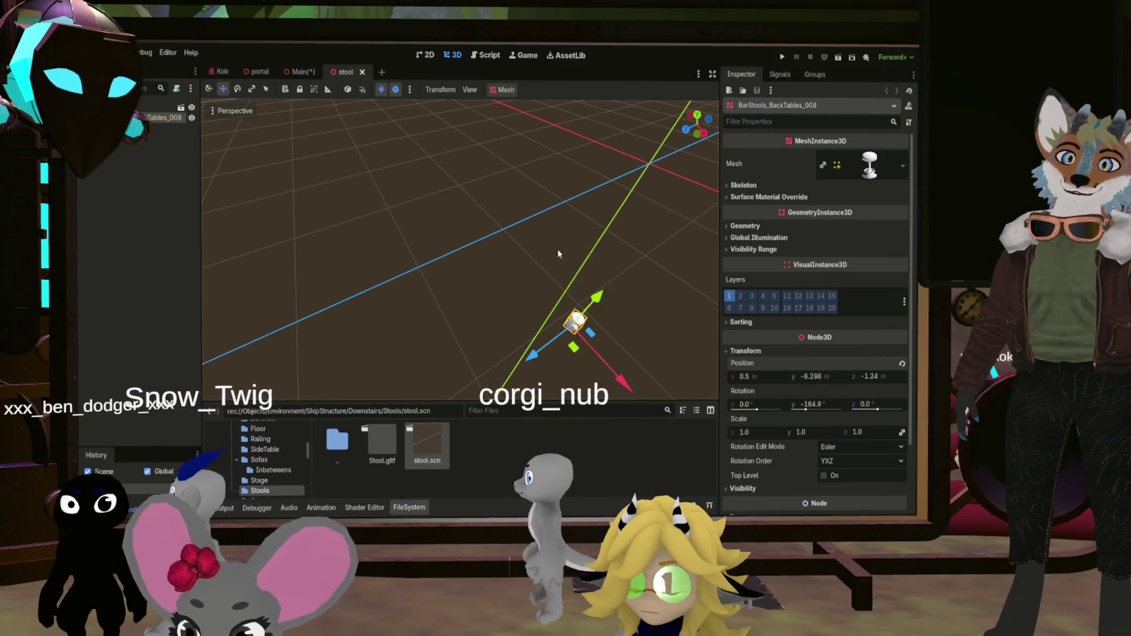
pyautogui.click(299, 71)
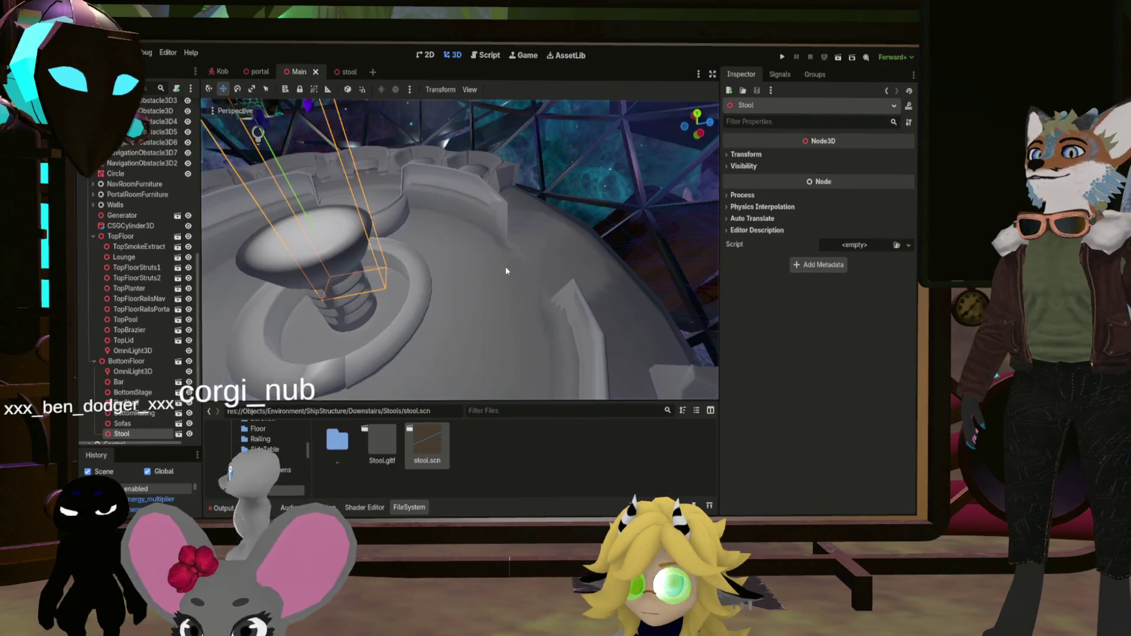
# Slide the stool along X to about -3.37 and raise its height
pyautogui.moveTo(380, 260)
pyautogui.mouseDown()
pyautogui.moveTo(353, 253)
pyautogui.moveTo(413, 253)
pyautogui.moveTo(389, 248)
pyautogui.moveTo(436, 330)
pyautogui.moveTo(477, 447)
pyautogui.mouseUp()
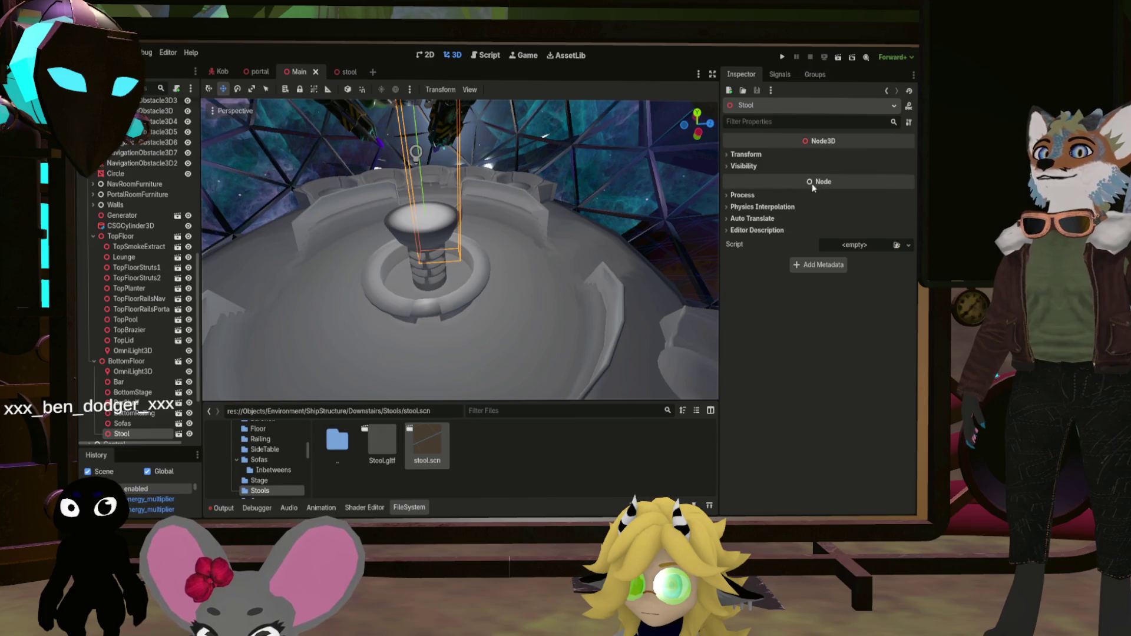
pyautogui.click(746, 156)
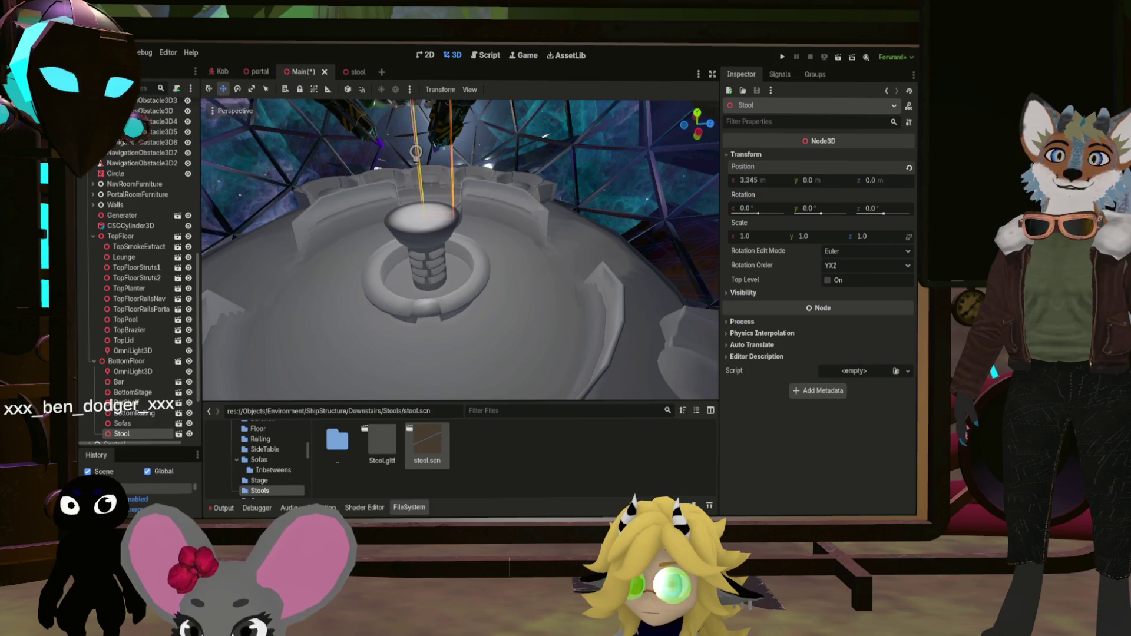
pyautogui.moveTo(751, 180); pyautogui.dragTo(734, 181)
pyautogui.moveTo(361, 341)
pyautogui.mouseDown()
pyautogui.moveTo(424, 306)
pyautogui.moveTo(389, 297)
pyautogui.mouseUp()
pyautogui.moveTo(808, 179)
pyautogui.mouseDown()
pyautogui.moveTo(825, 179)
pyautogui.moveTo(794, 180)
pyautogui.mouseUp()
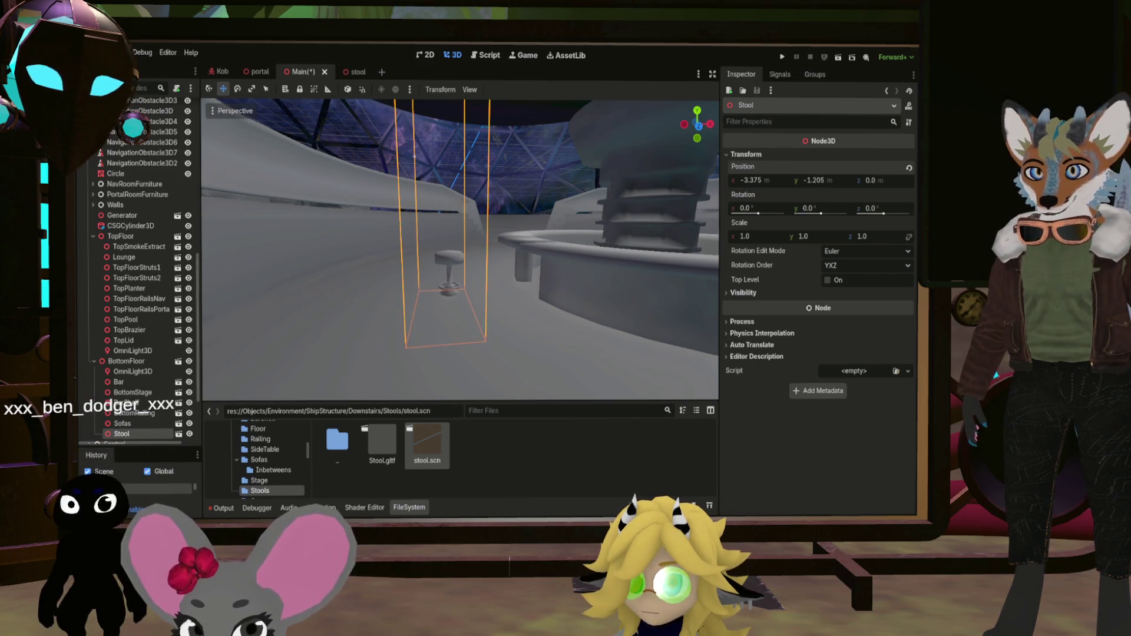
# Return the stool to floor height 0, then add a StoolsOuter Node under BottomFloor
pyautogui.moveTo(460, 247)
pyautogui.mouseDown()
pyautogui.moveTo(447, 283)
pyautogui.moveTo(436, 259)
pyautogui.moveTo(448, 277)
pyautogui.moveTo(471, 218)
pyautogui.moveTo(519, 219)
pyautogui.moveTo(495, 230)
pyautogui.mouseUp()
pyautogui.press('w')
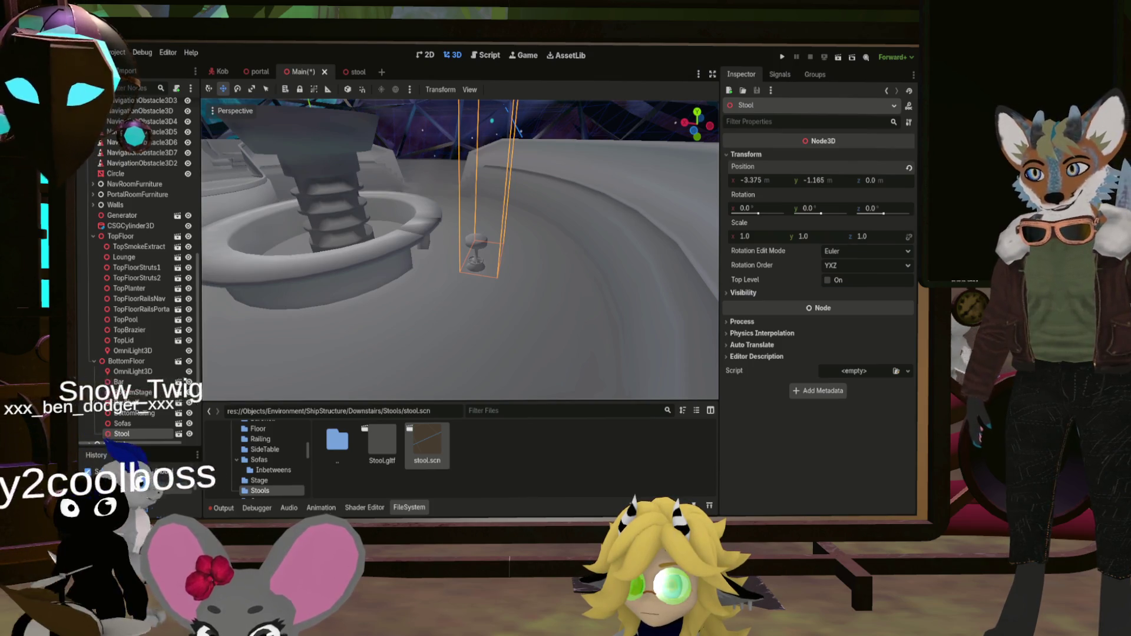
pyautogui.press('w')
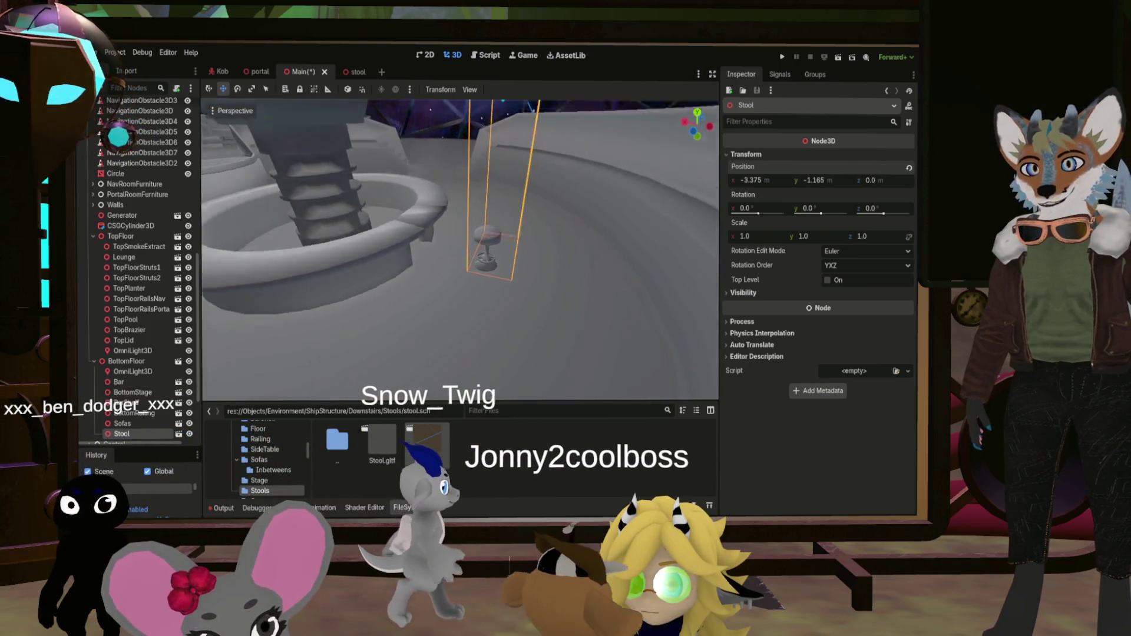
pyautogui.hotkey('ctrl', 'z')
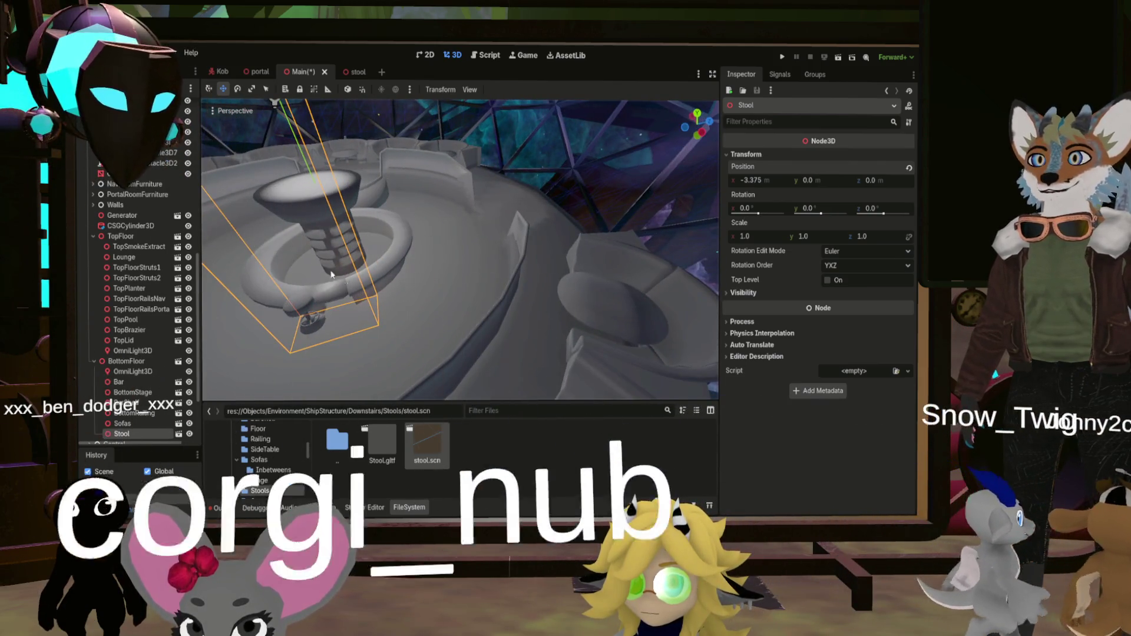
pyautogui.press('f')
pyautogui.moveTo(414, 150)
pyautogui.mouseDown()
pyautogui.moveTo(415, 209)
pyautogui.moveTo(519, 236)
pyautogui.moveTo(550, 224)
pyautogui.mouseUp()
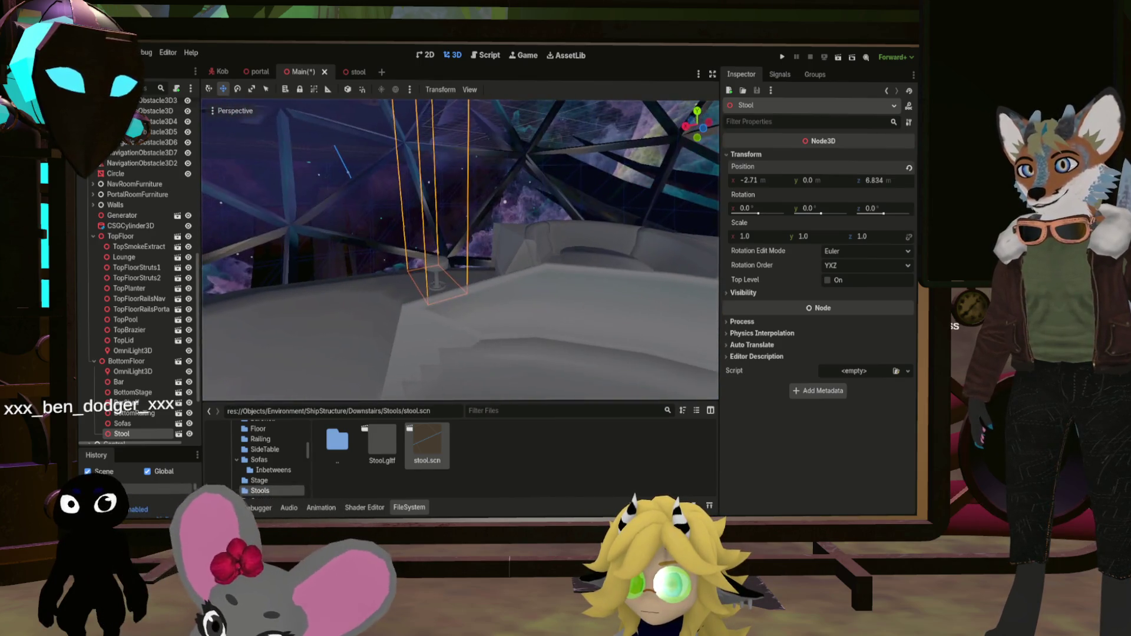
pyautogui.click(132, 361)
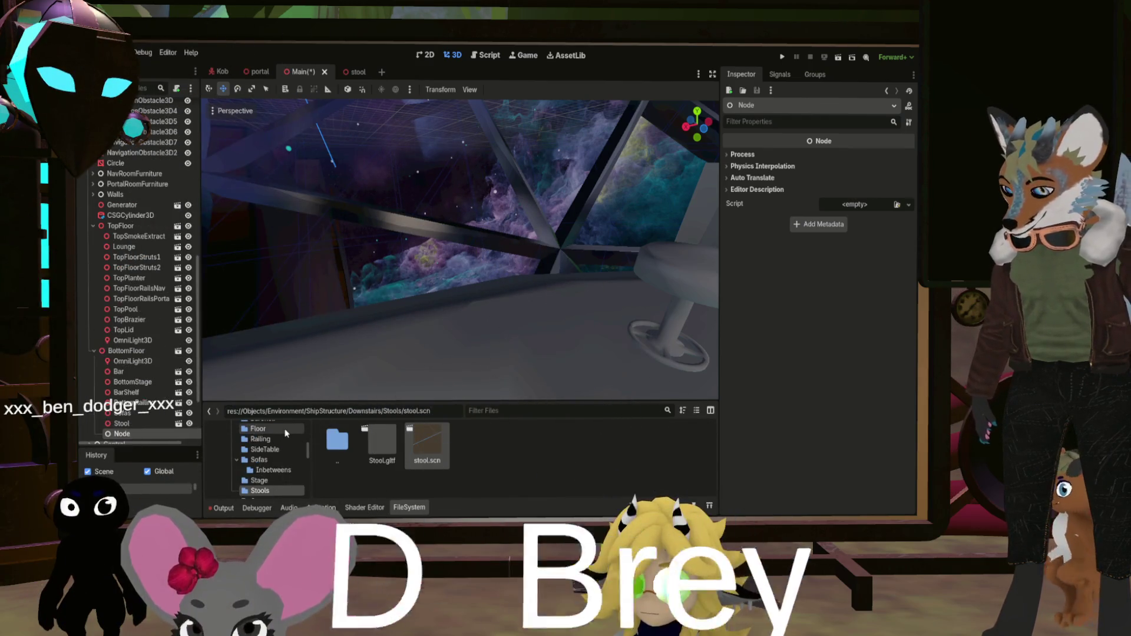
pyautogui.doubleClick(122, 433)
# Rename the new node StoolsOuter and nest the Stool node inside it
pyautogui.write('StoolsOuter')
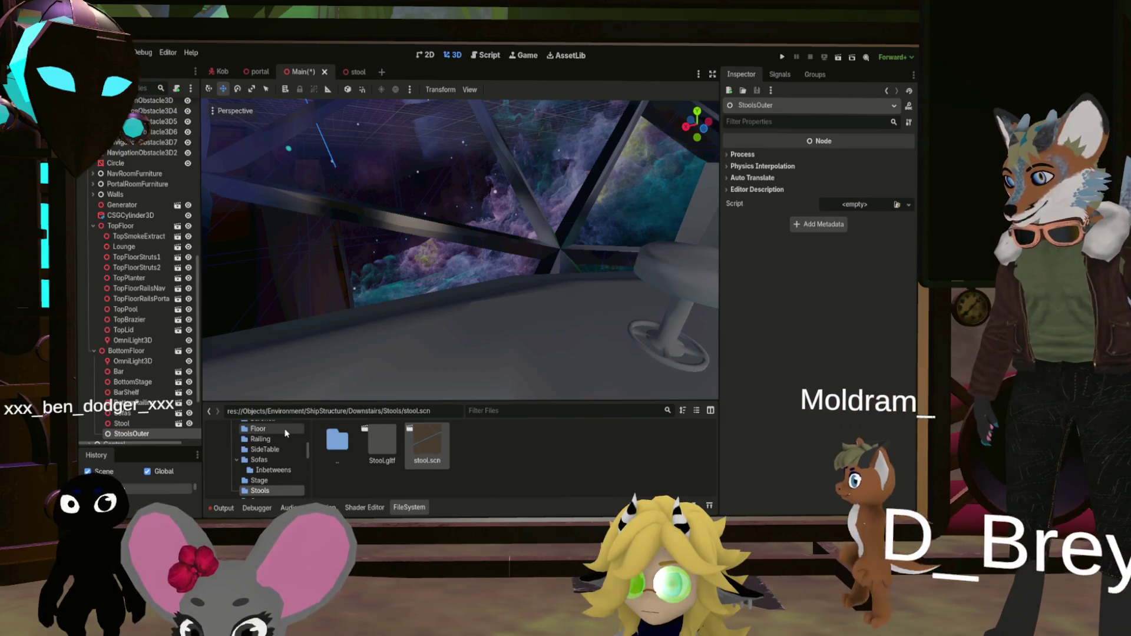
pyautogui.press('Return')
pyautogui.moveTo(126, 423); pyautogui.dragTo(133, 434)
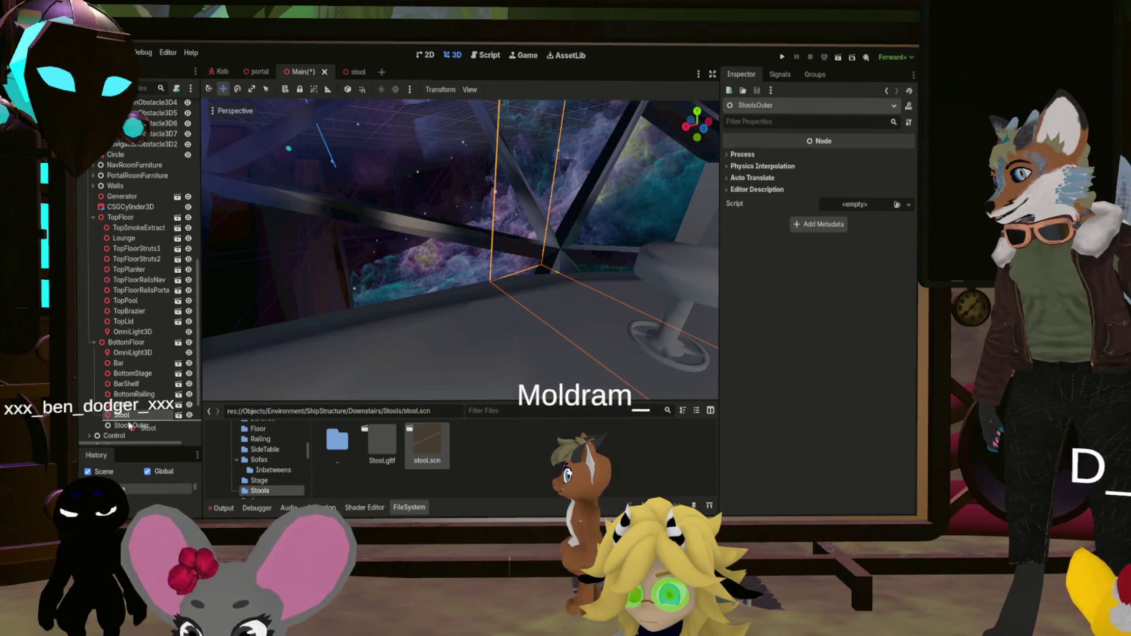
# Frame the stool, pan over to the cylindrical planter, and drag InnerStools.fbx into the scene
pyautogui.press('f')
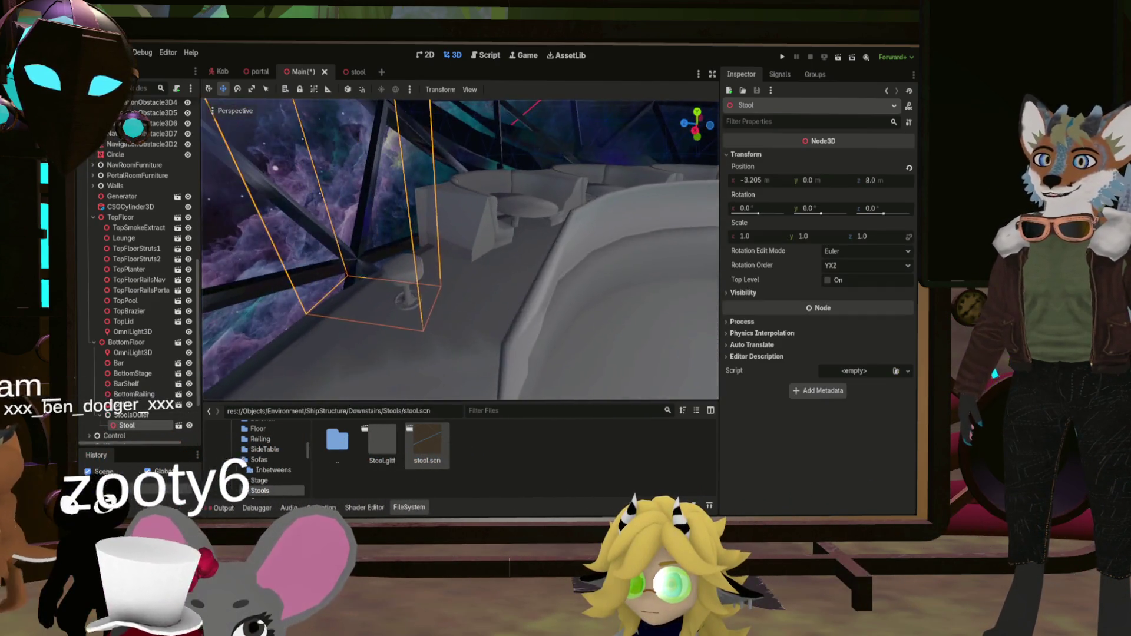
pyautogui.moveTo(560, 282); pyautogui.dragTo(650, 284)
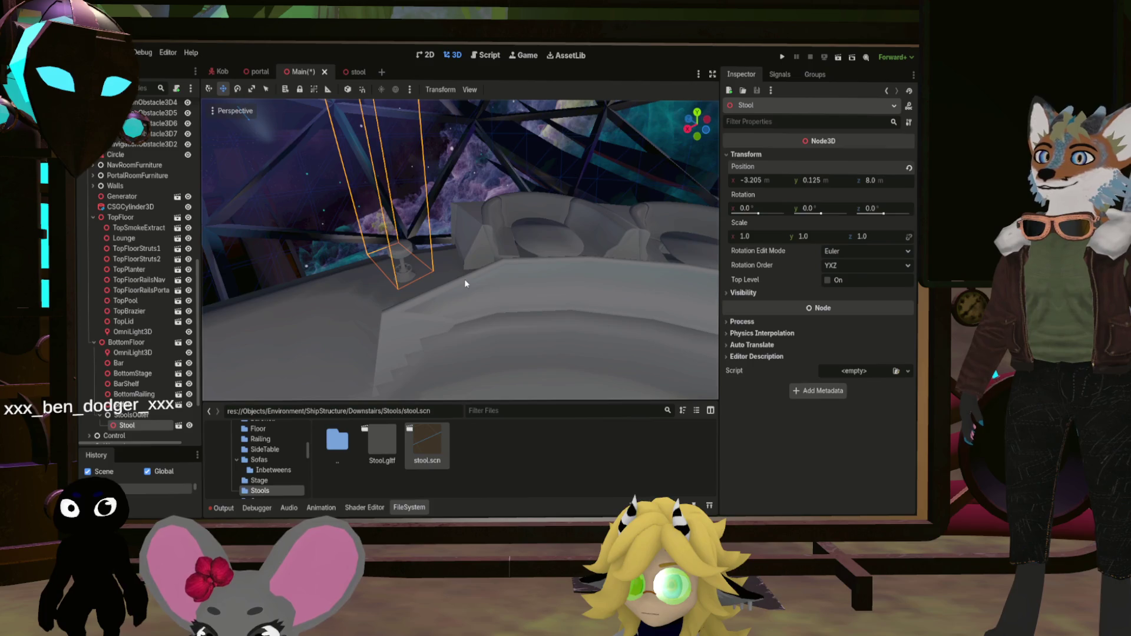
pyautogui.moveTo(507, 286); pyautogui.dragTo(333, 258)
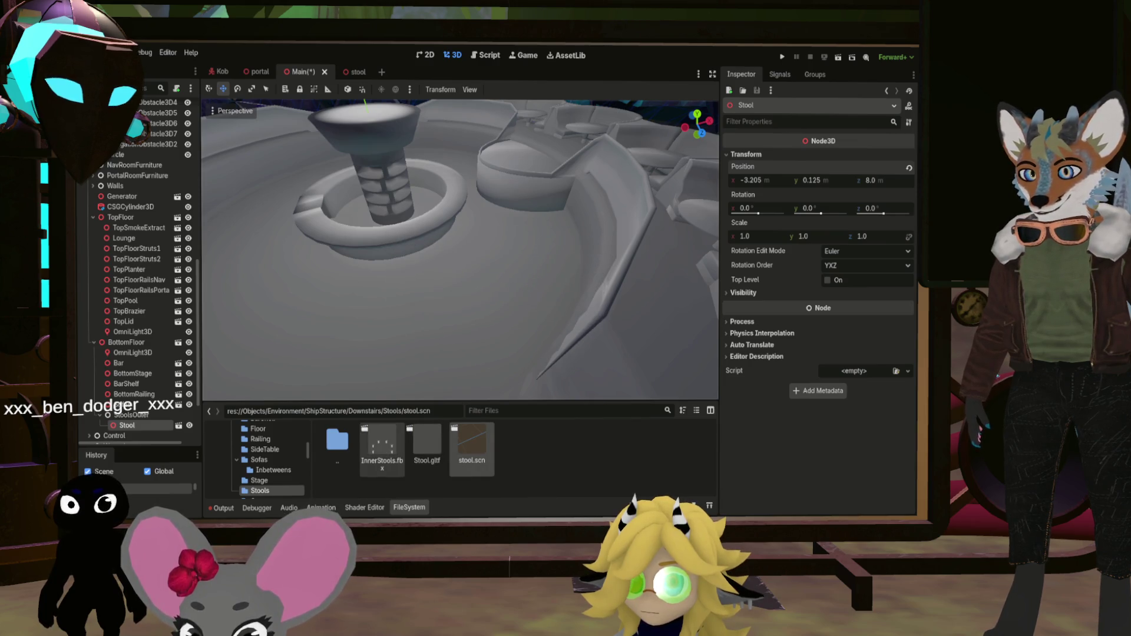
pyautogui.moveTo(382, 445)
pyautogui.mouseDown()
pyautogui.moveTo(129, 377)
pyautogui.moveTo(142, 353)
pyautogui.mouseUp()
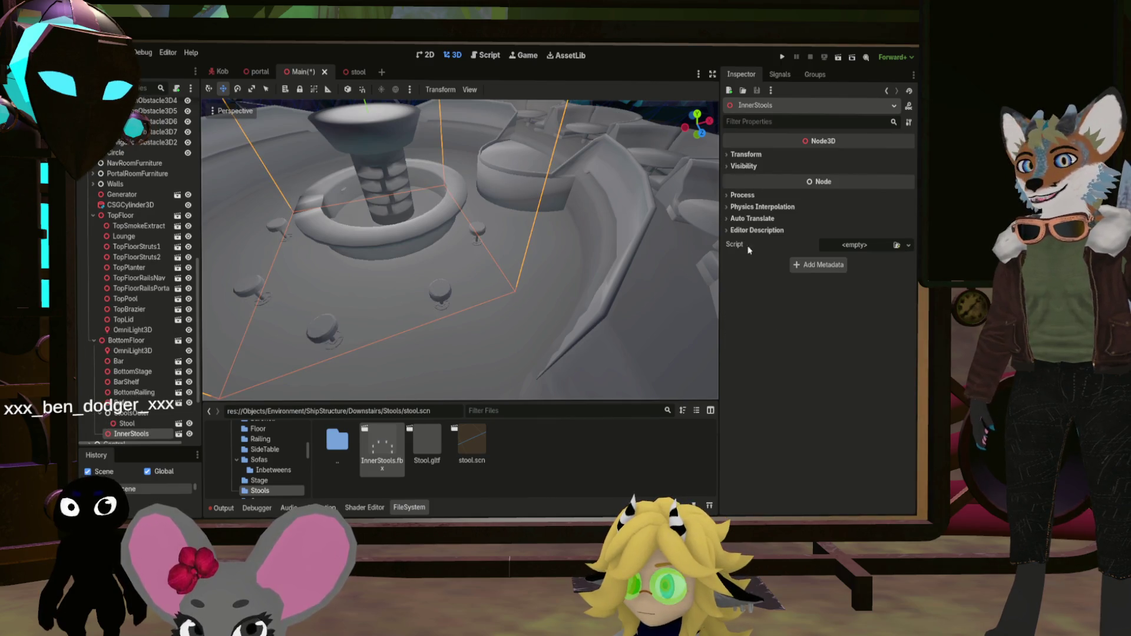
# Set the InnerStools position to x 0.5 and z -1.24
pyautogui.click(746, 155)
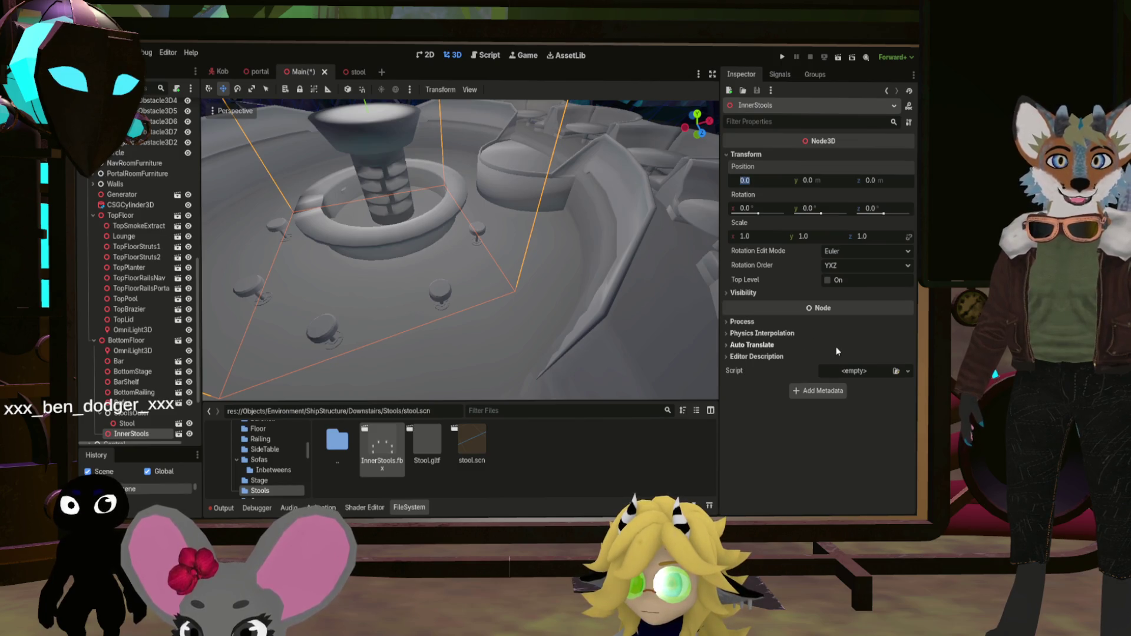
pyautogui.write('0.4')
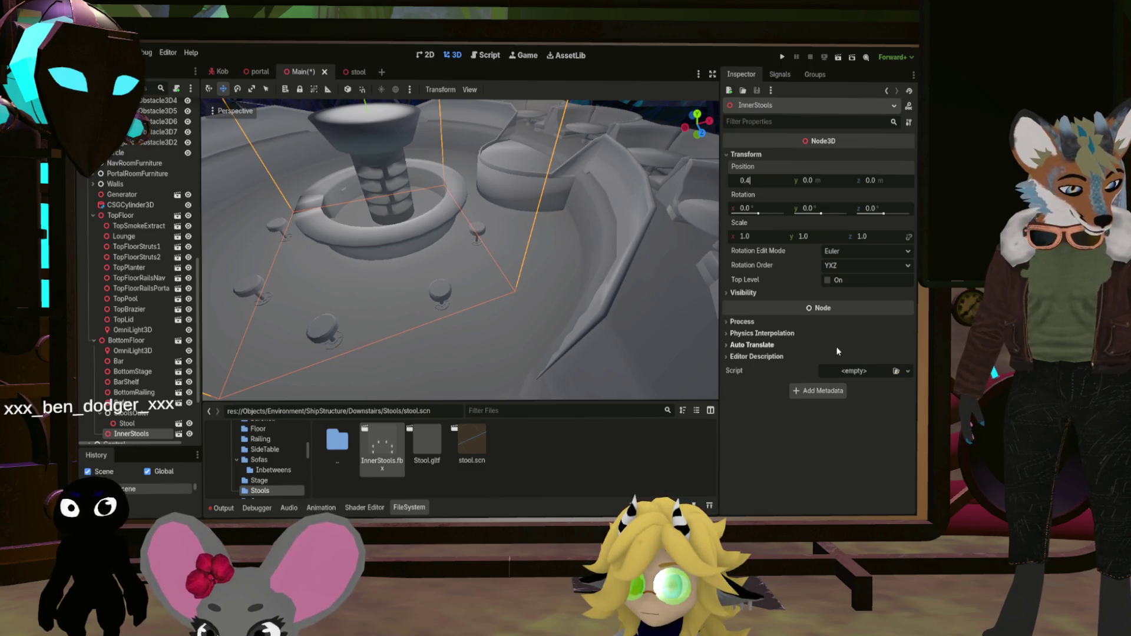
pyautogui.press('BackSpace')
pyautogui.write('5')
pyautogui.press('Return')
pyautogui.write('-1.2')
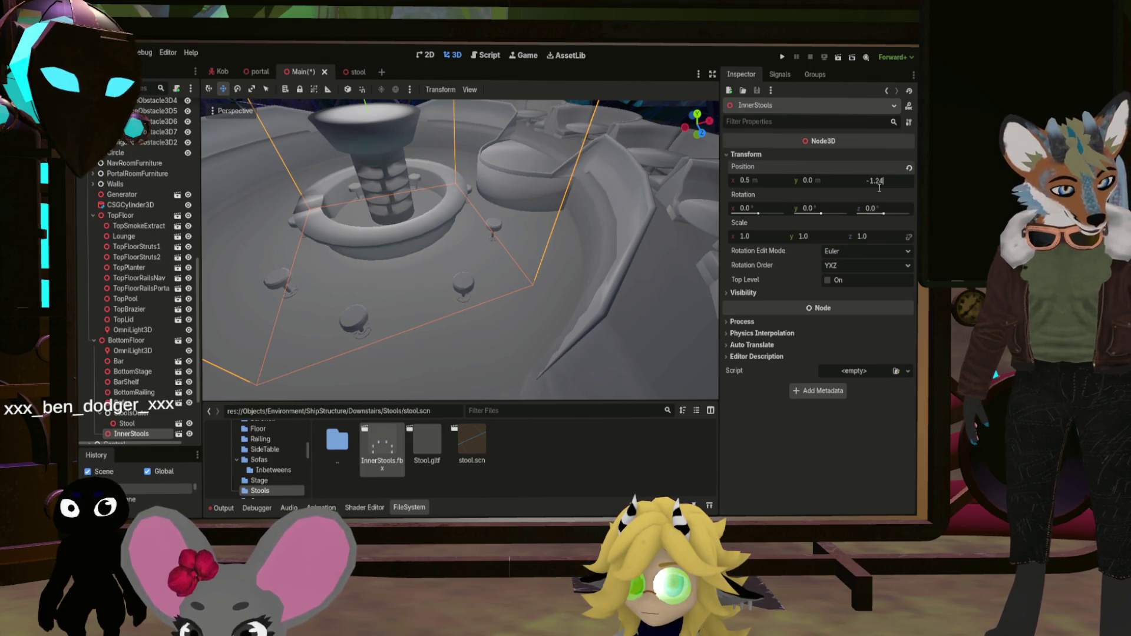
pyautogui.press('Return')
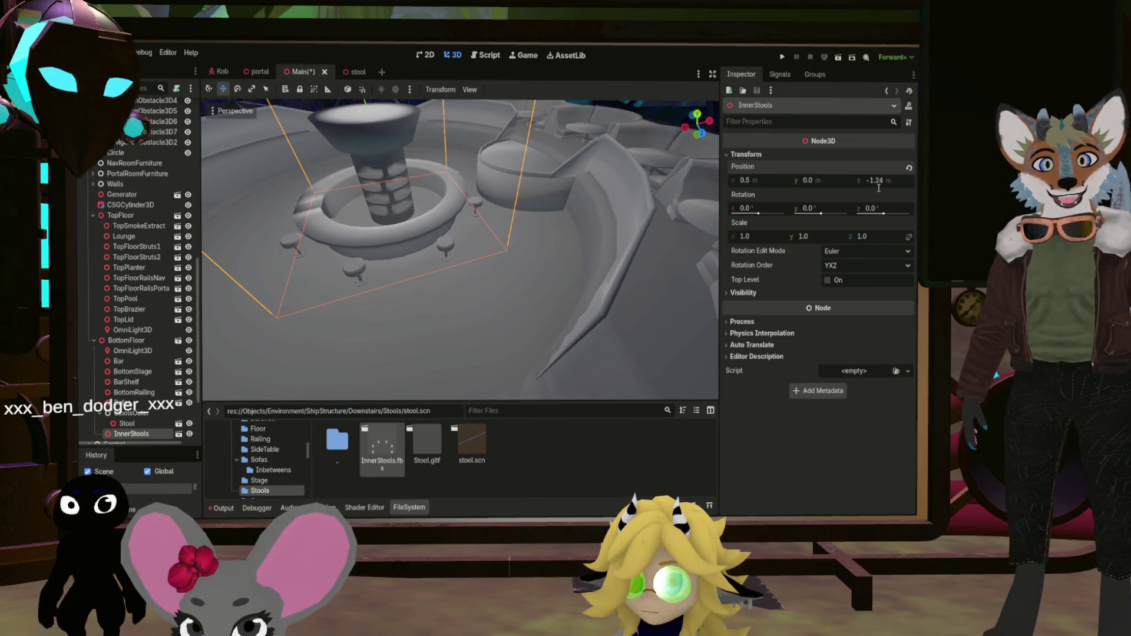
# Raise the InnerStools group to 0.15 m, then select Bar and browse to the Bar folder
pyautogui.press('f')
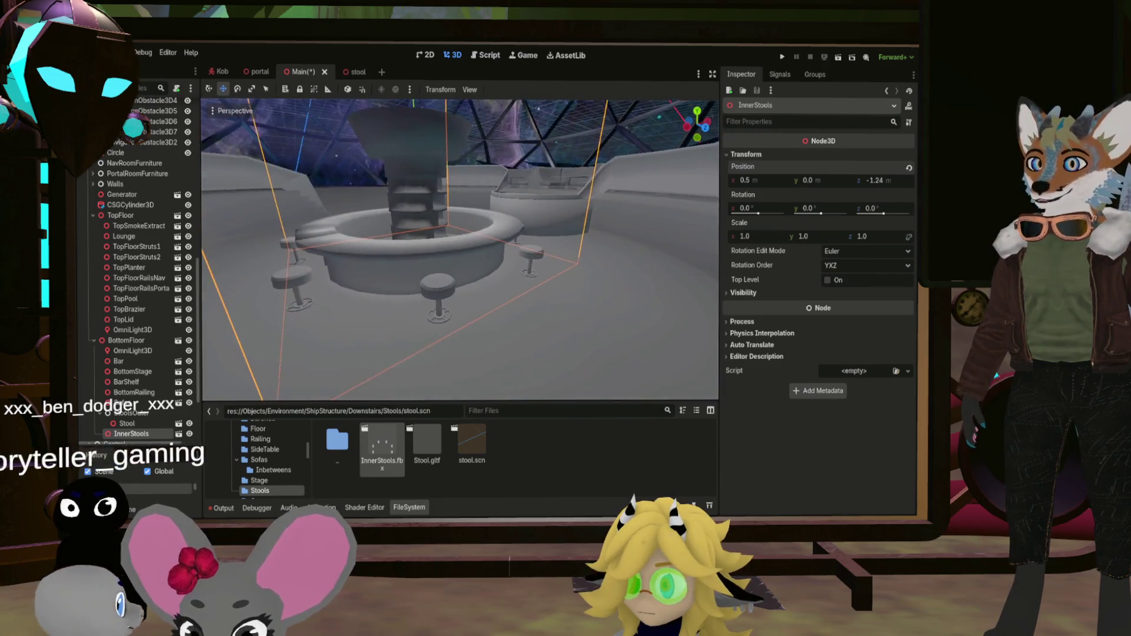
pyautogui.scroll(-4, 563, 293)
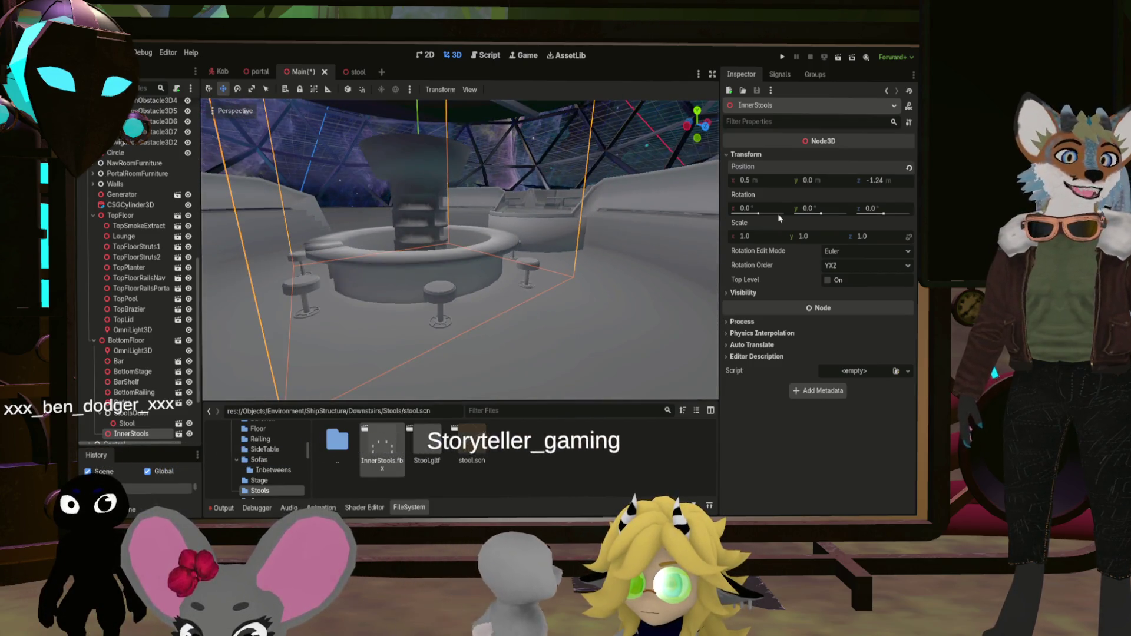
pyautogui.moveTo(809, 181); pyautogui.dragTo(828, 180)
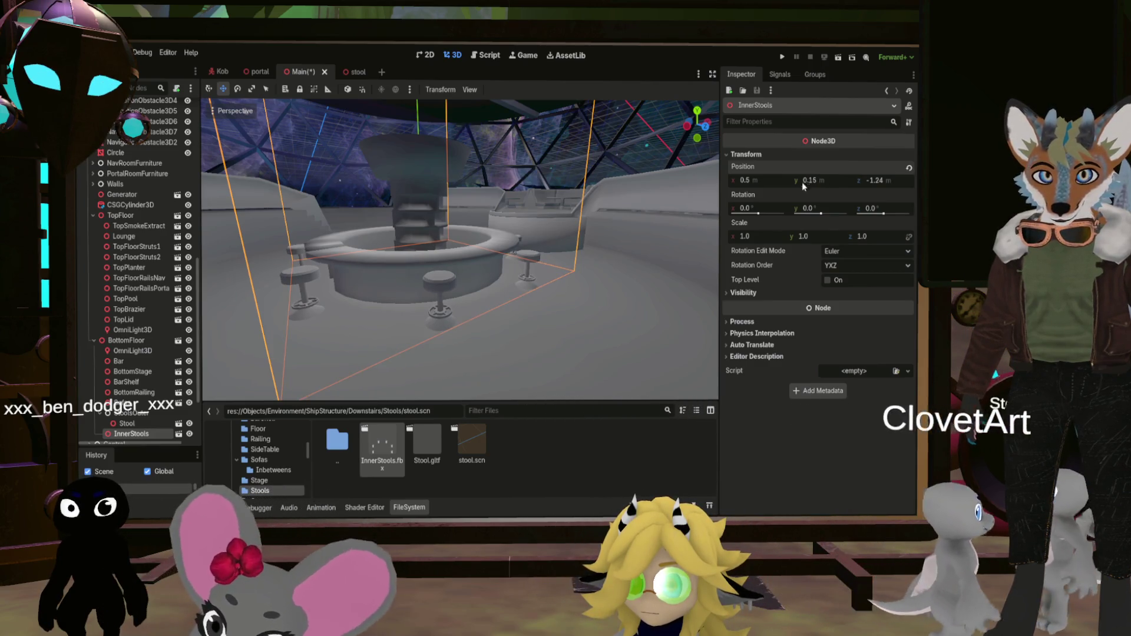
pyautogui.click(520, 238)
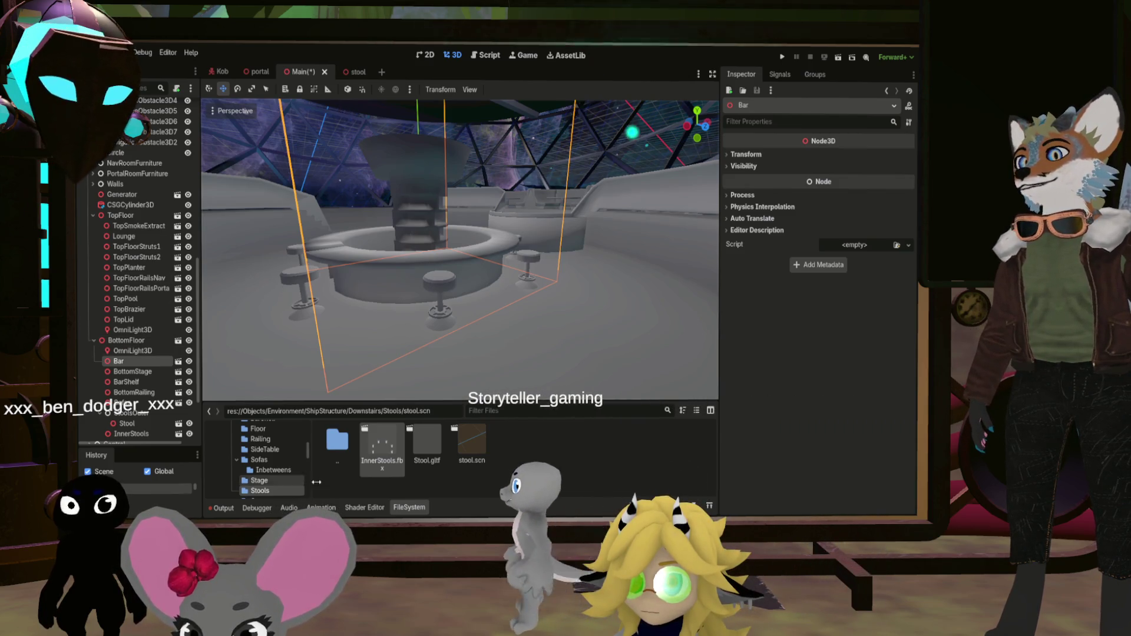
pyautogui.doubleClick(334, 448)
# Open bar.scn and raise the BarTable's y position by 0.15 to -7.072
pyautogui.doubleClick(382, 443)
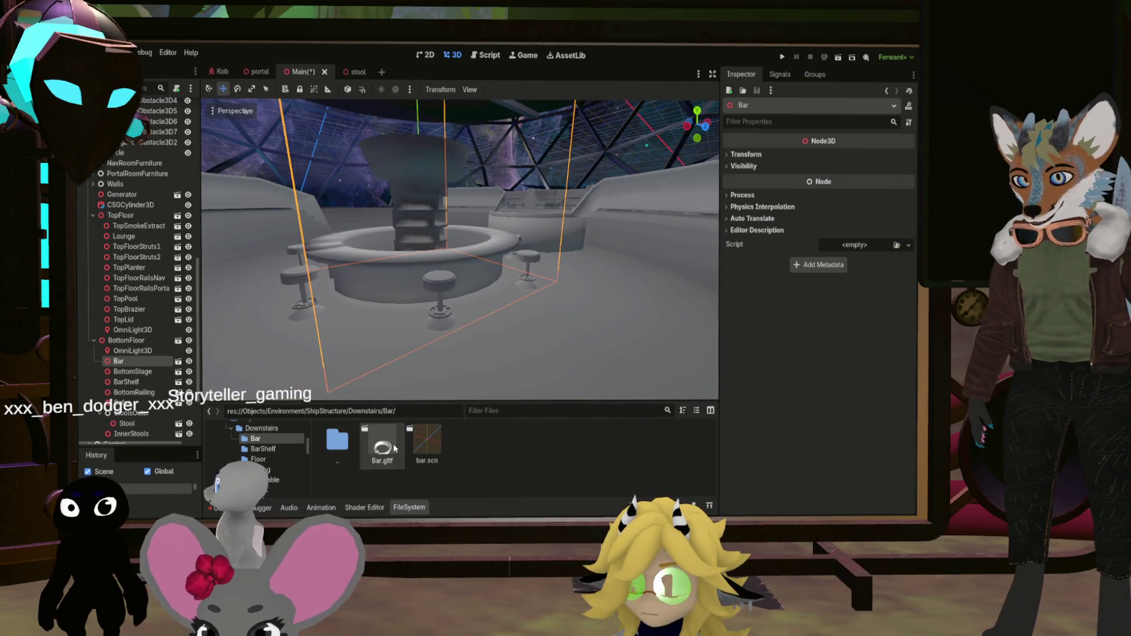
pyautogui.doubleClick(425, 446)
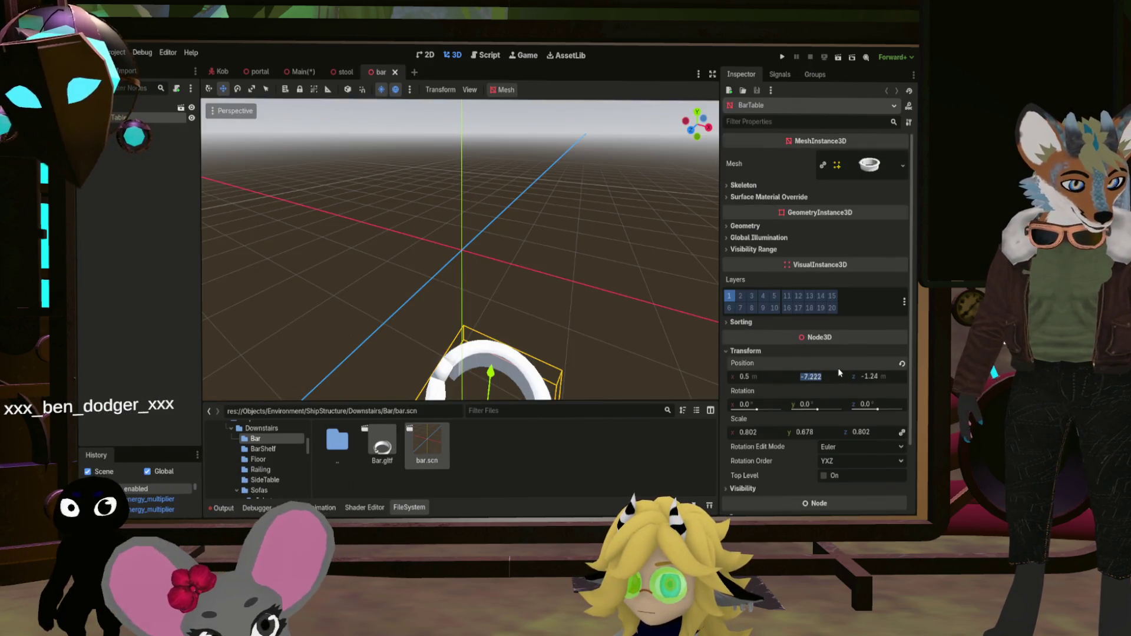
pyautogui.click(846, 398)
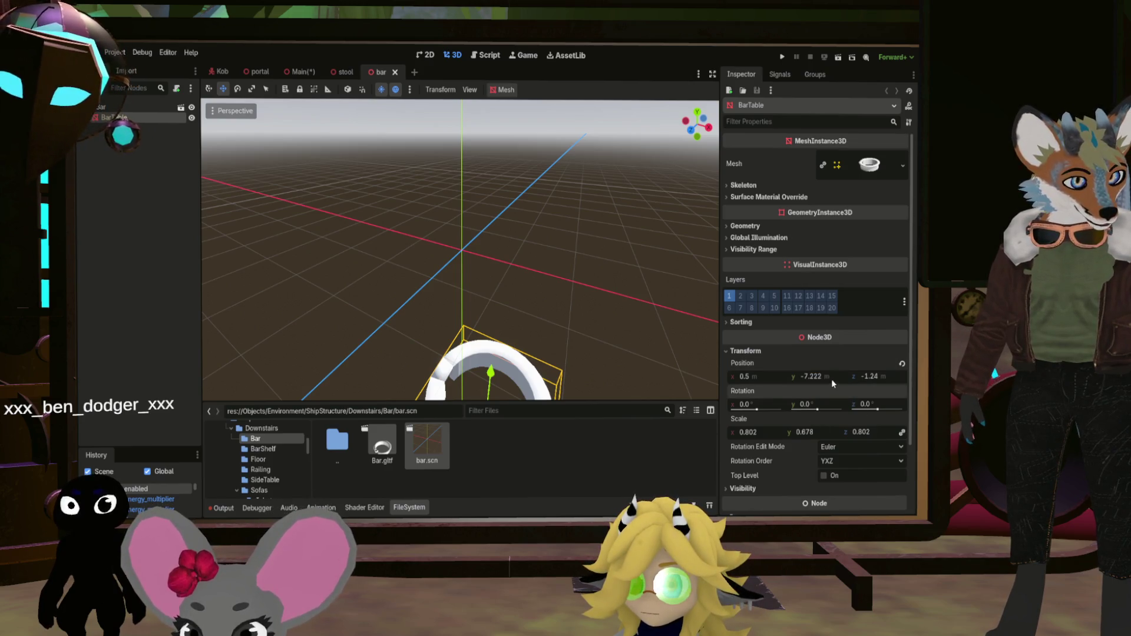
pyautogui.click(827, 378)
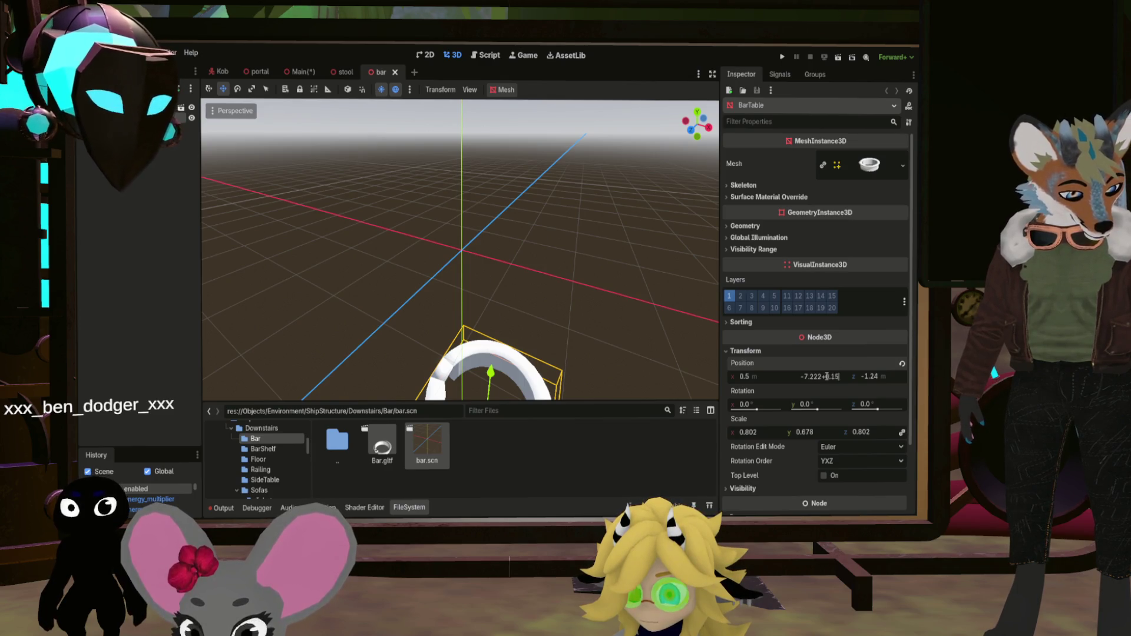
pyautogui.write('5')
pyautogui.press('Return')
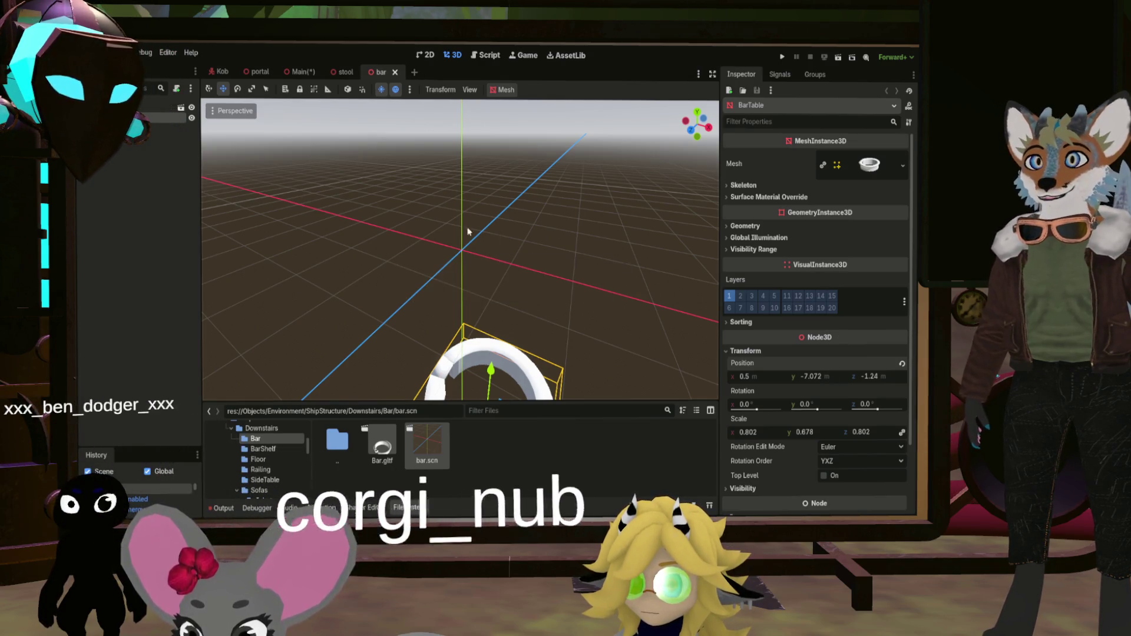
# Return to the Main scene, frame the Bar, and go up to the Downstairs folder
pyautogui.click(300, 71)
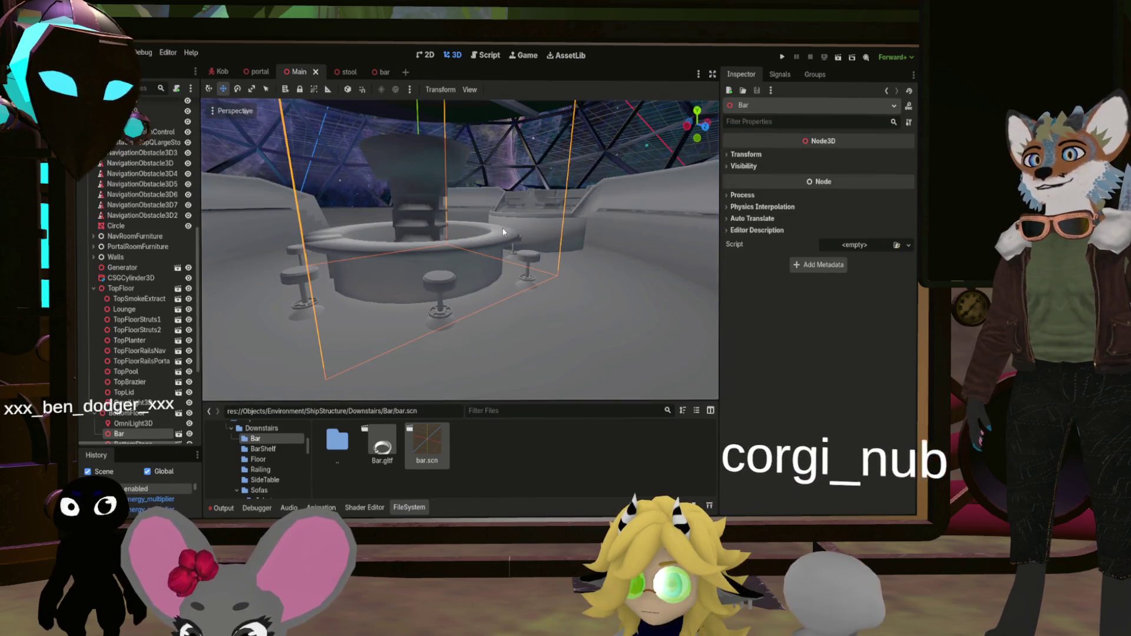
pyautogui.moveTo(504, 231); pyautogui.dragTo(536, 233)
pyautogui.press('f')
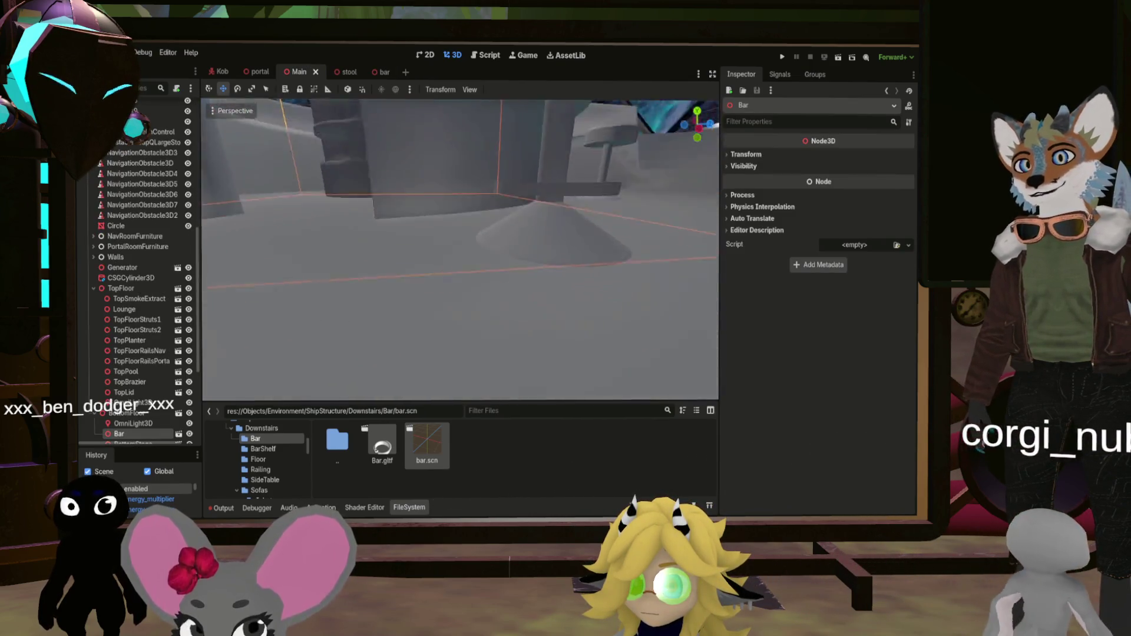
pyautogui.scroll(3, 460, 249)
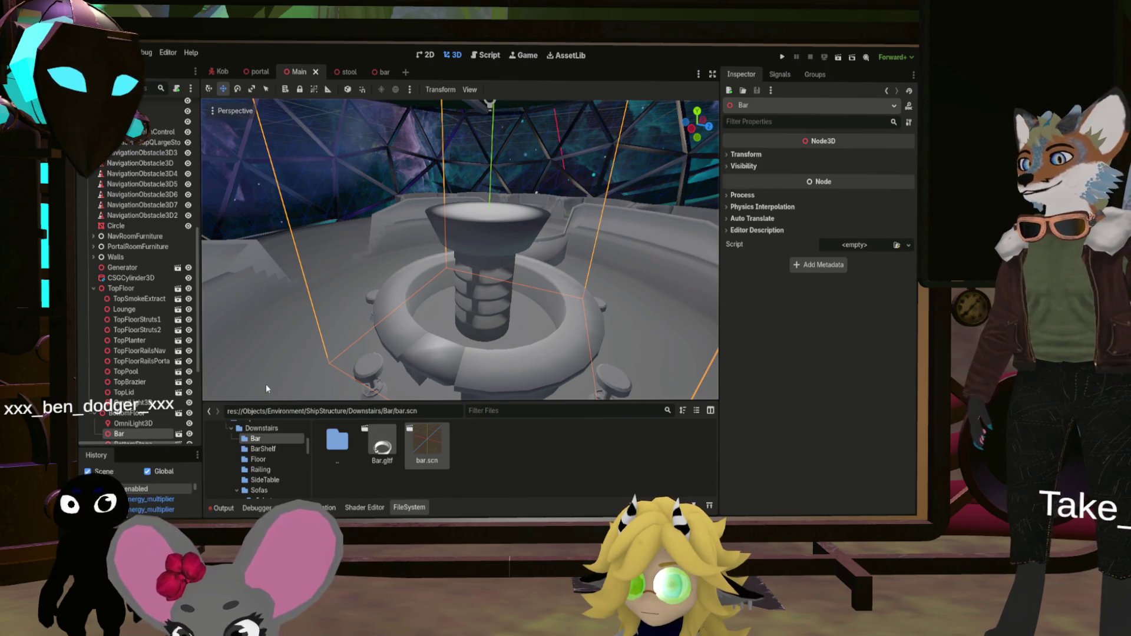
pyautogui.doubleClick(342, 446)
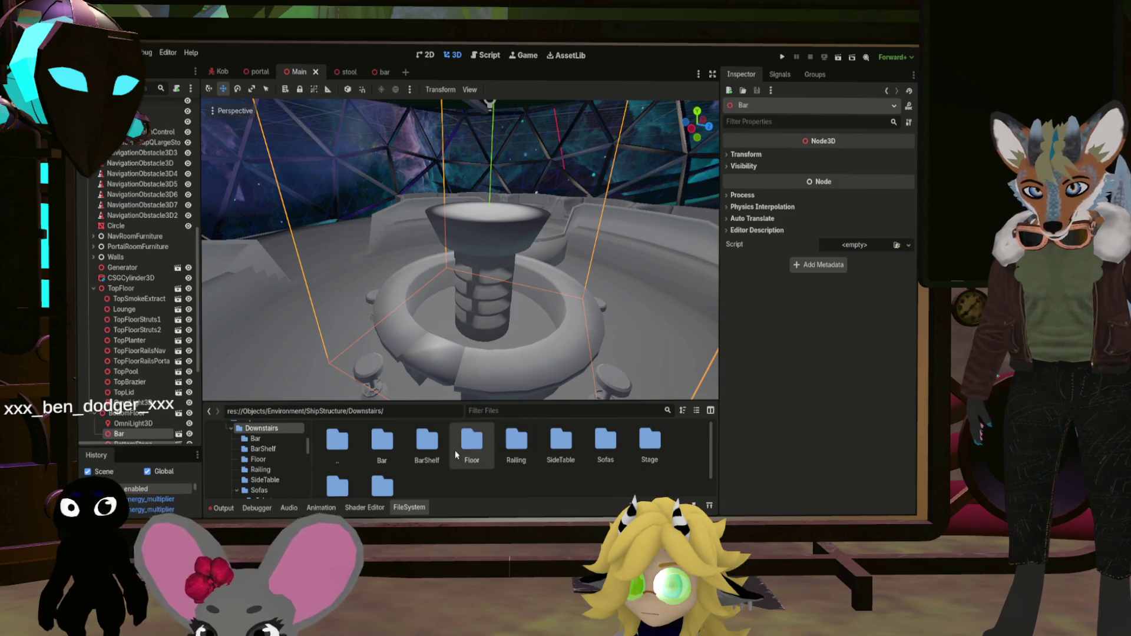
# Open bar_shelf.scn, raise CentralShelf to y -6.313, save it, and return to Main
pyautogui.doubleClick(427, 441)
pyautogui.doubleClick(433, 444)
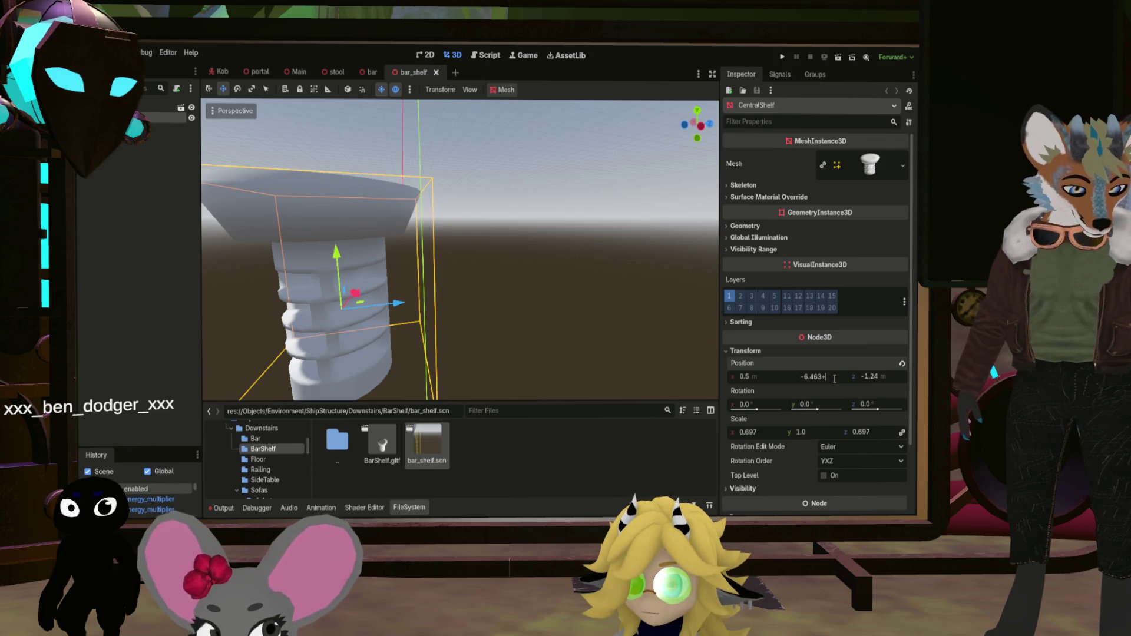
pyautogui.press('Return')
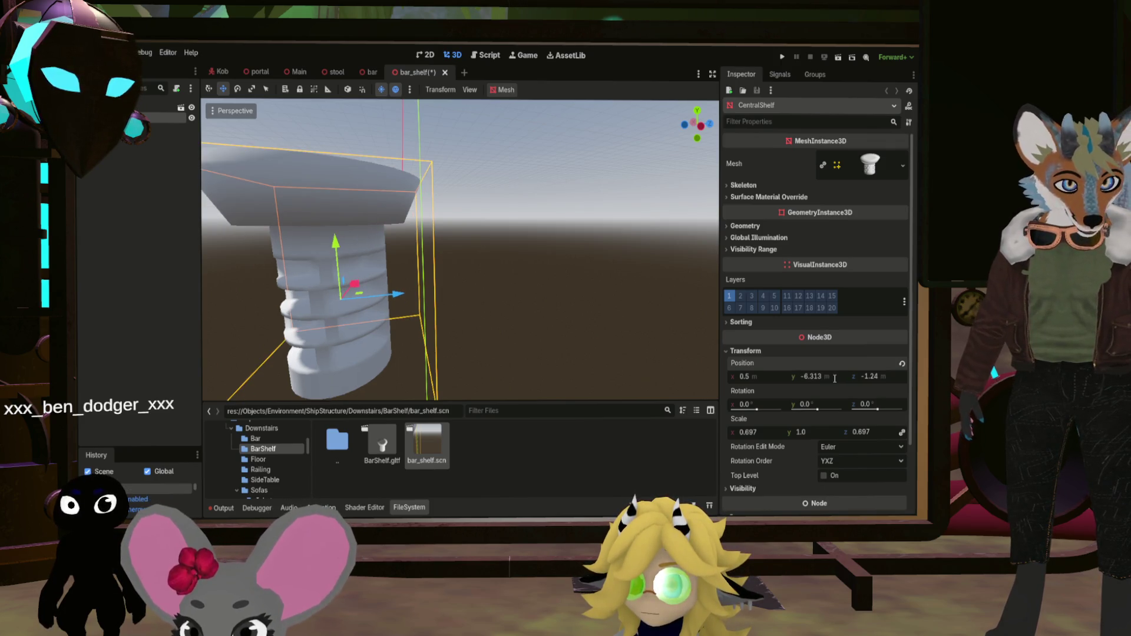
pyautogui.hotkey('ctrl', 's')
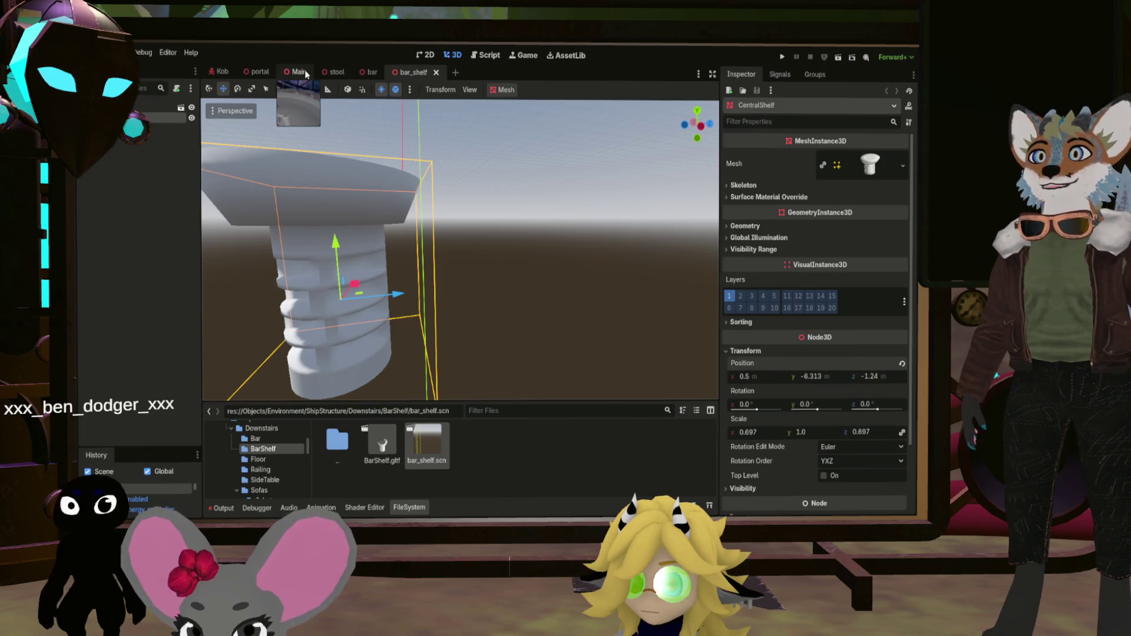
pyautogui.click(298, 72)
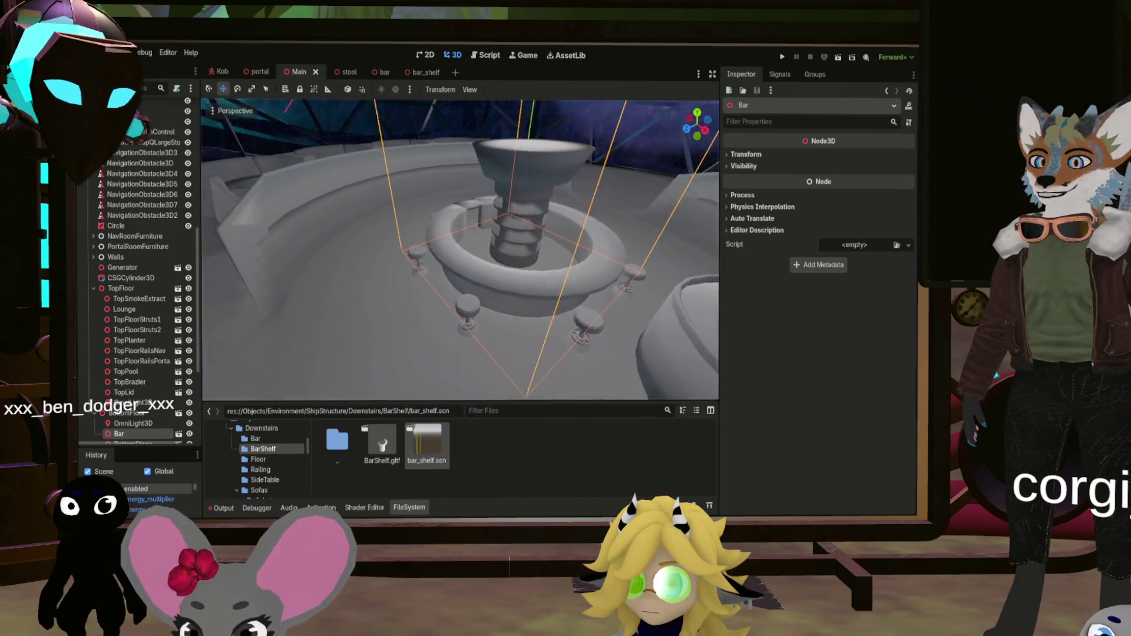
pyautogui.doubleClick(346, 449)
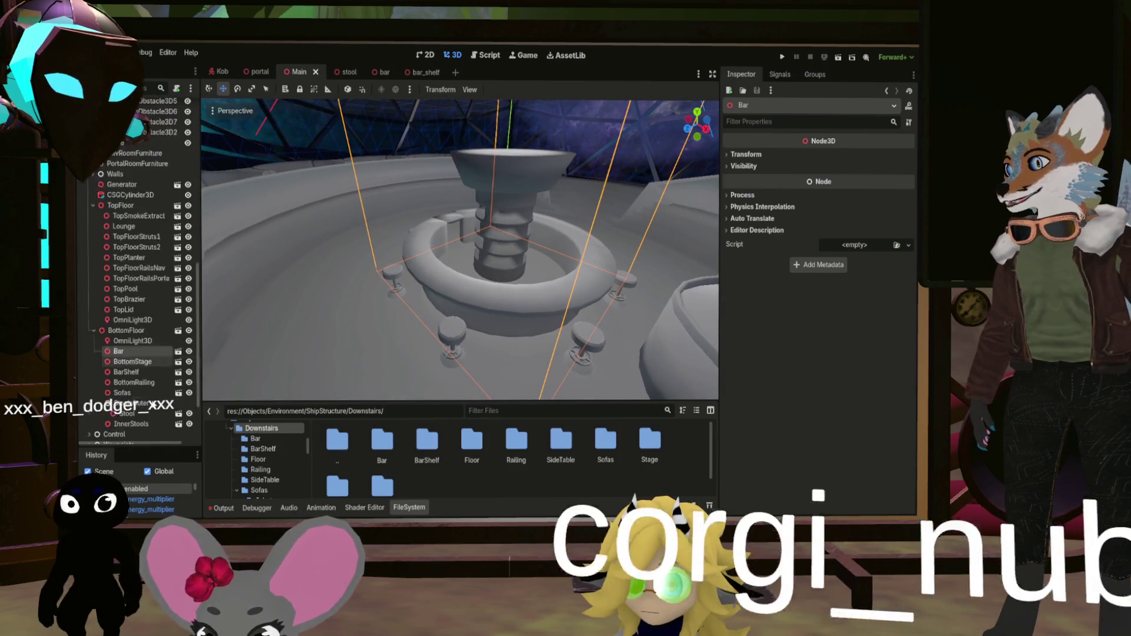
# Duplicate the Stool node as Stool2
pyautogui.click(394, 276)
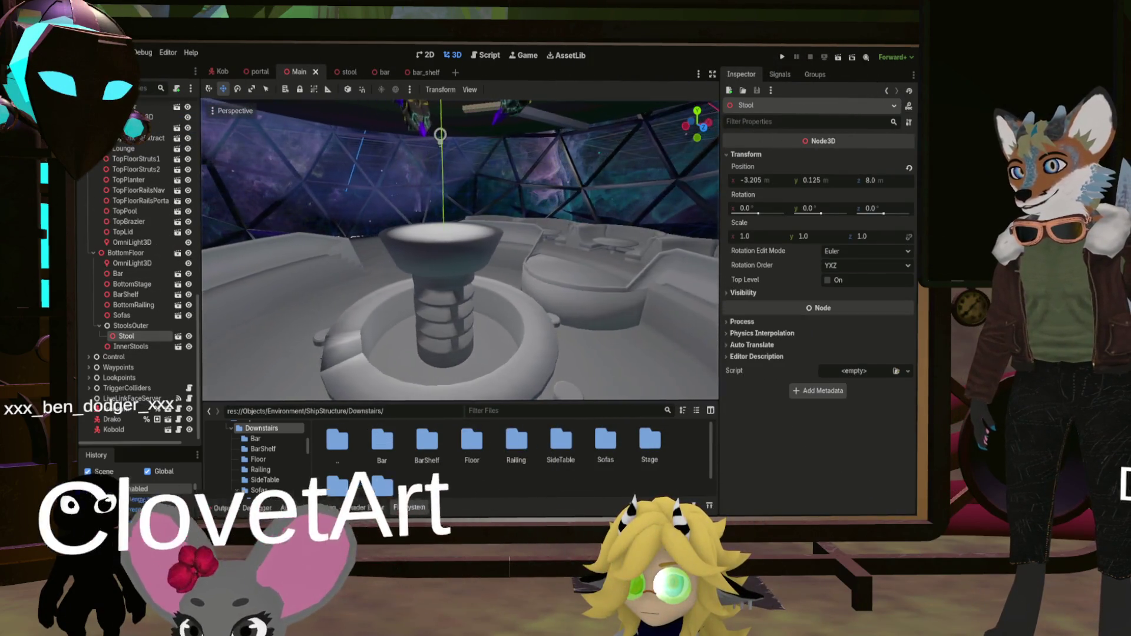
pyautogui.doubleClick(125, 337)
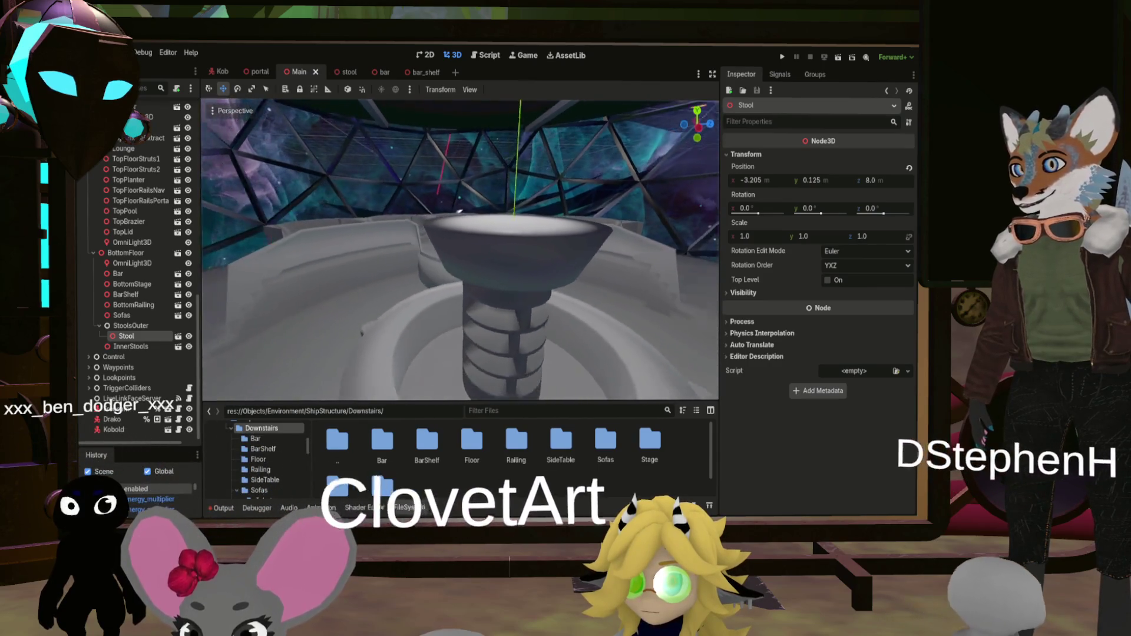
pyautogui.click(129, 348)
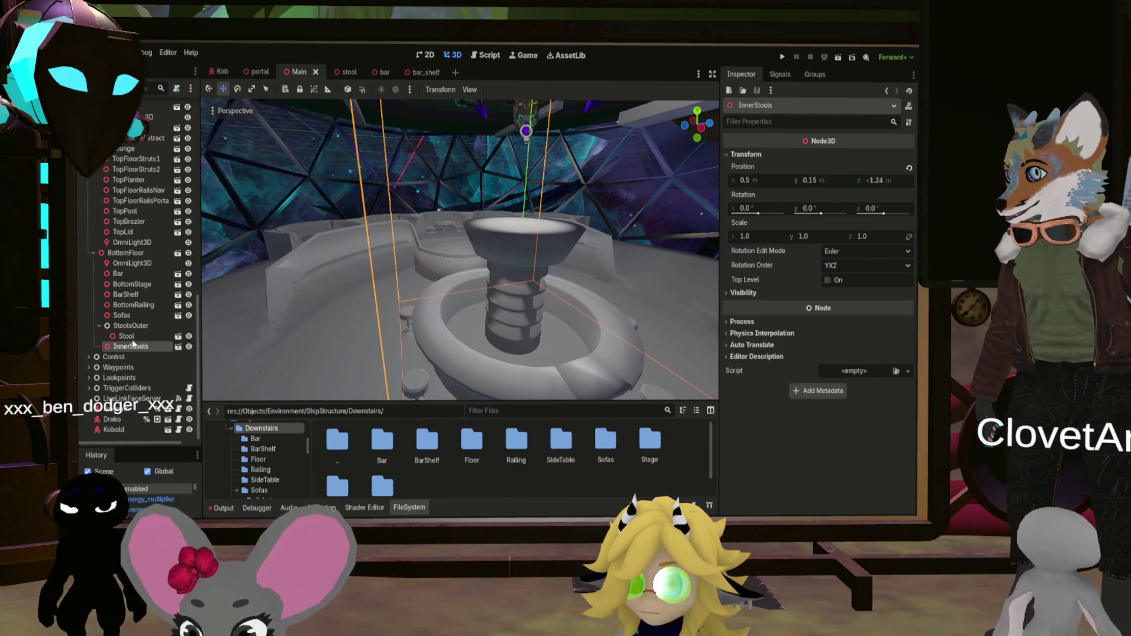
pyautogui.click(132, 336)
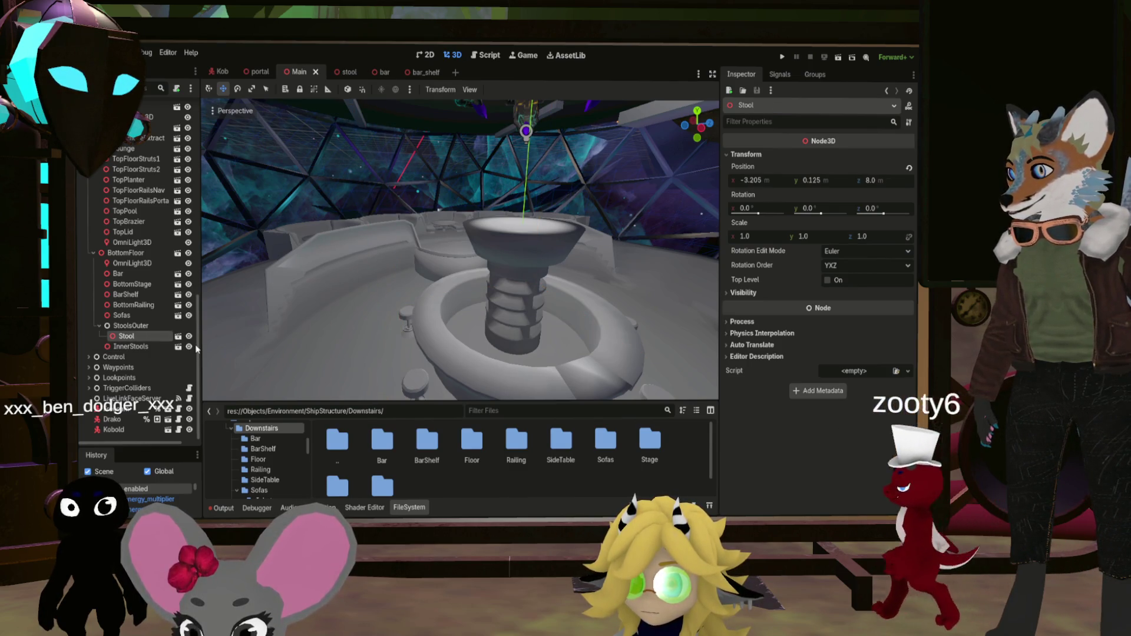
pyautogui.hotkey('ctrl', 'd')
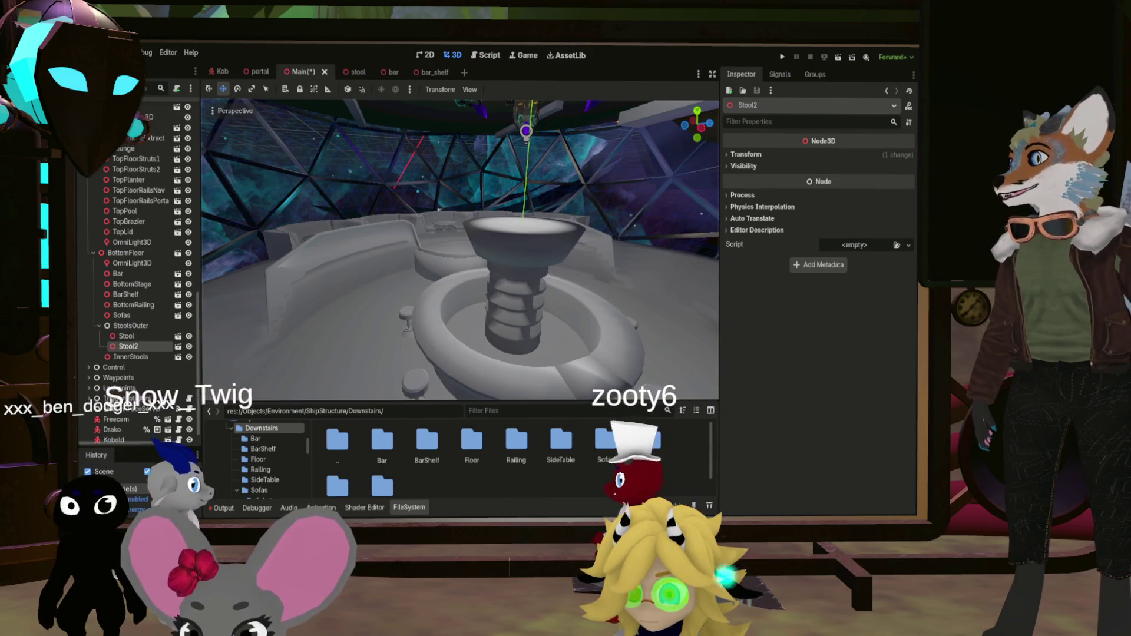
# Add a plain Node named InnerStools under BottomFloor and move InnerStools2 into it
pyautogui.click(133, 357)
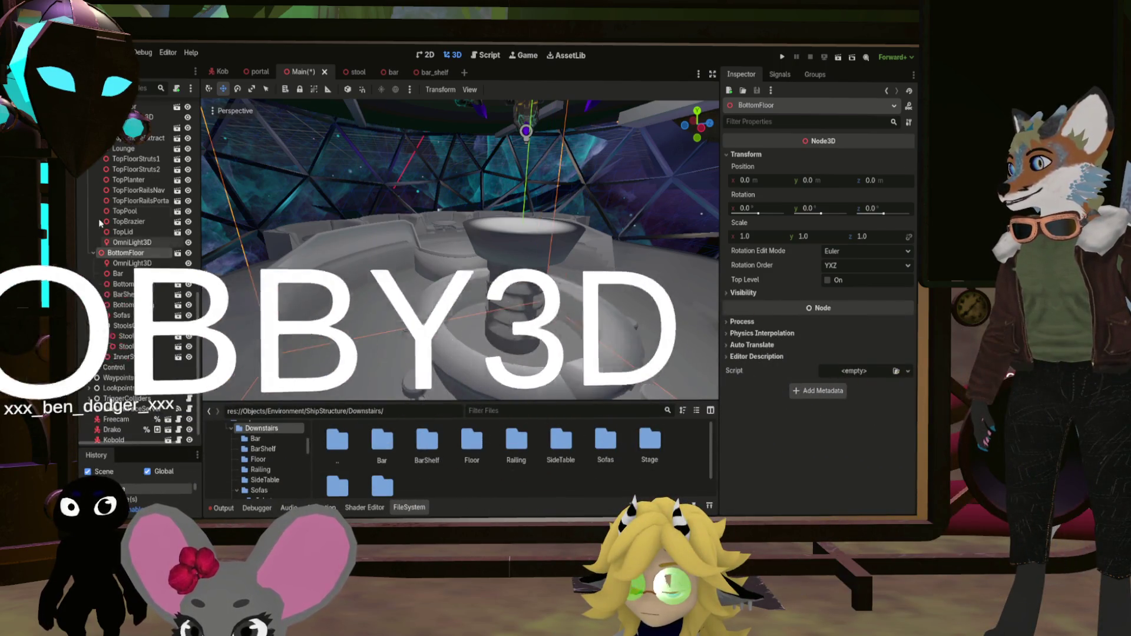
pyautogui.click(125, 253)
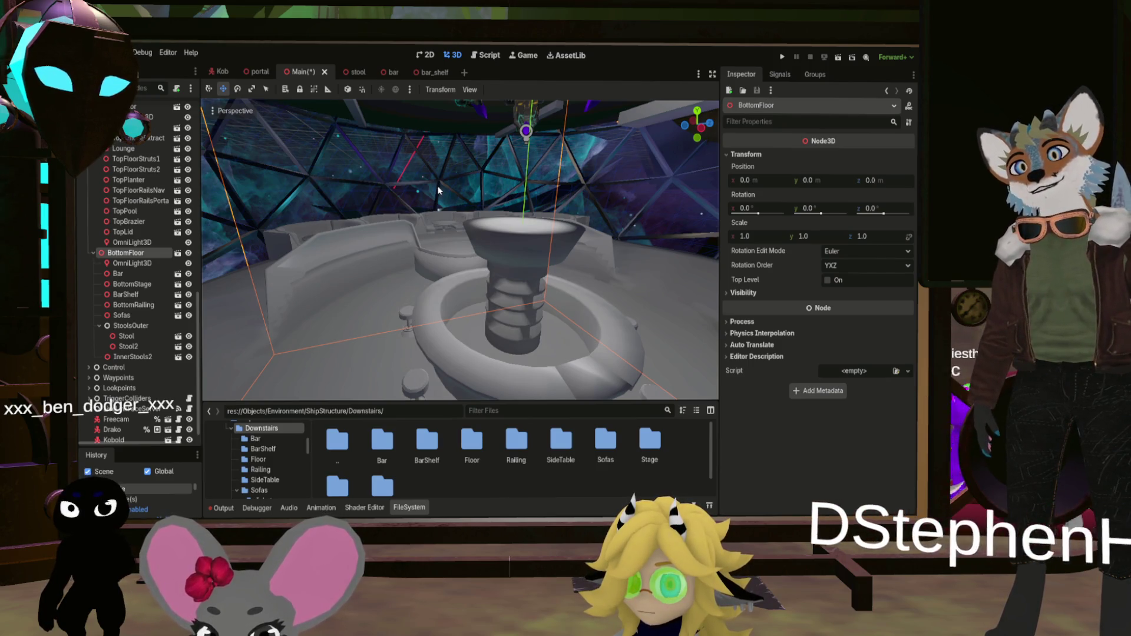
pyautogui.hotkey('ctrl', 'a')
pyautogui.press('Return')
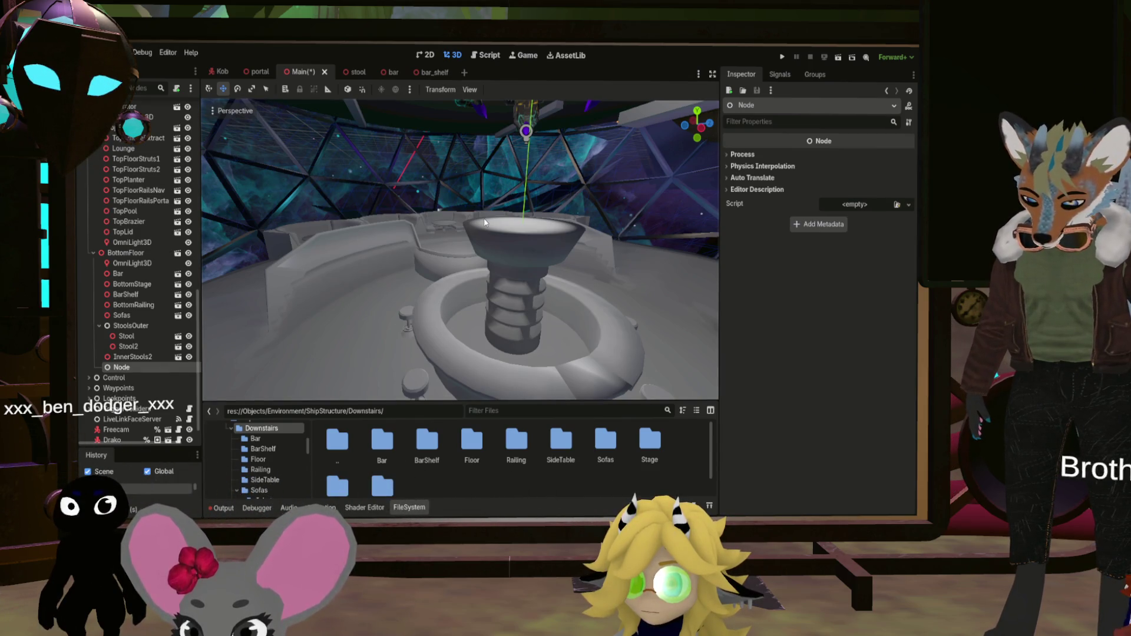
pyautogui.press('F2')
pyautogui.write('InnerStools')
pyautogui.press('Return')
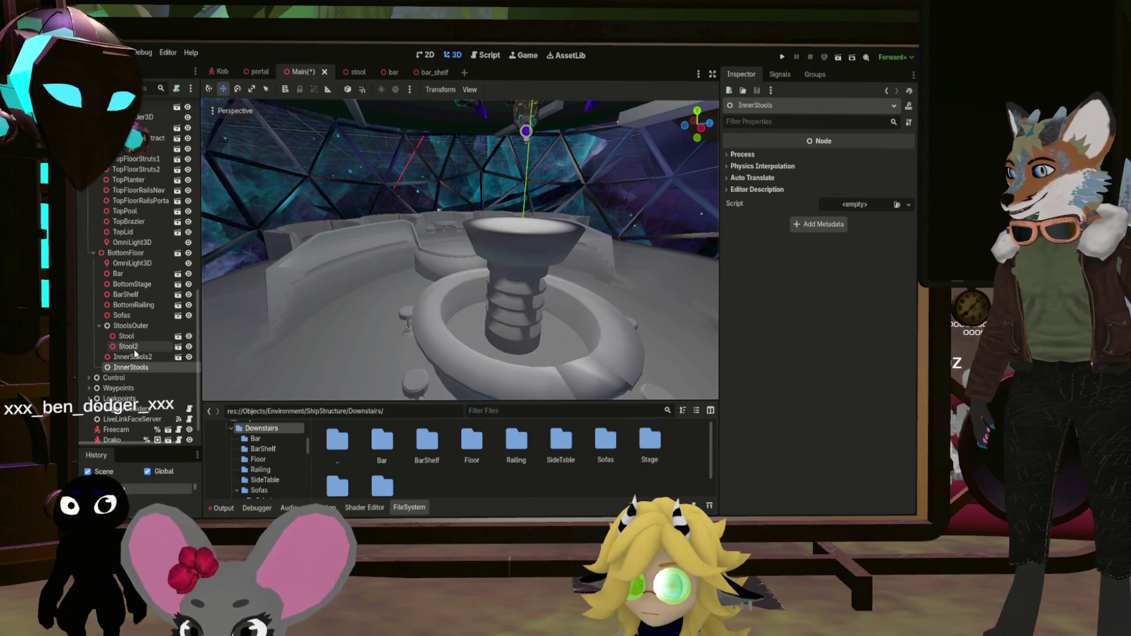
pyautogui.moveTo(137, 367); pyautogui.dragTo(139, 368)
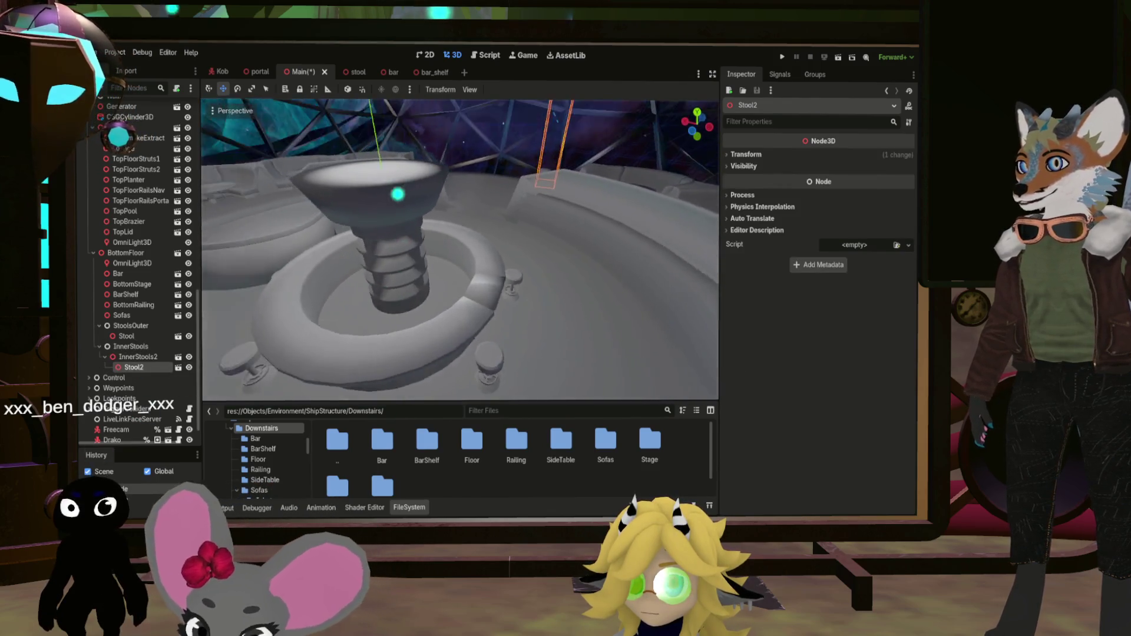
# Reset Stool2's position to the origin and frame it beside the bar
pyautogui.click(746, 155)
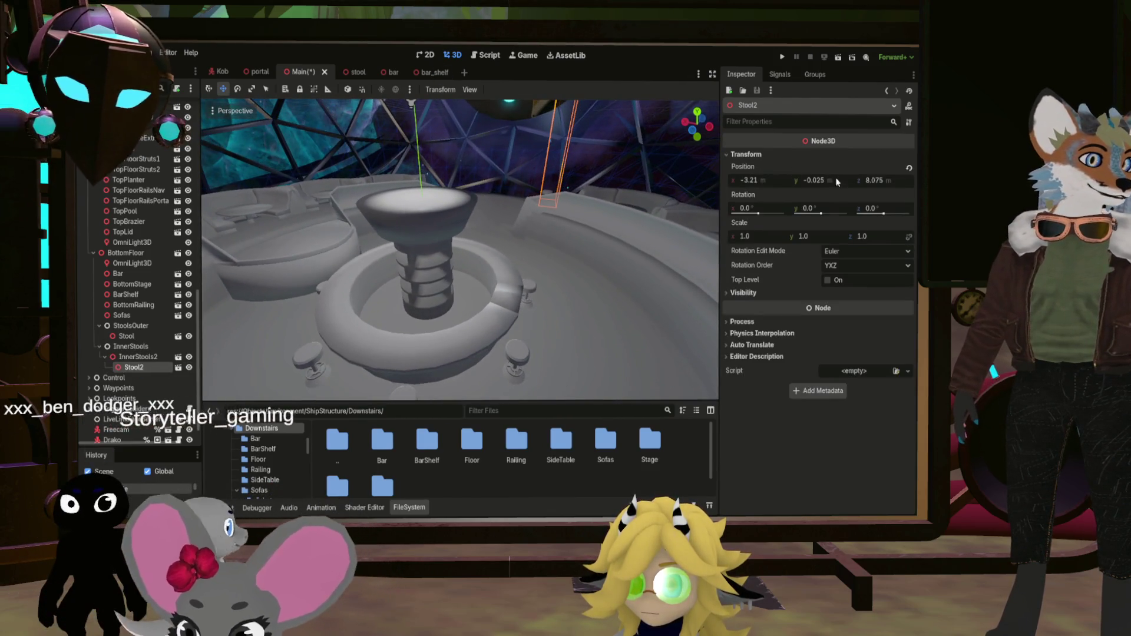
pyautogui.click(909, 170)
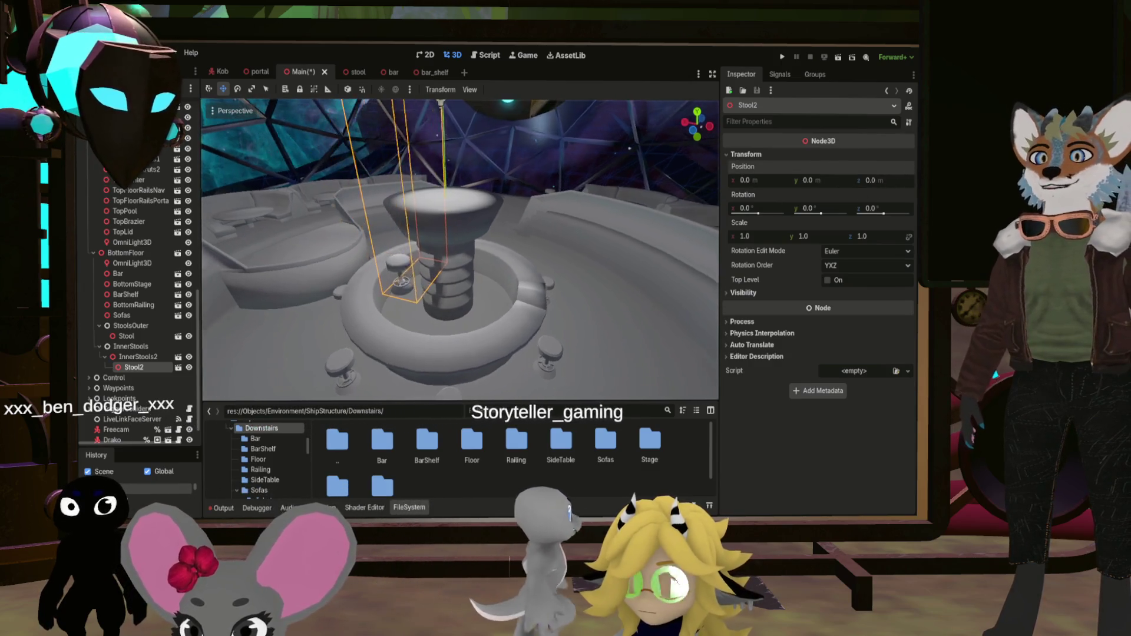
pyautogui.scroll(3, 504, 287)
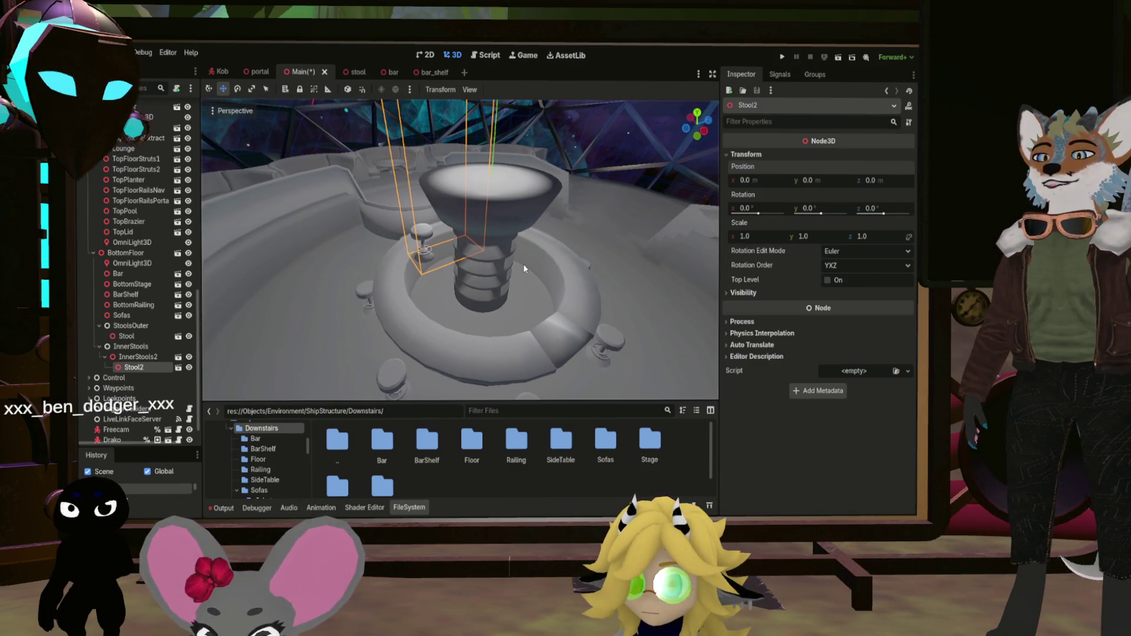
pyautogui.moveTo(506, 270)
pyautogui.mouseDown()
pyautogui.moveTo(471, 324)
pyautogui.moveTo(604, 261)
pyautogui.mouseUp()
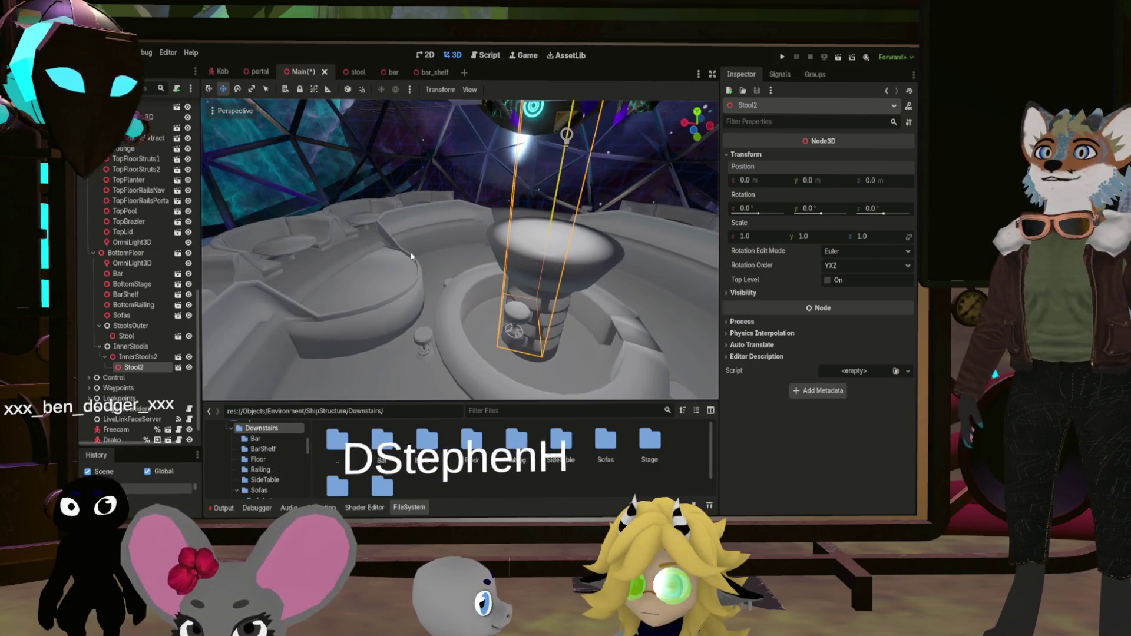
pyautogui.moveTo(438, 278); pyautogui.dragTo(366, 253)
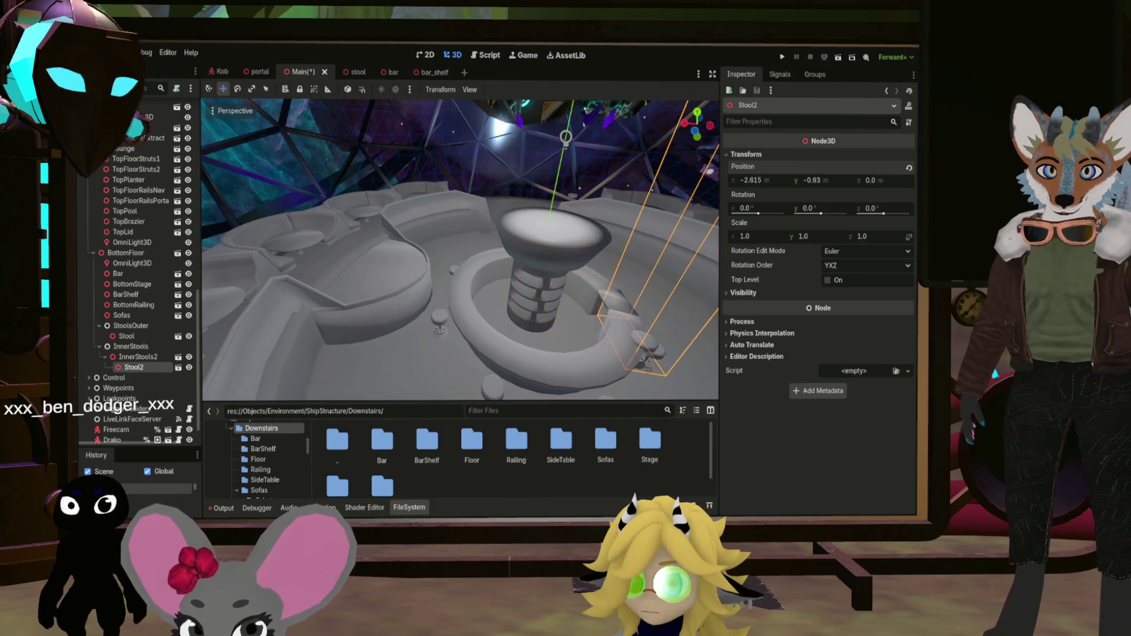
pyautogui.press('f')
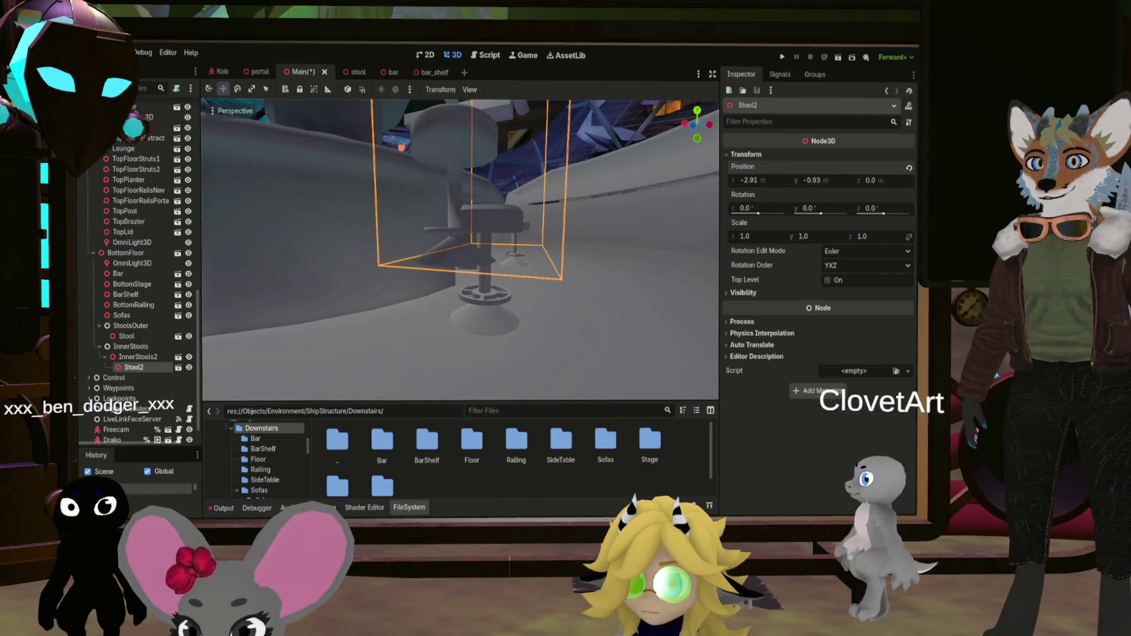
# Slide Stool2 next to the bar and set its height to -1.31
pyautogui.moveTo(749, 180); pyautogui.dragTo(802, 181)
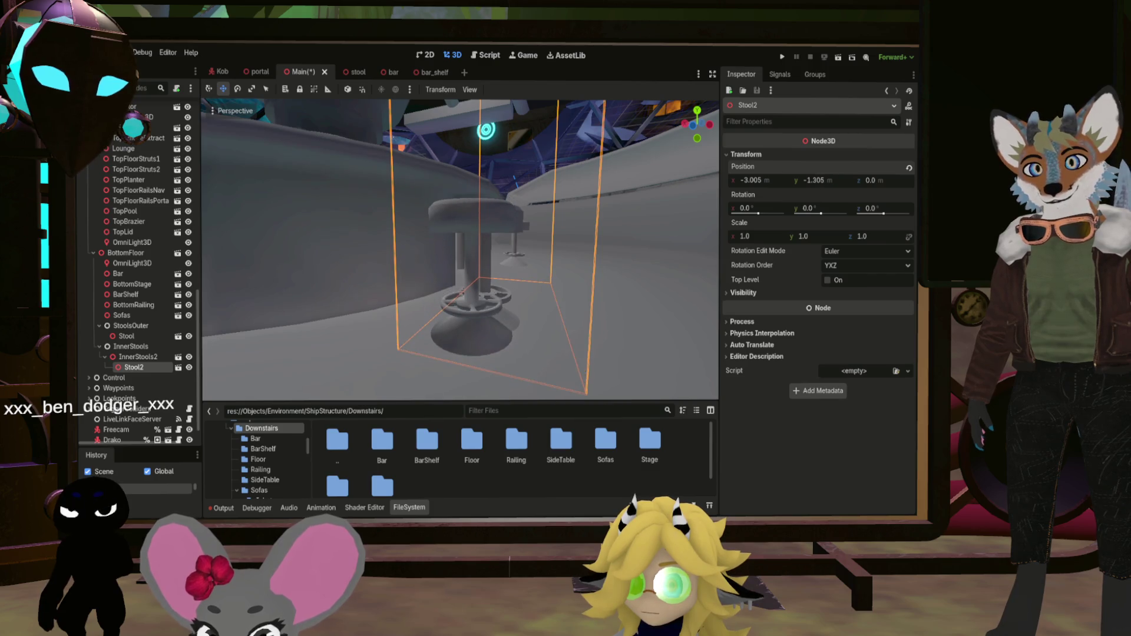
pyautogui.press('f')
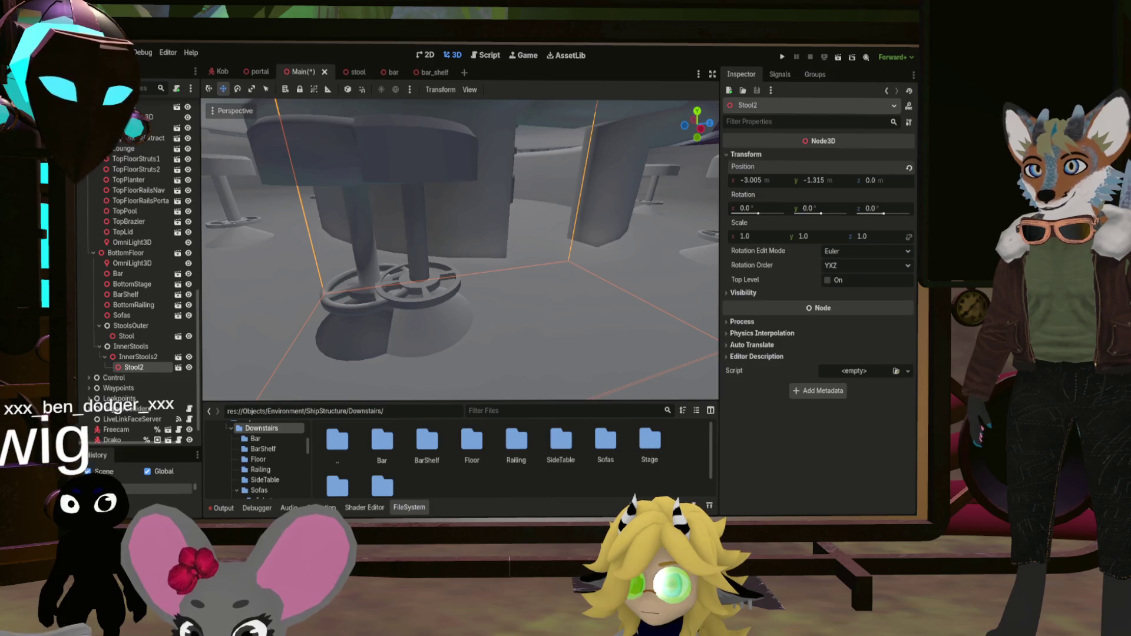
pyautogui.hotkey('ctrl', 'z')
pyautogui.hotkey('ctrl', 'z')
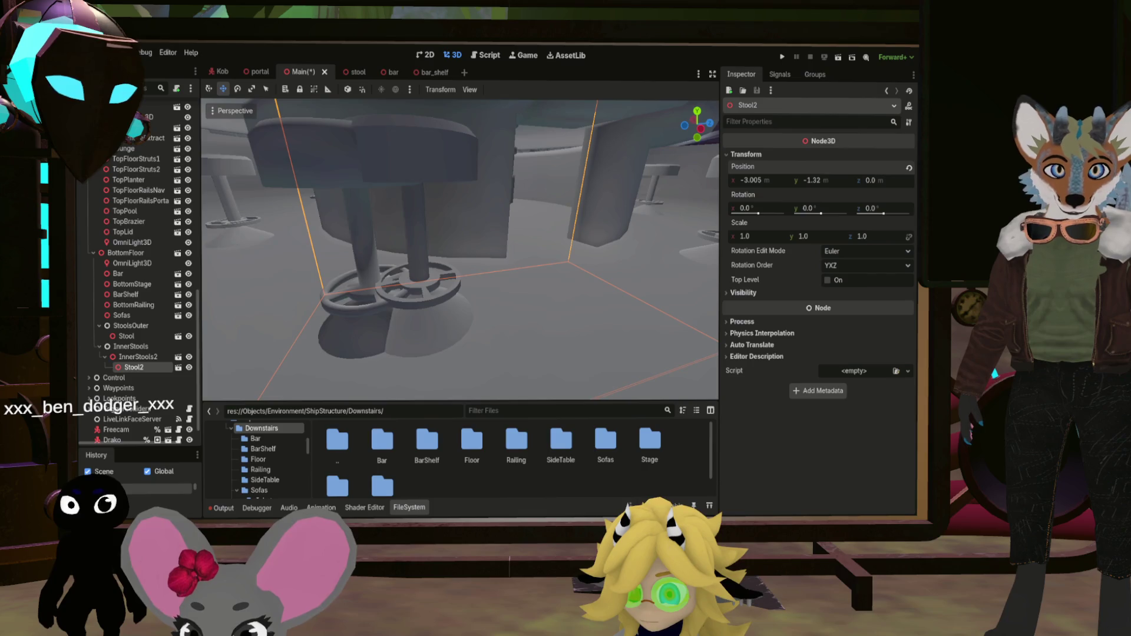
pyautogui.click(818, 181)
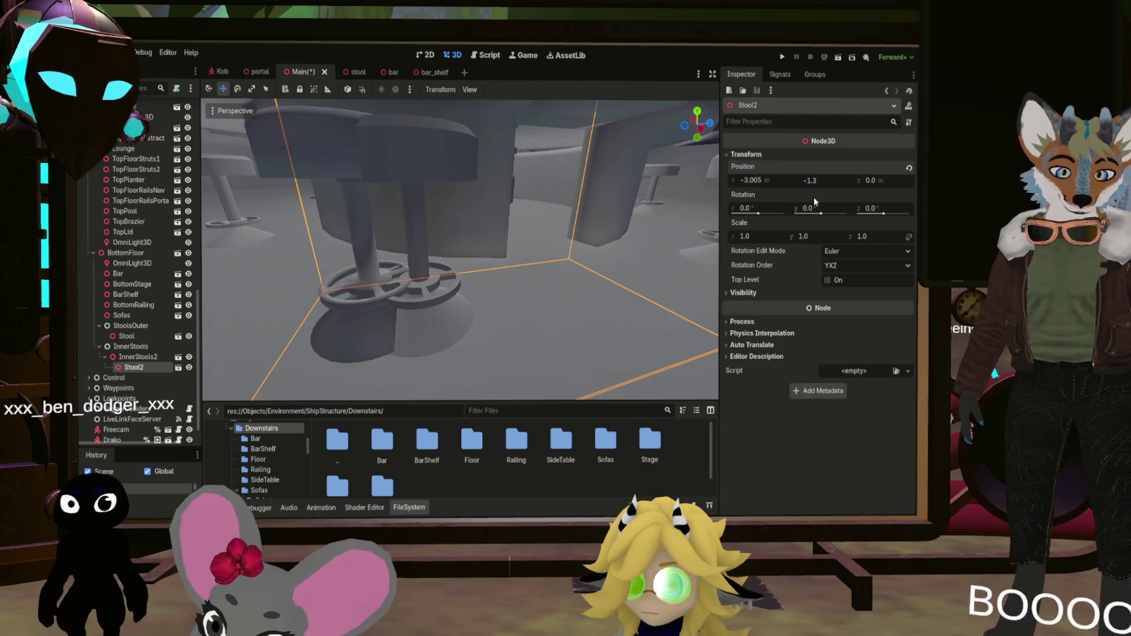
pyautogui.write('4')
pyautogui.press('Return')
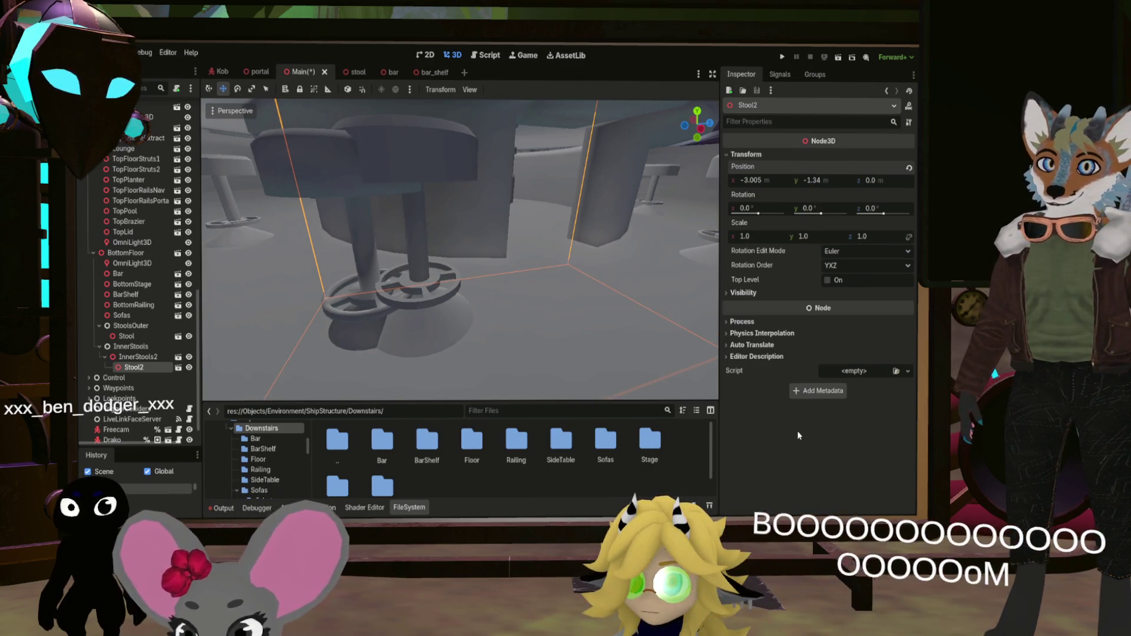
pyautogui.hotkey('ctrl', 'z')
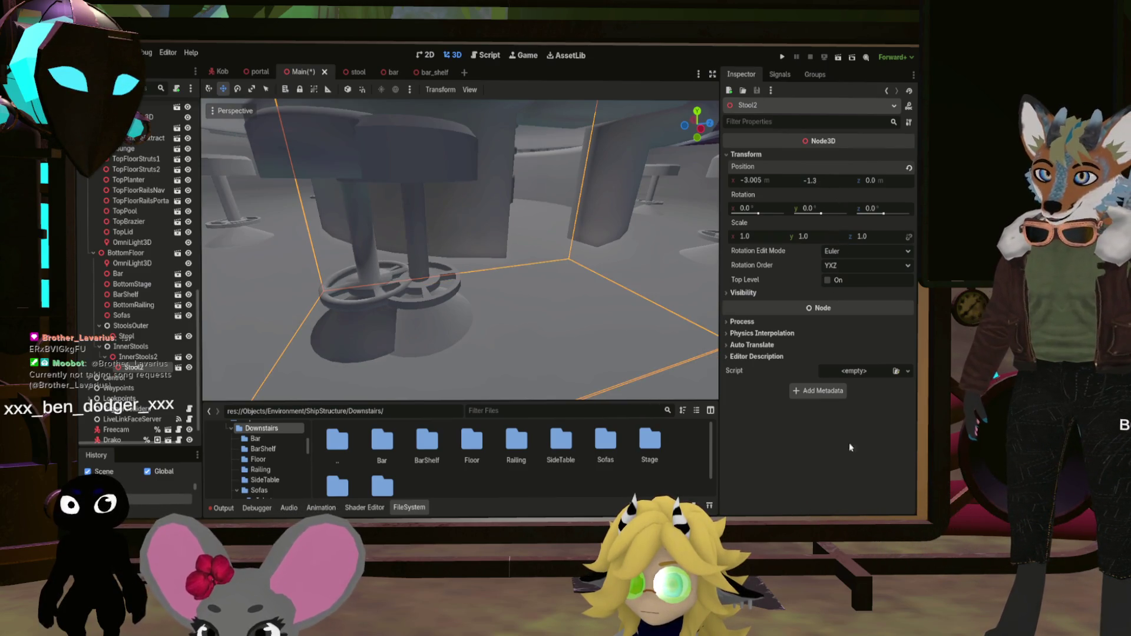
pyautogui.write('1')
pyautogui.press('Return')
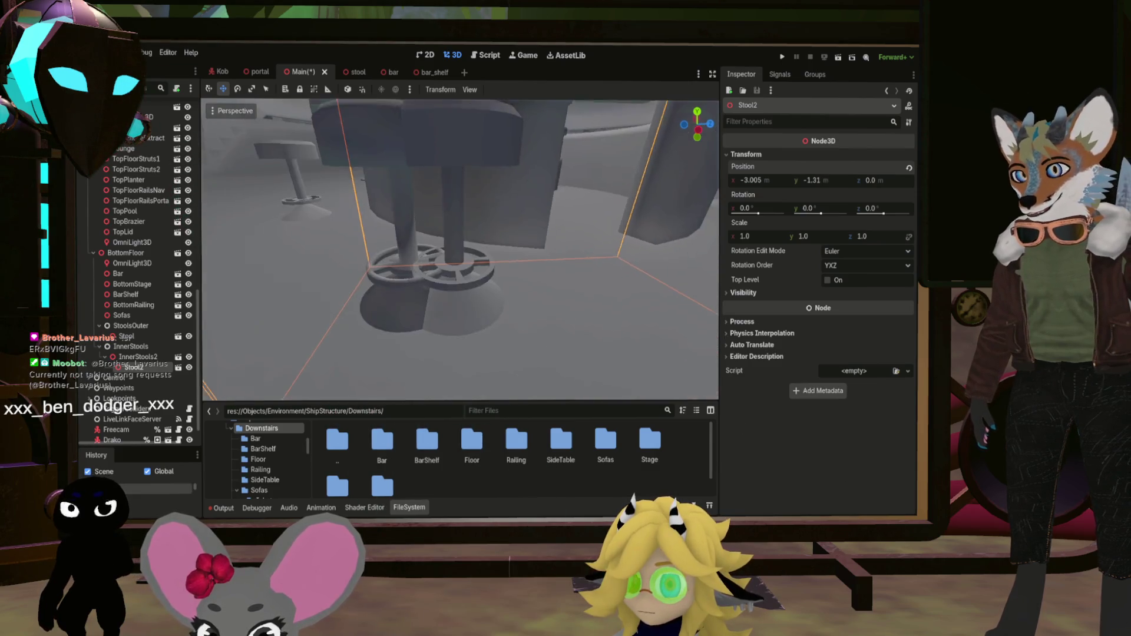
# Fine-tune Stool2's x to about -3.065 and z to about 0.18
pyautogui.scroll(3, 459, 247)
pyautogui.scroll(-4, 460, 248)
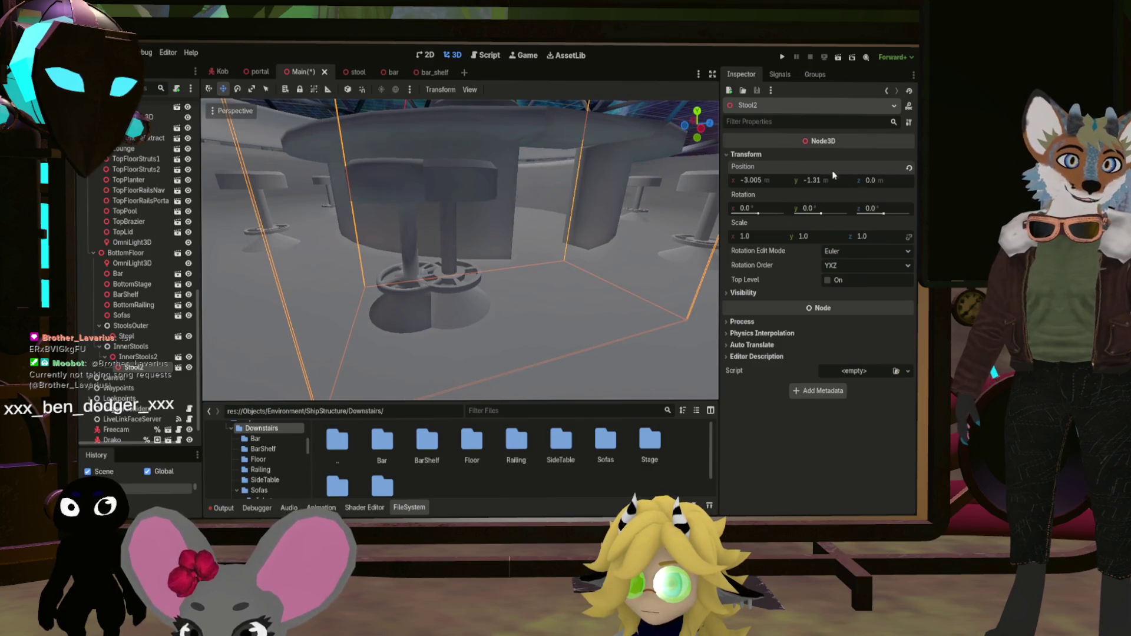
pyautogui.moveTo(870, 181); pyautogui.dragTo(886, 180)
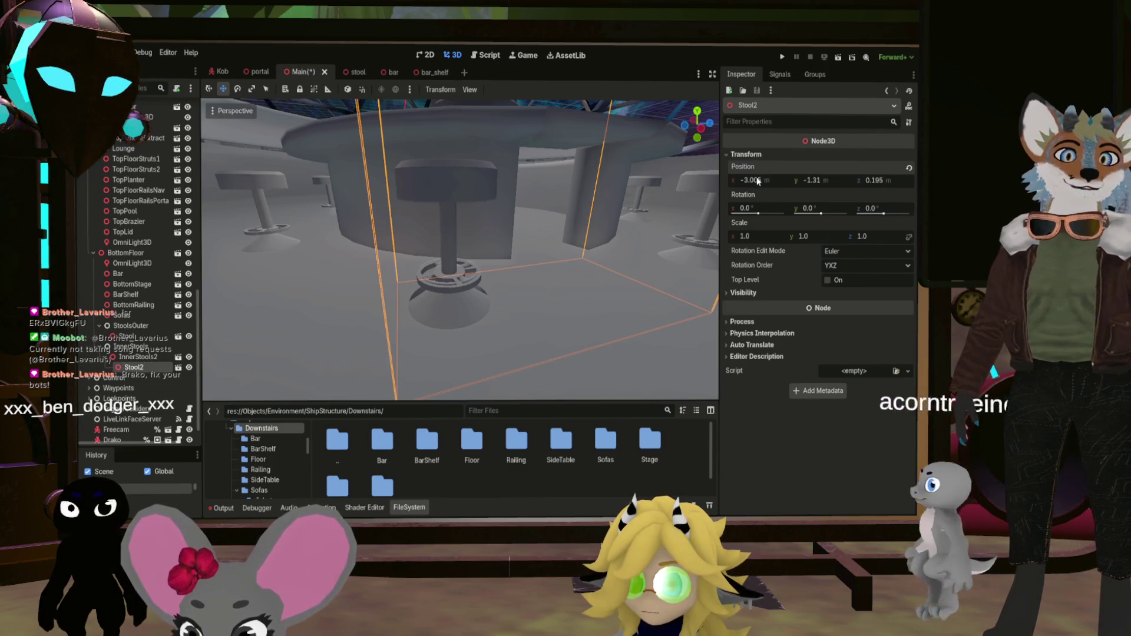
pyautogui.moveTo(763, 179); pyautogui.dragTo(758, 179)
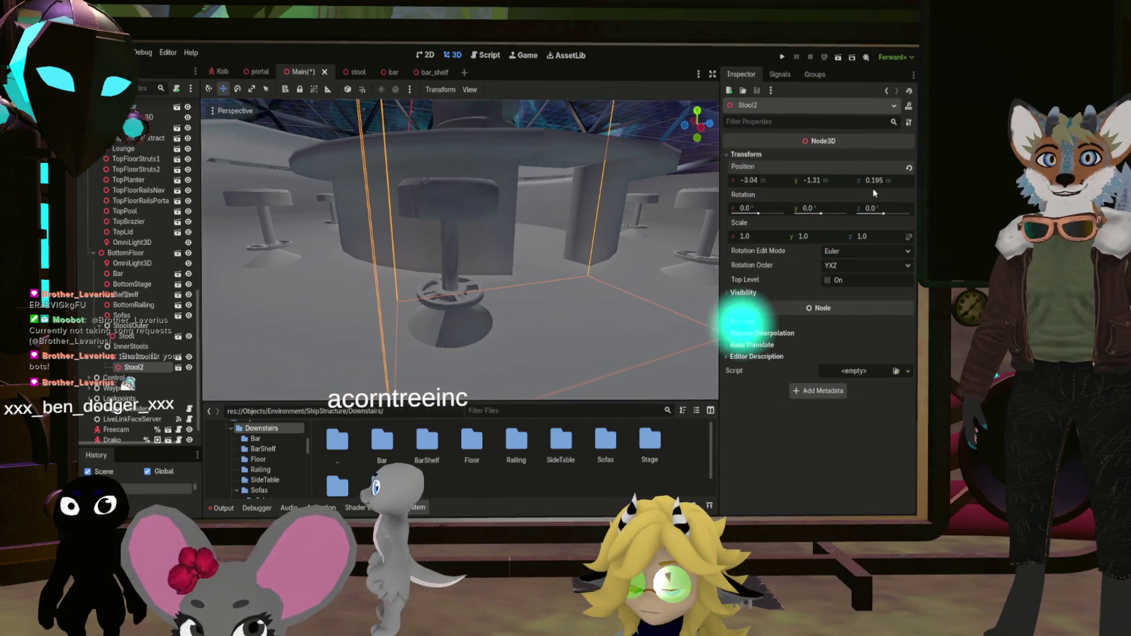
pyautogui.moveTo(872, 181); pyautogui.dragTo(870, 181)
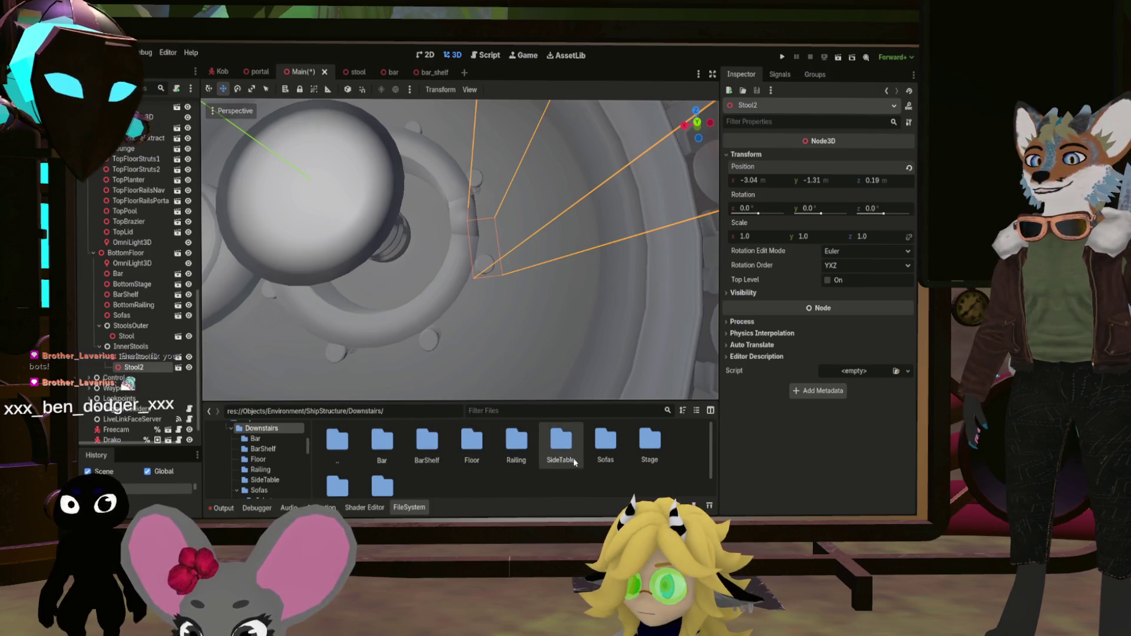
# Open InnerStools.fbx from the Stools folder
pyautogui.scroll(-1, 562, 481)
pyautogui.doubleClick(337, 467)
pyautogui.doubleClick(382, 447)
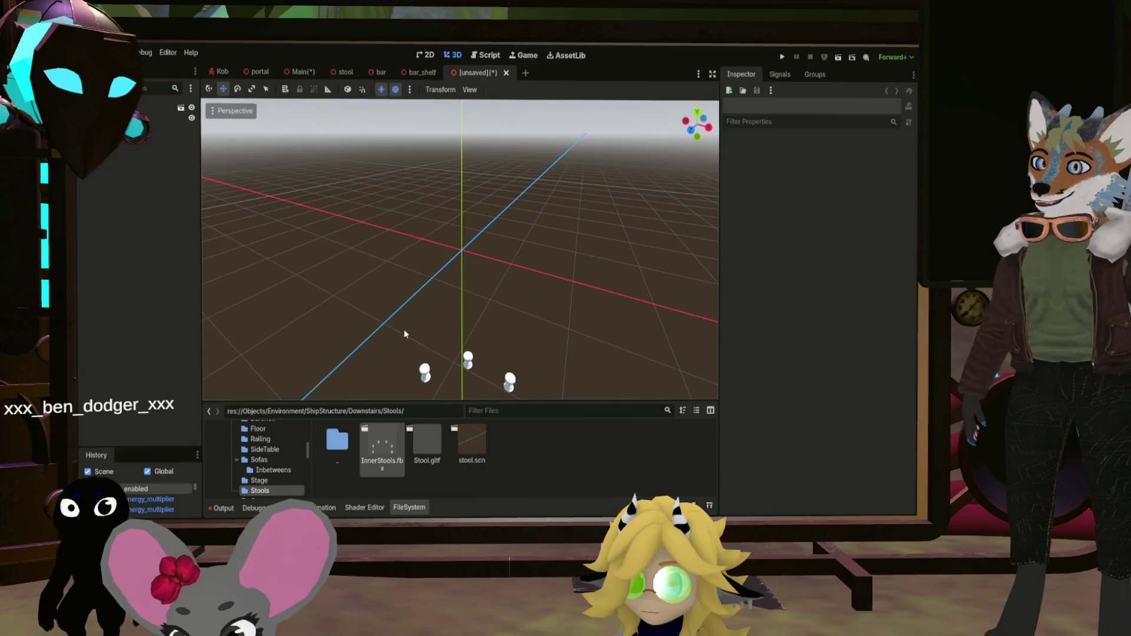
# Inspect the BarStools and Stool parts of InnerStools.fbx, close it unsaved, and open stool.scn
pyautogui.click(165, 118)
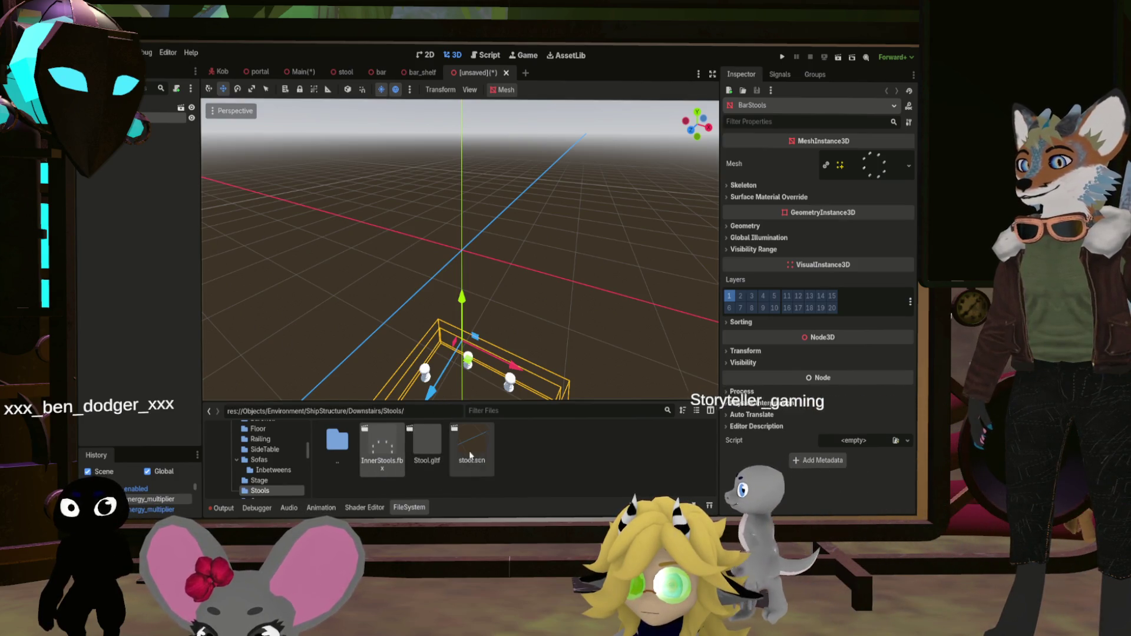
pyautogui.click(162, 127)
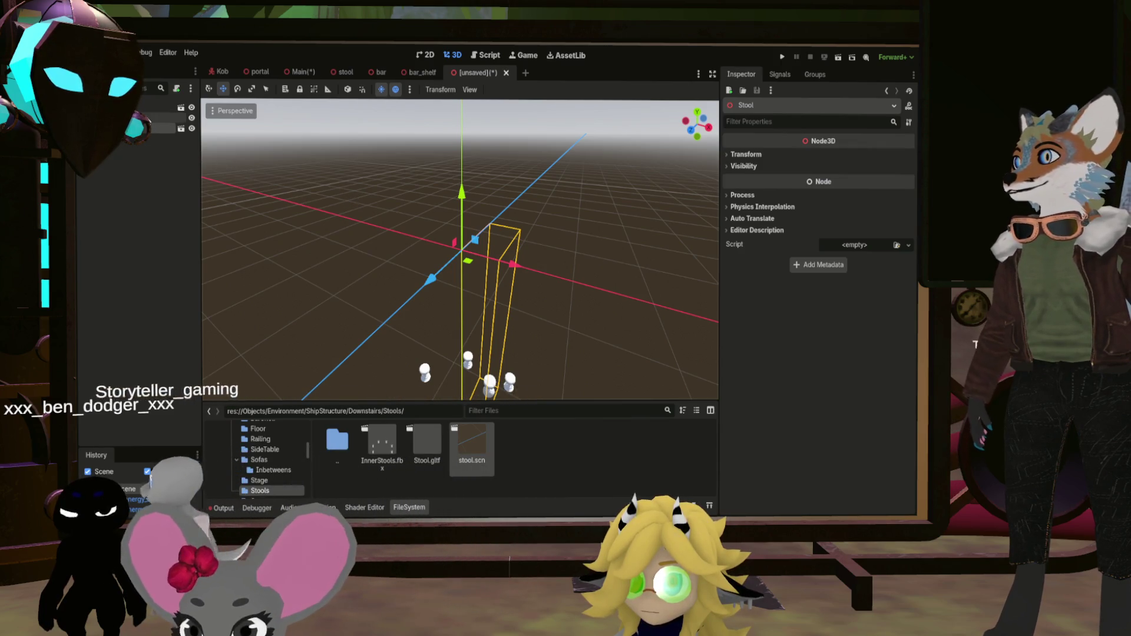
pyautogui.click(162, 117)
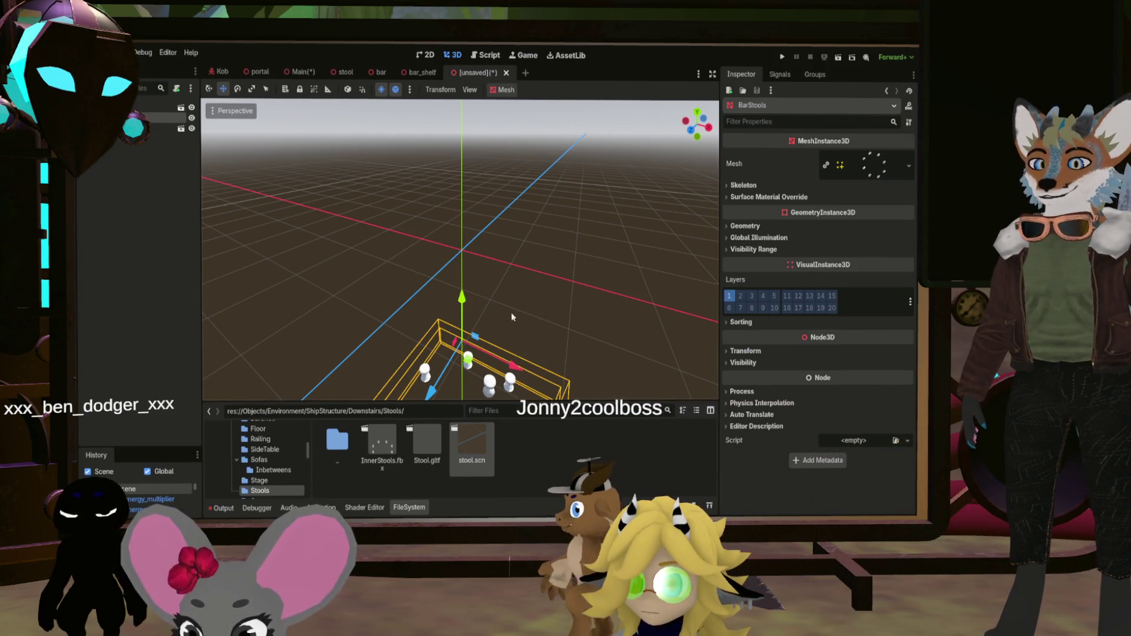
pyautogui.hotkey('ctrl', 'shift', 'w')
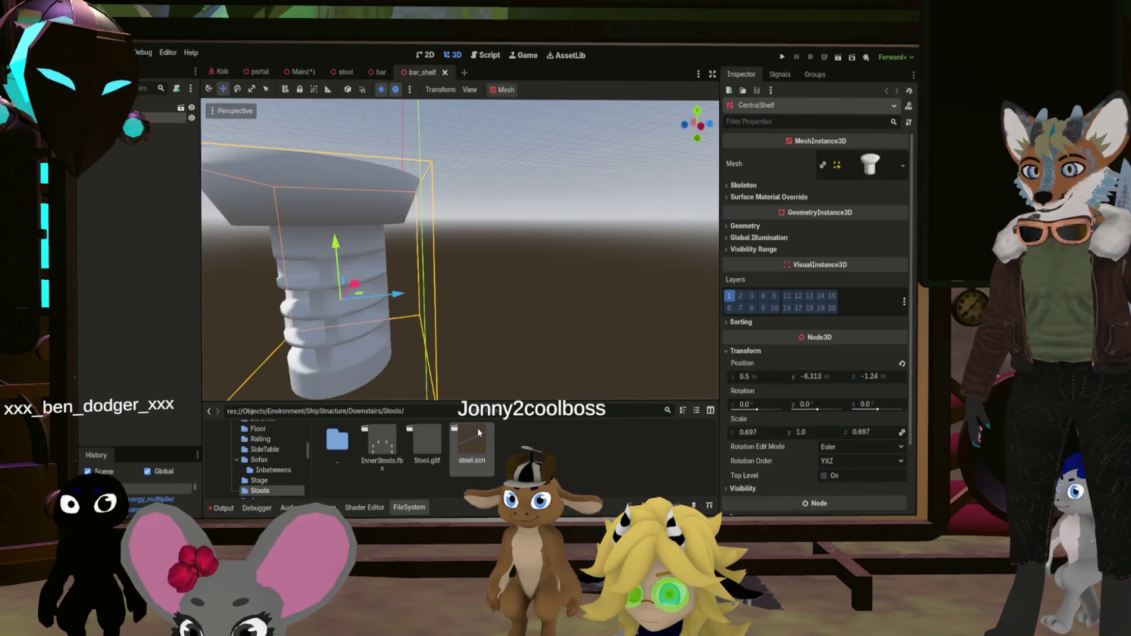
pyautogui.click(478, 428)
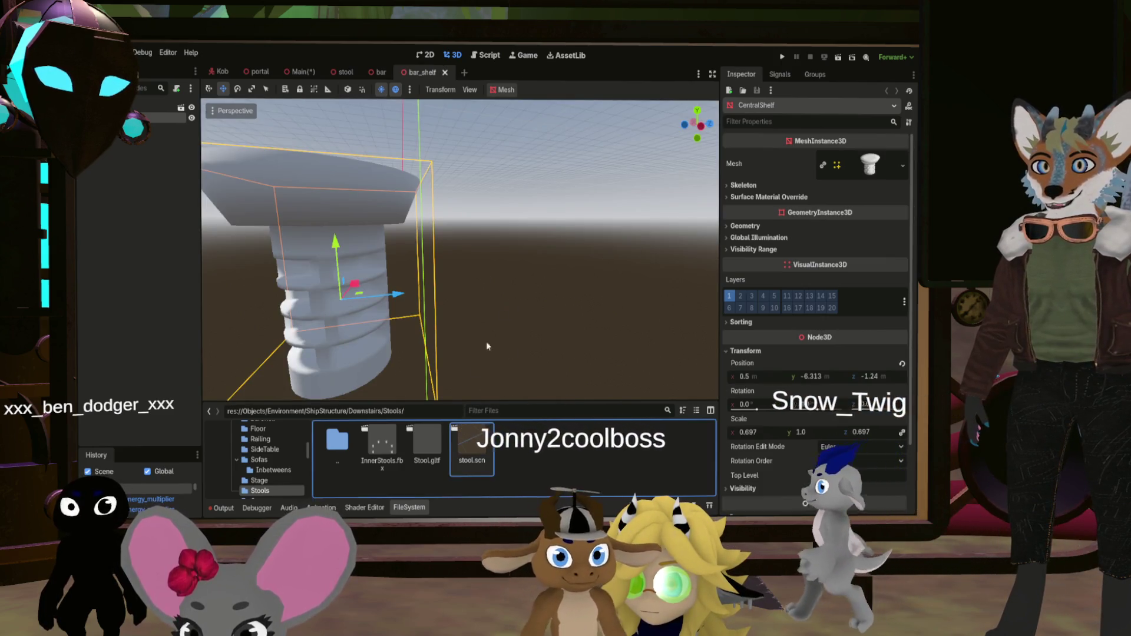
pyautogui.doubleClick(462, 436)
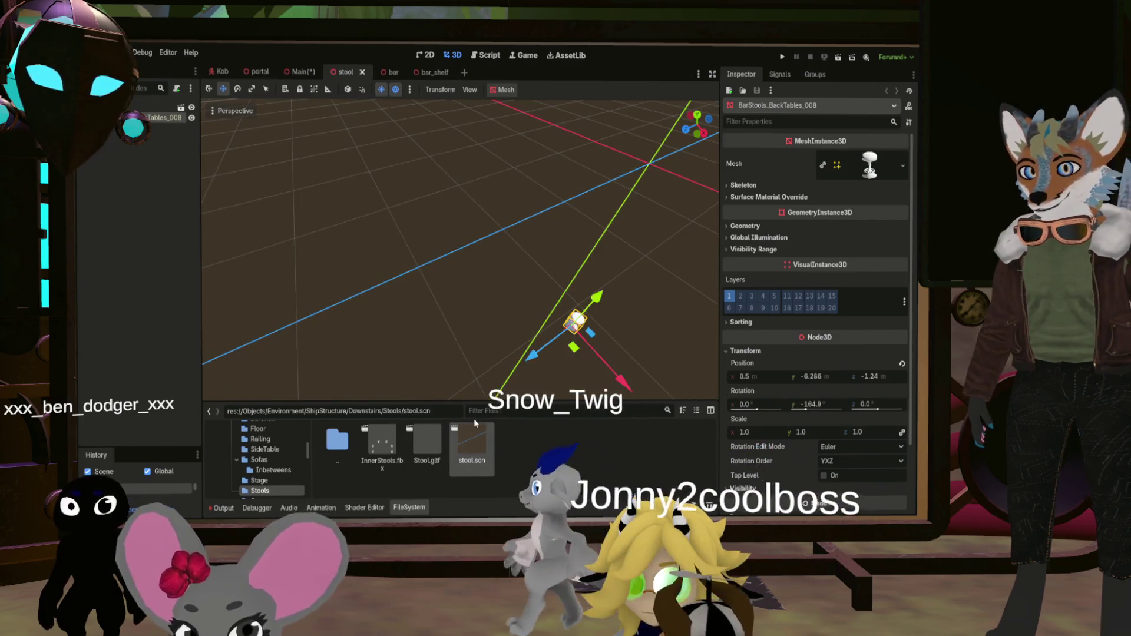
# Set the stool's z position to 0 in the stool scene
pyautogui.moveTo(530, 354); pyautogui.dragTo(716, 353)
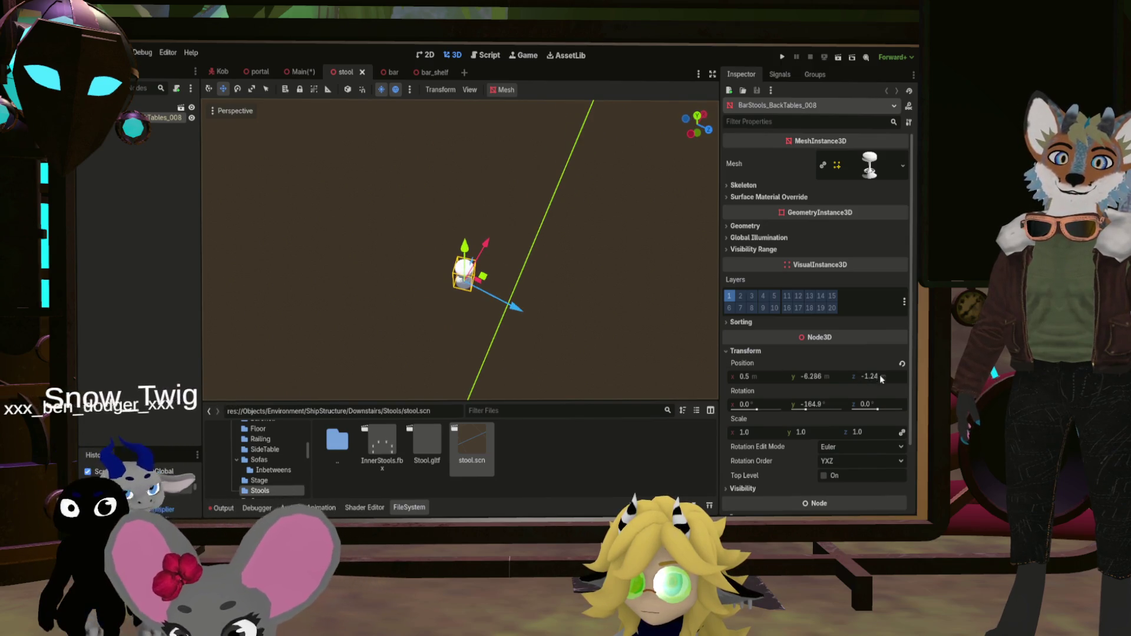
pyautogui.click(745, 378)
pyautogui.click(597, 329)
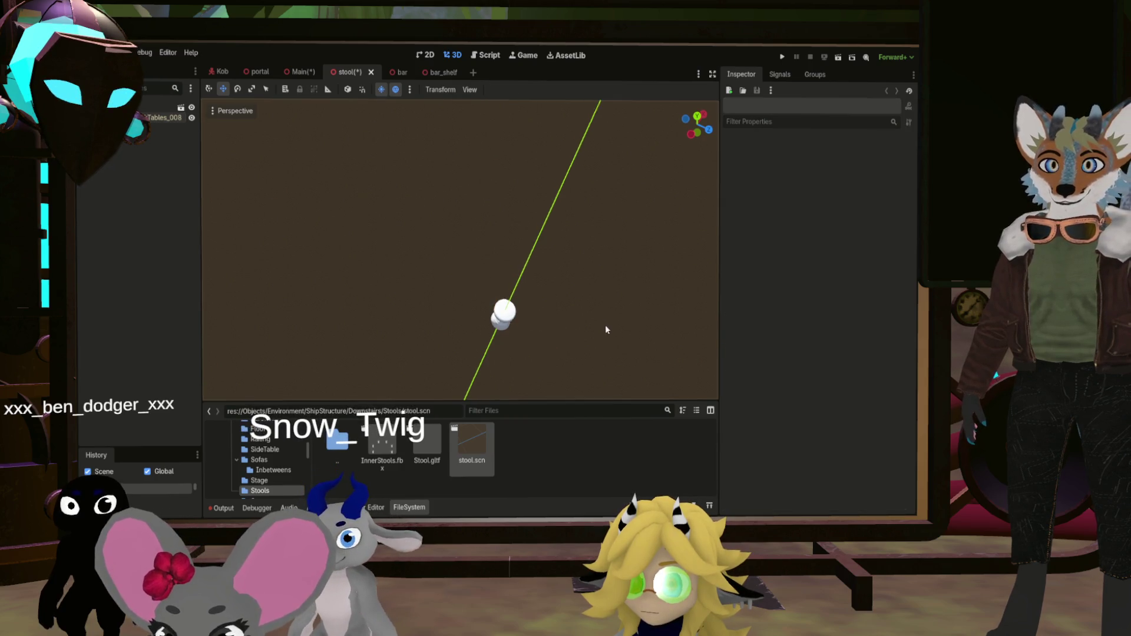
pyautogui.moveTo(655, 305); pyautogui.dragTo(595, 305)
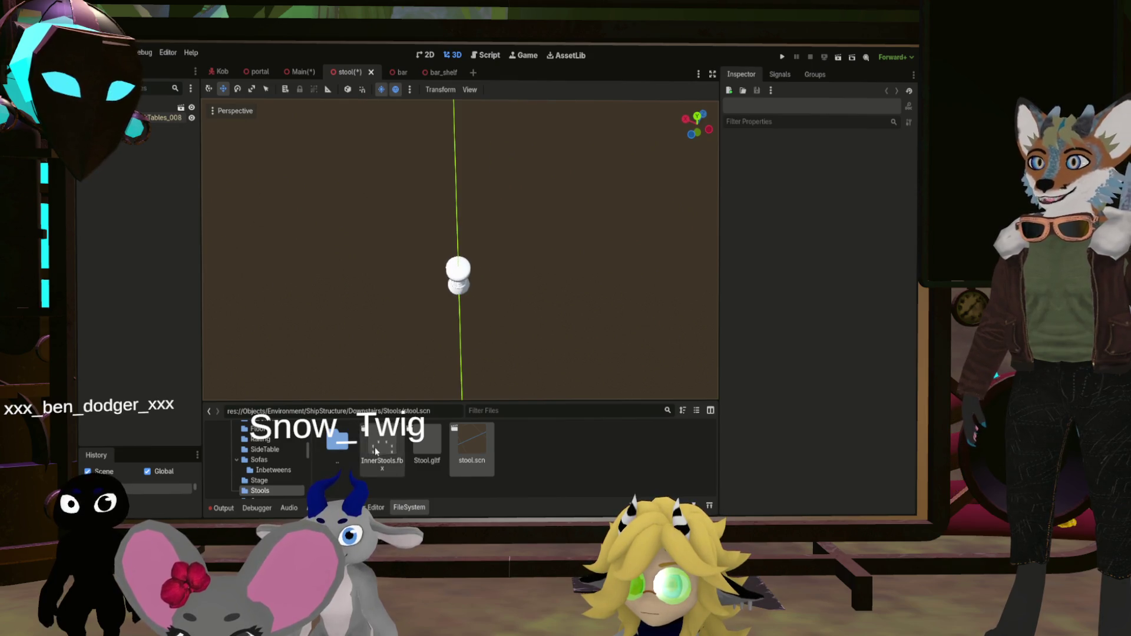
# Add a fresh copy of InnerStools.fbx to the stool scene and view it side-on
pyautogui.moveTo(145, 111); pyautogui.dragTo(156, 121)
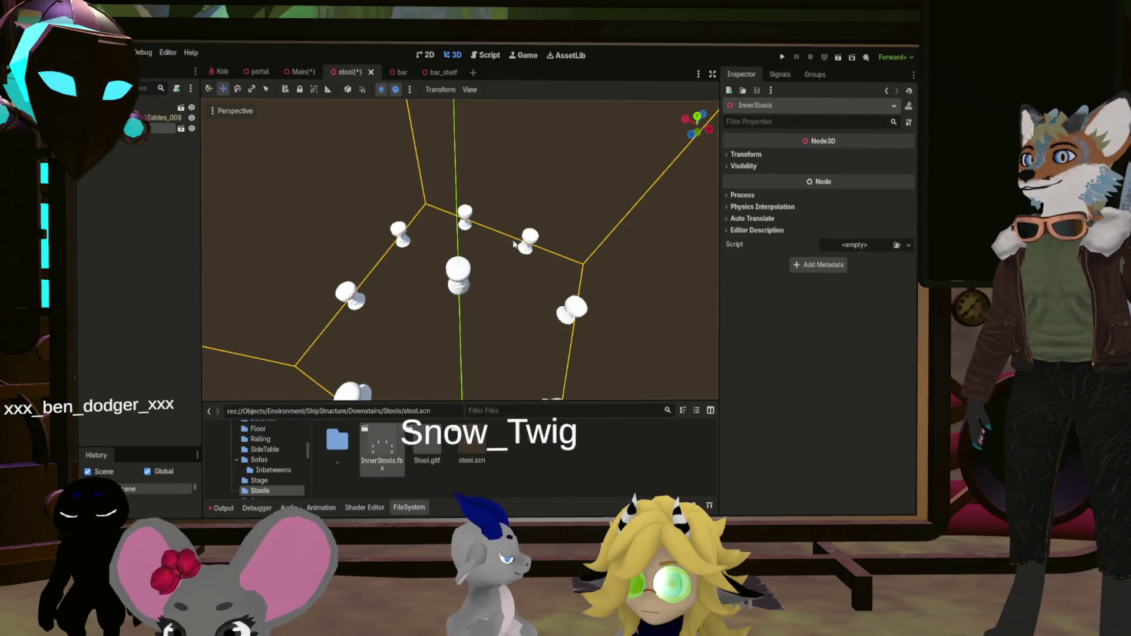
pyautogui.moveTo(490, 253)
pyautogui.mouseDown()
pyautogui.moveTo(459, 278)
pyautogui.moveTo(409, 246)
pyautogui.mouseUp()
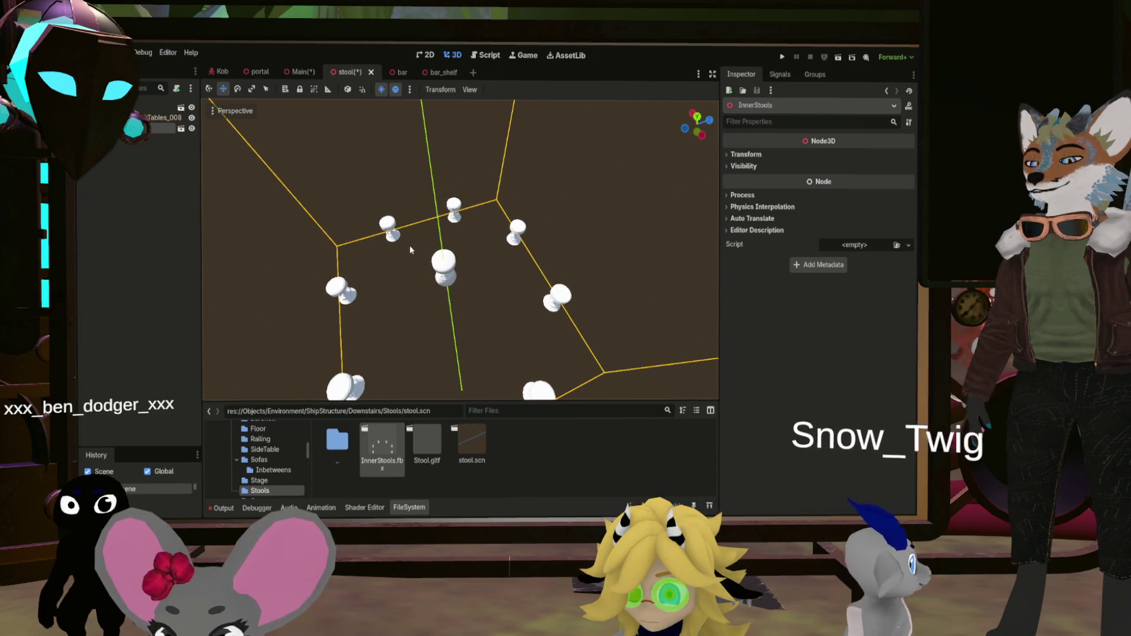
pyautogui.hotkey('ctrl', 'z')
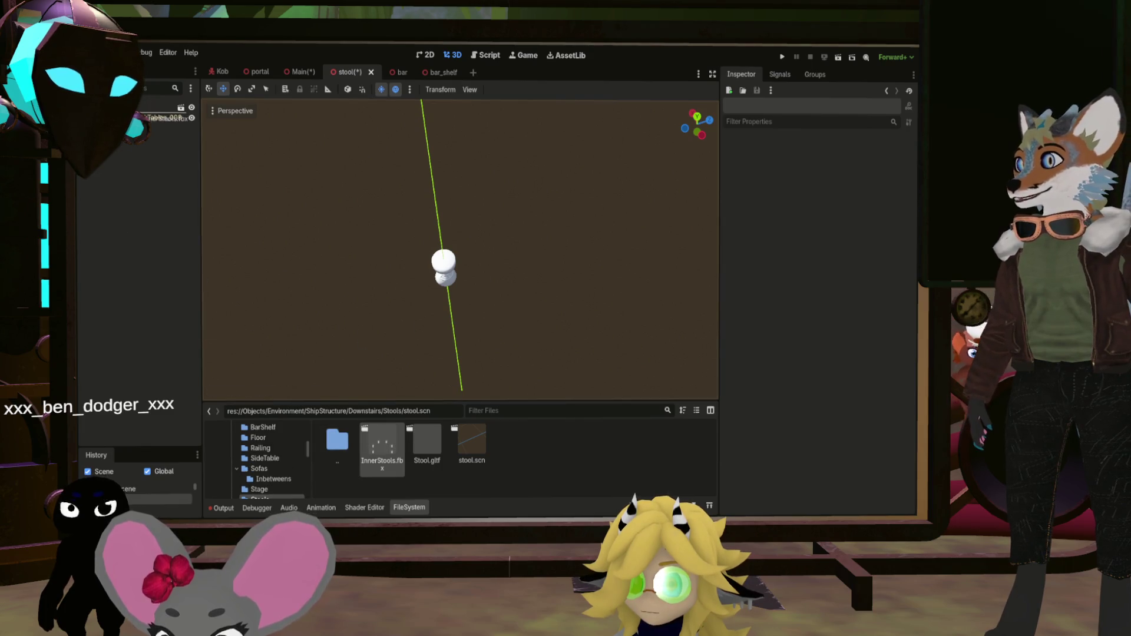
pyautogui.moveTo(141, 112); pyautogui.dragTo(144, 115)
pyautogui.moveTo(421, 289)
pyautogui.mouseDown()
pyautogui.moveTo(436, 316)
pyautogui.moveTo(483, 282)
pyautogui.moveTo(465, 236)
pyautogui.moveTo(447, 242)
pyautogui.mouseUp()
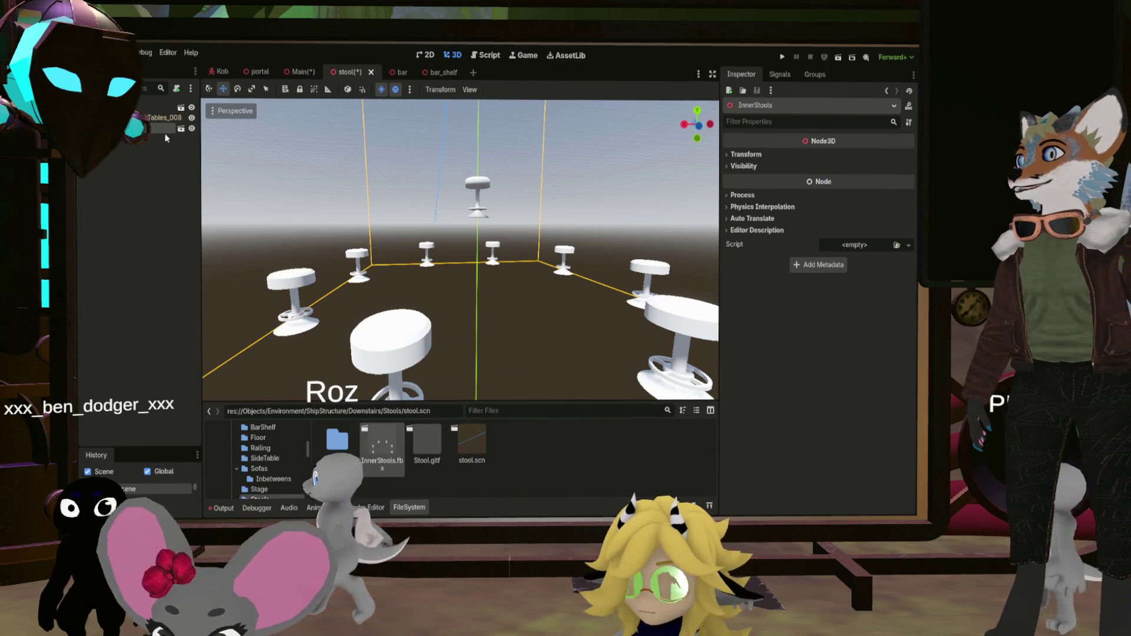
# Set the InnerStools group's Position Y to 0.15 and select the misaligned stool
pyautogui.click(188, 213)
pyautogui.click(160, 129)
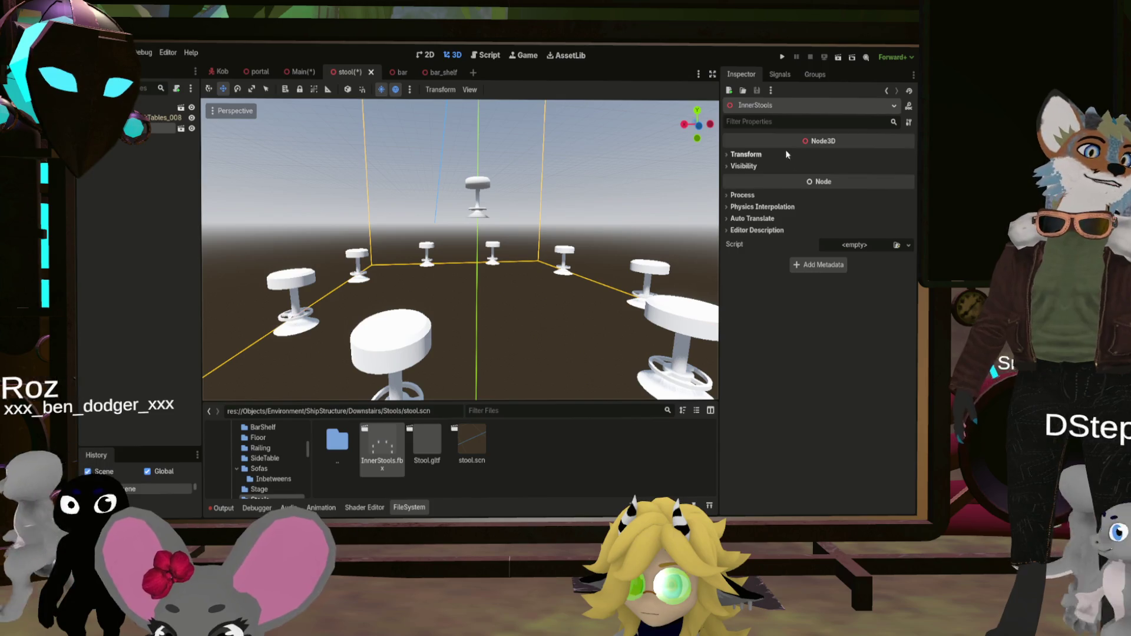
pyautogui.click(830, 181)
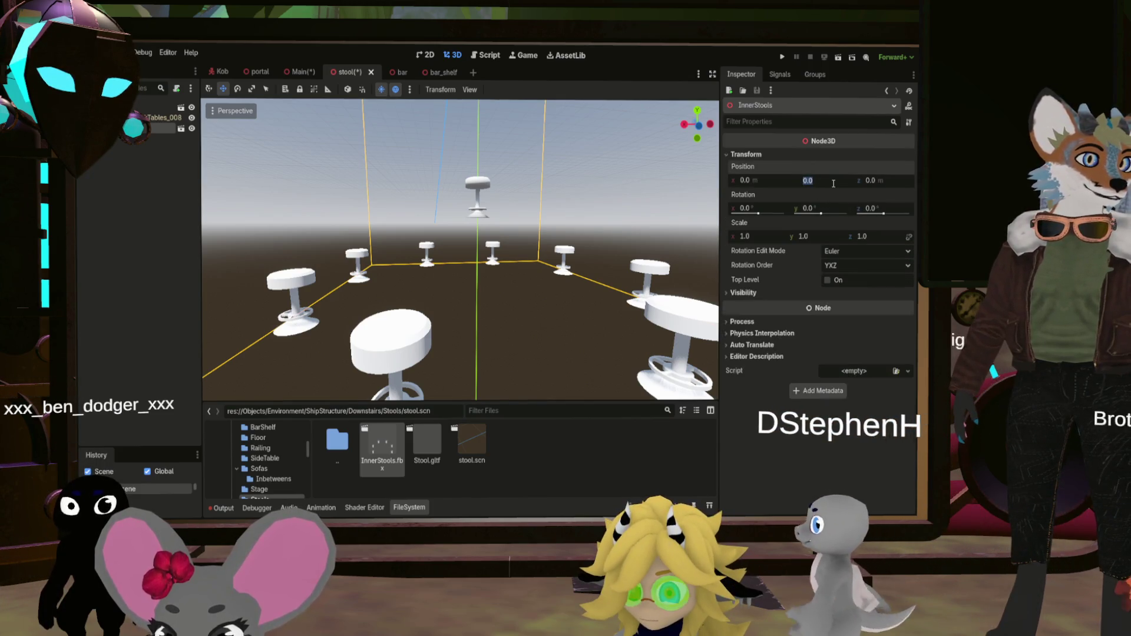
pyautogui.press('BackSpace')
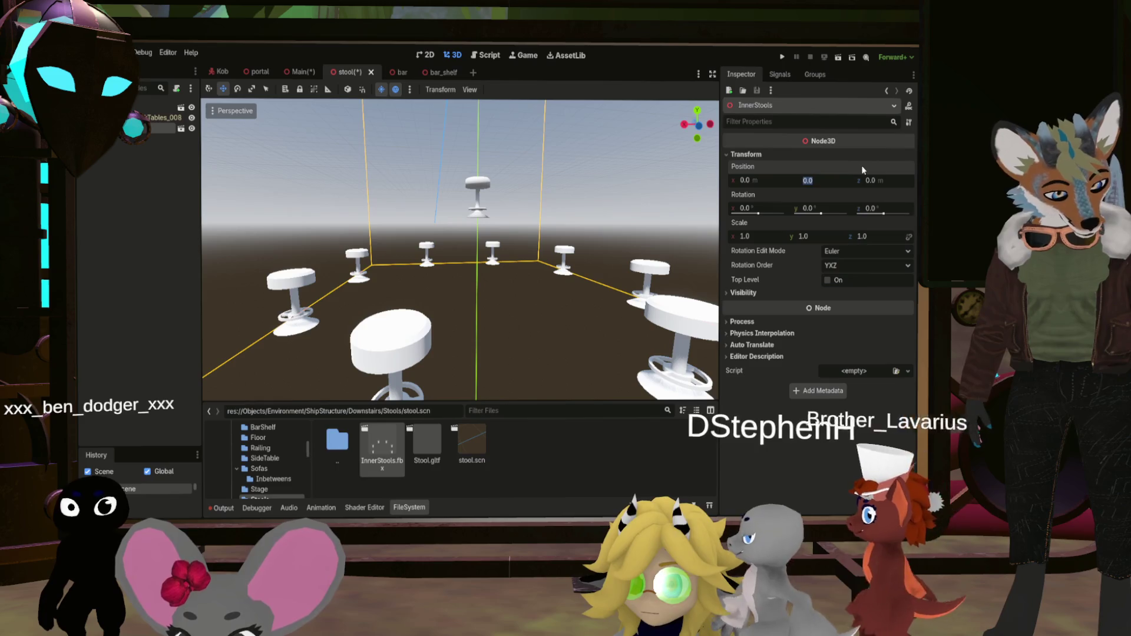
pyautogui.write('0.15')
pyautogui.press('Return')
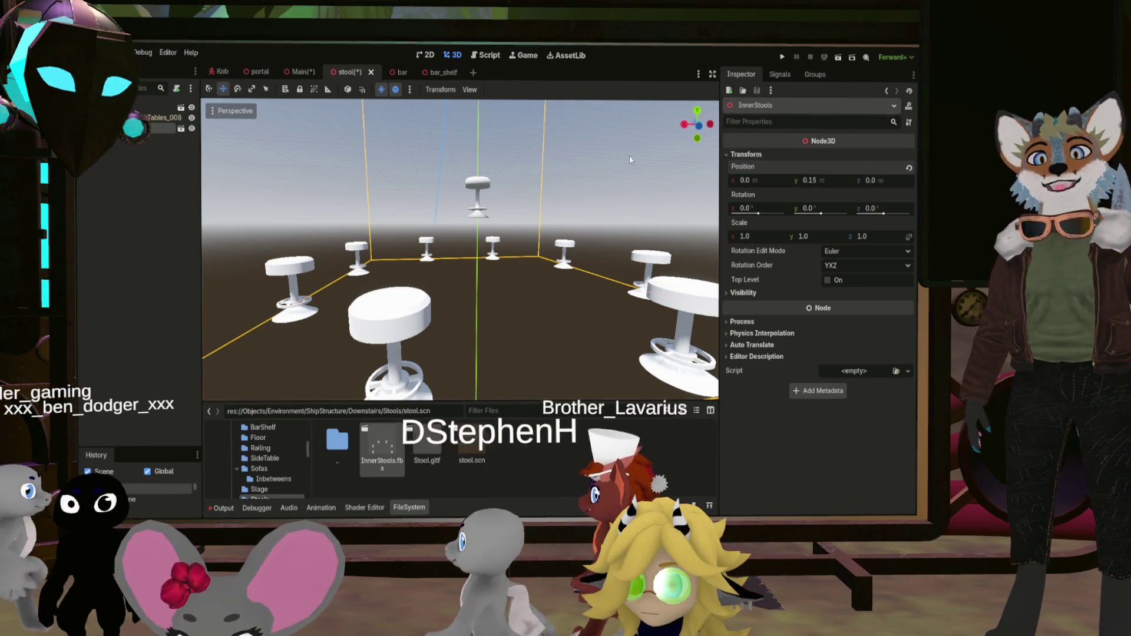
pyautogui.click(487, 187)
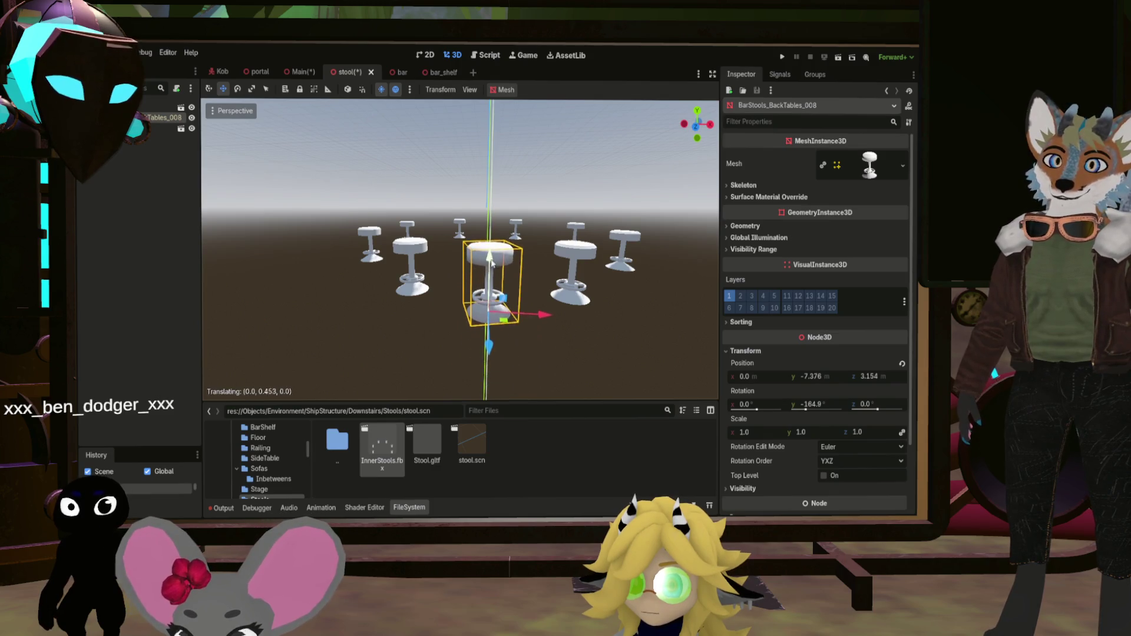
# Drag stool BarStools_BackTables_008 beside its neighbours, then in Right view shift its depth and lower it slightly
pyautogui.moveTo(512, 337); pyautogui.dragTo(575, 293)
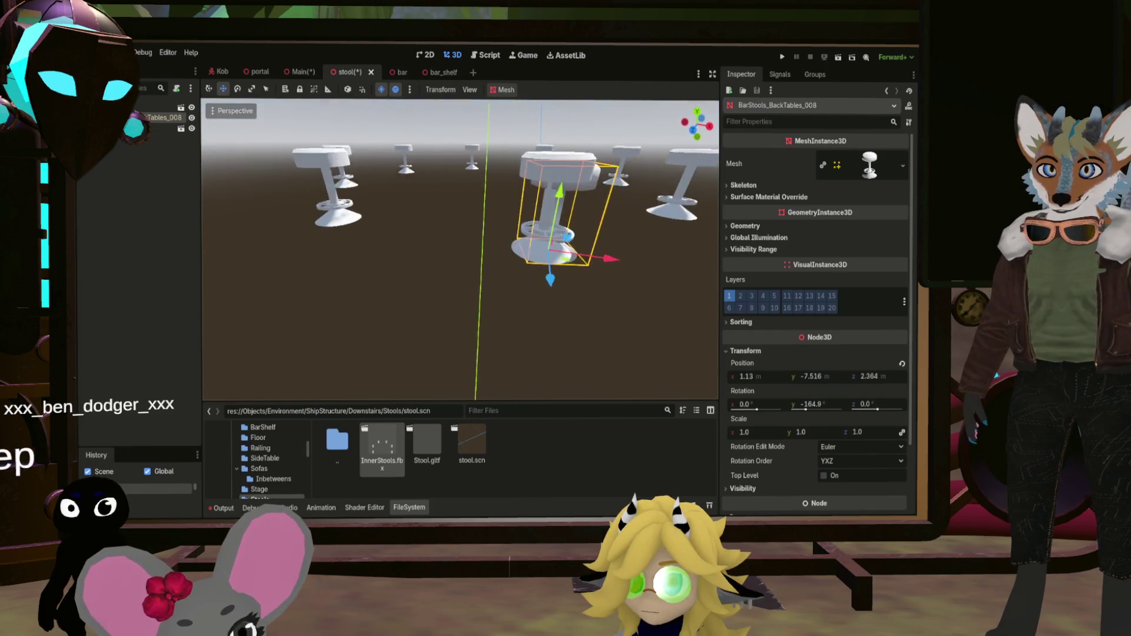
pyautogui.moveTo(452, 328); pyautogui.dragTo(424, 323)
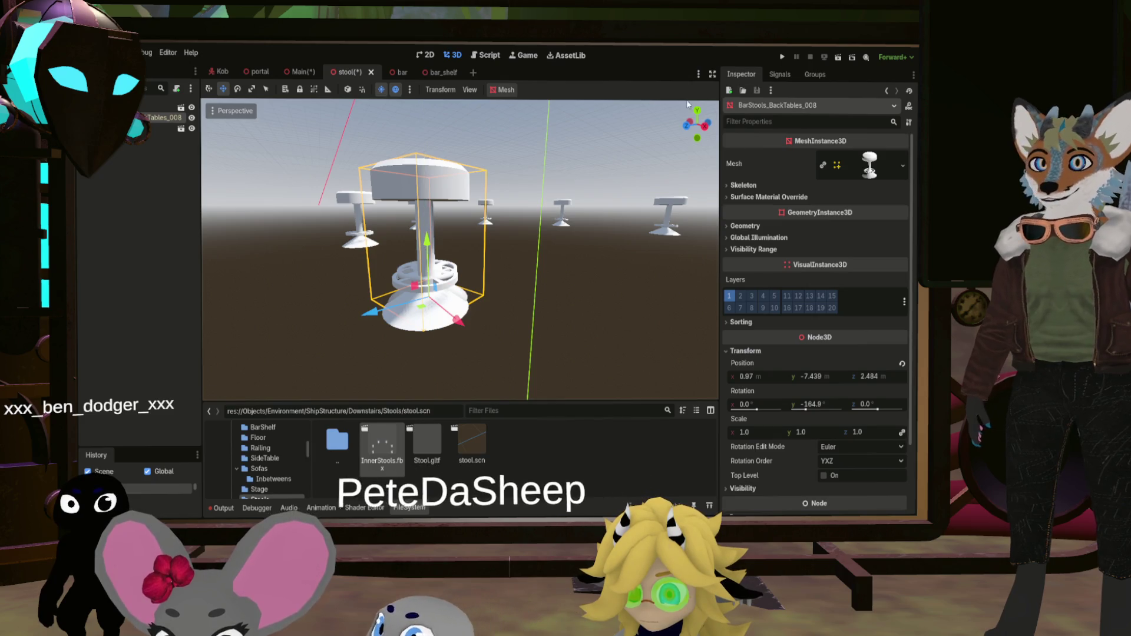
pyautogui.click(706, 125)
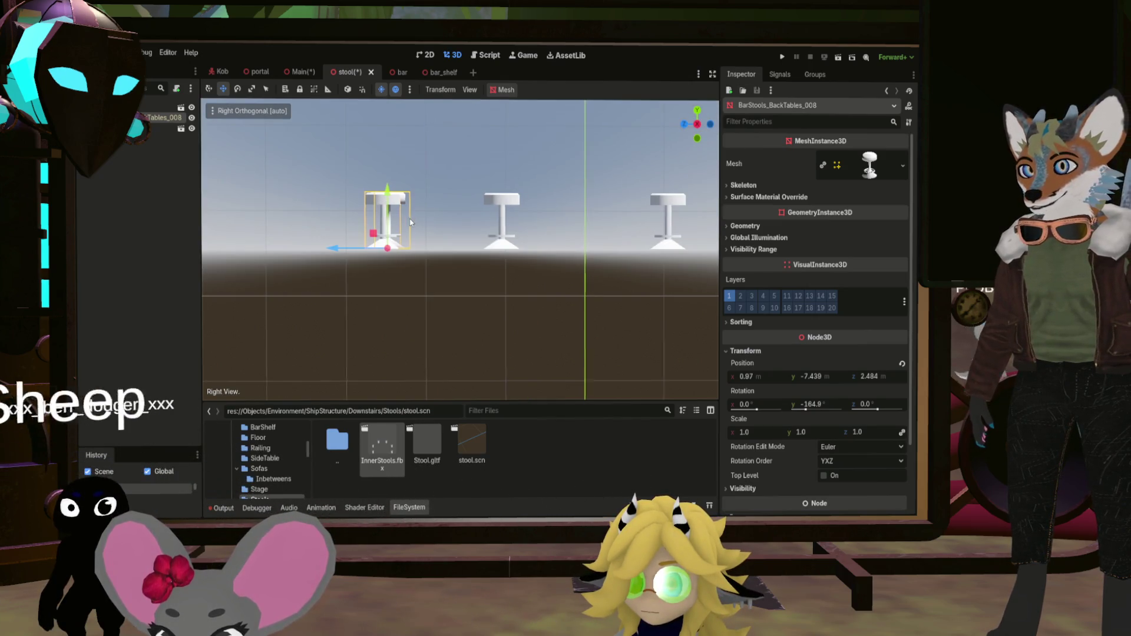
pyautogui.scroll(3, 391, 255)
pyautogui.scroll(2, 365, 246)
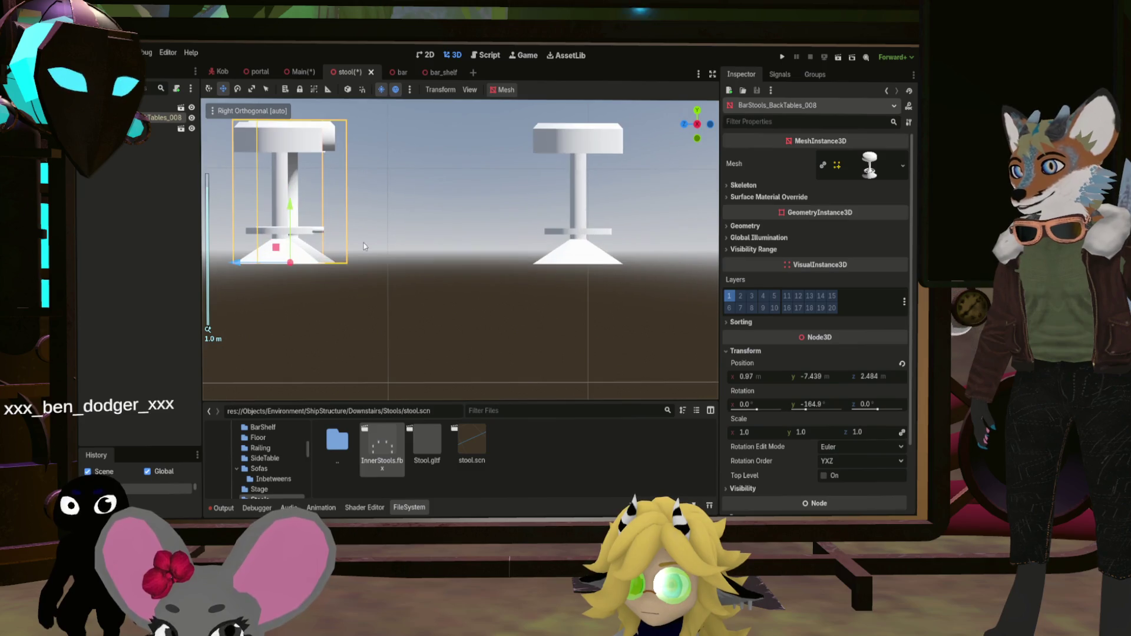
pyautogui.press('f')
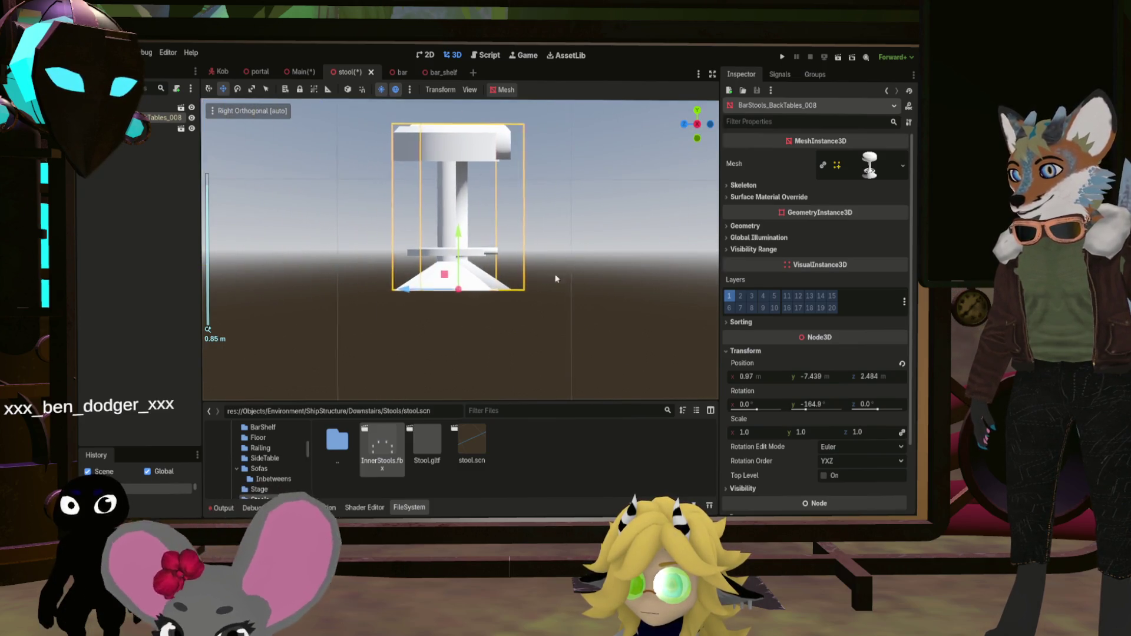
pyautogui.moveTo(404, 316); pyautogui.dragTo(388, 316)
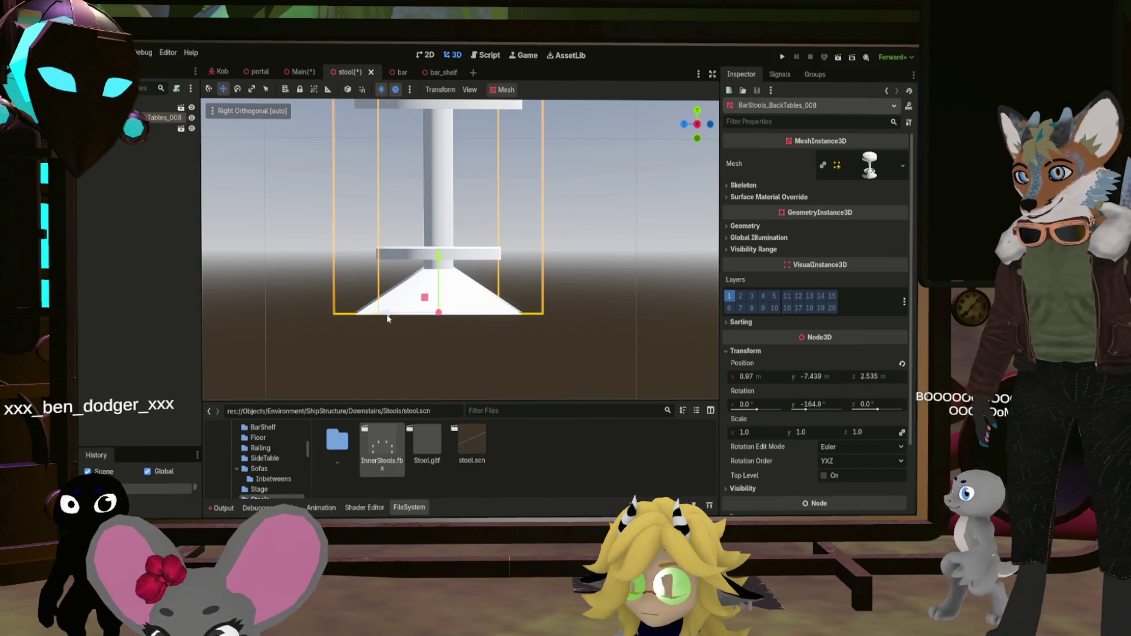
pyautogui.moveTo(439, 256); pyautogui.dragTo(439, 265)
# Check the stool's alignment from the Rear view and reselect the InnerStools group
pyautogui.click(711, 125)
pyautogui.scroll(-3, 464, 223)
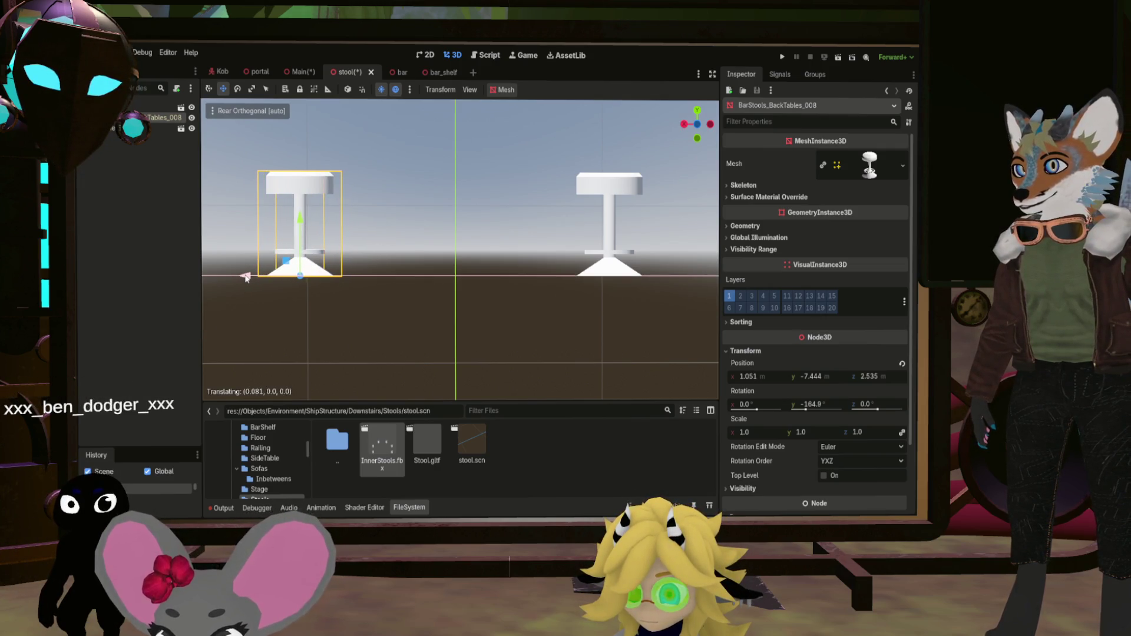
pyautogui.moveTo(345, 247)
pyautogui.mouseDown()
pyautogui.moveTo(427, 310)
pyautogui.moveTo(530, 266)
pyautogui.mouseUp()
pyautogui.scroll(-15, 427, 309)
pyautogui.click(159, 129)
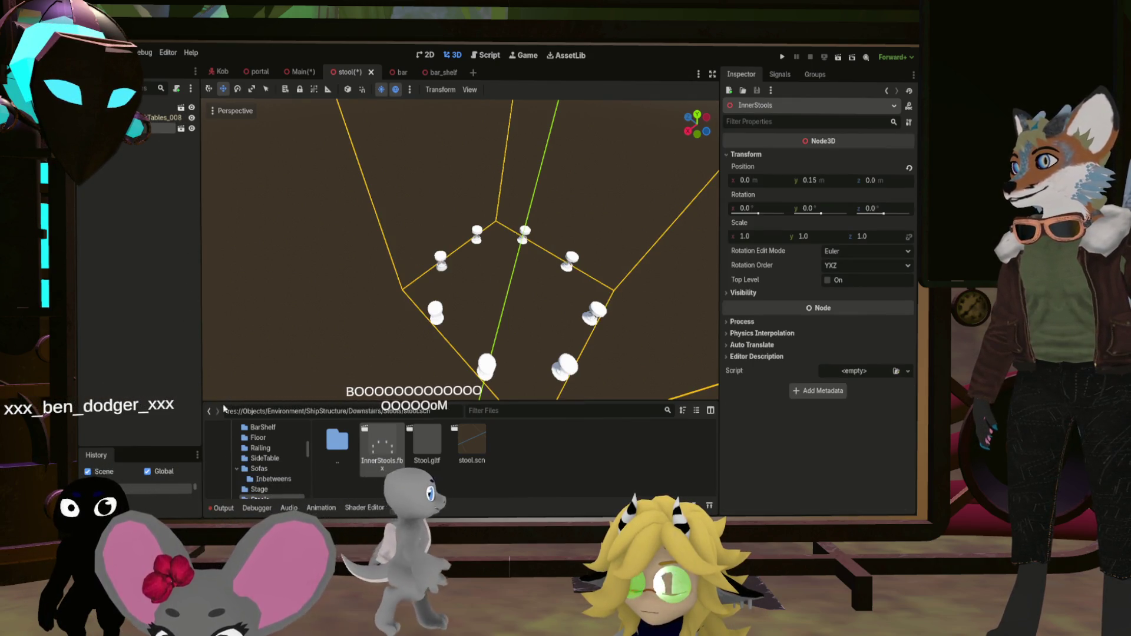
# Delete the InnerStools group, leaving the single stool in the scene
pyautogui.press('Delete')
pyautogui.scroll(10, 435, 298)
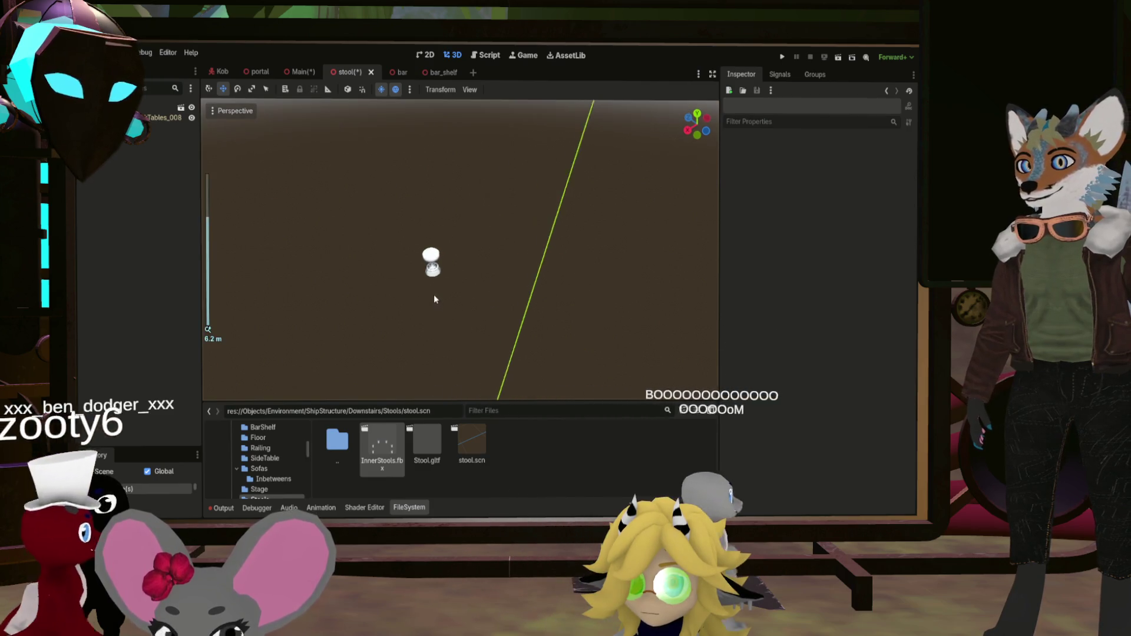
pyautogui.moveTo(442, 274); pyautogui.dragTo(451, 250)
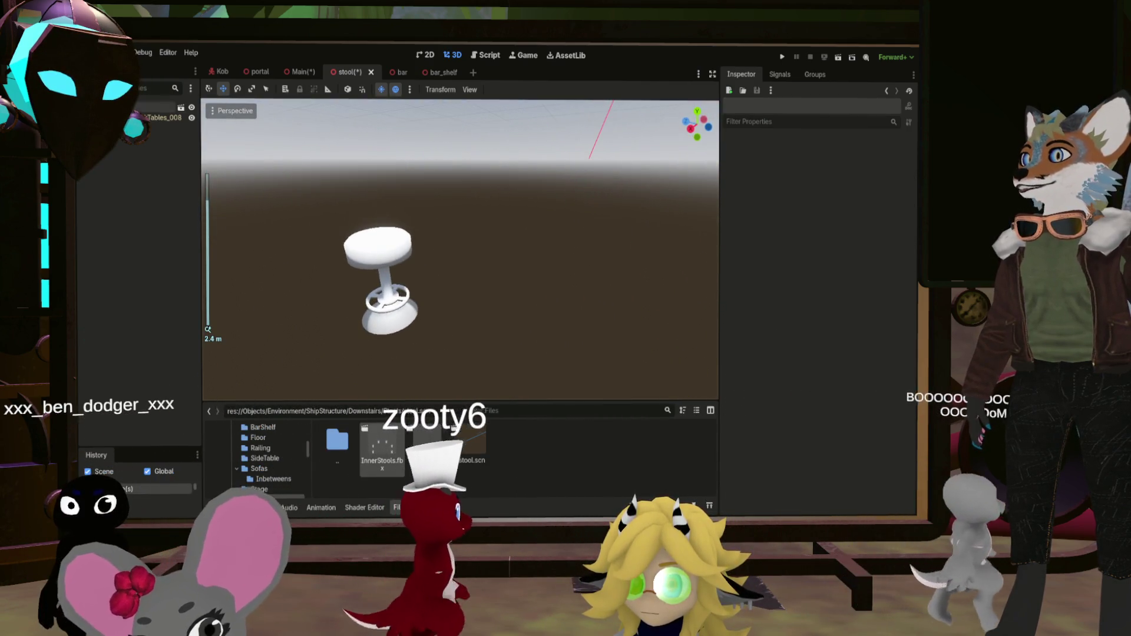
# Rename the root node to BarStool and save the scene as bar_stool.scn
pyautogui.click(156, 106)
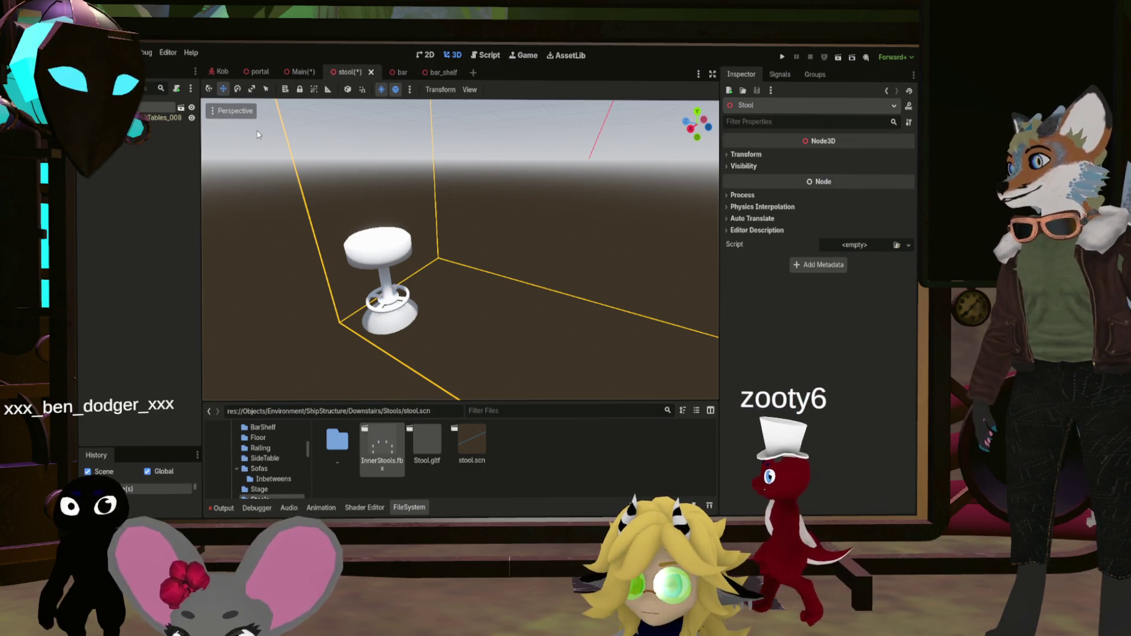
pyautogui.click(129, 195)
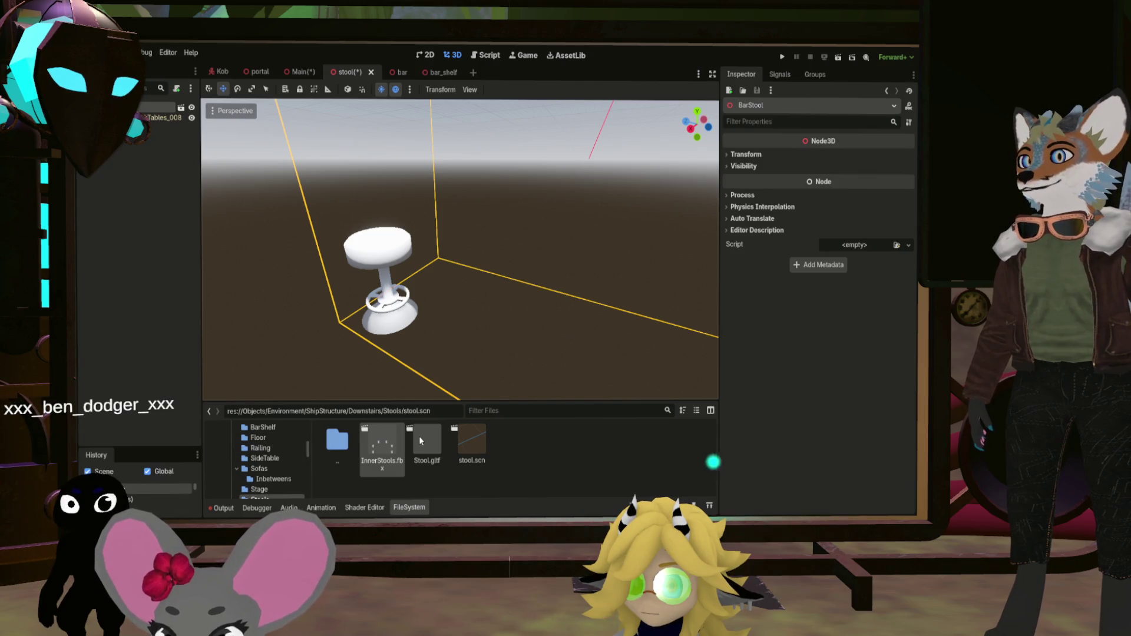
pyautogui.hotkey('ctrl', 's')
pyautogui.press('Return')
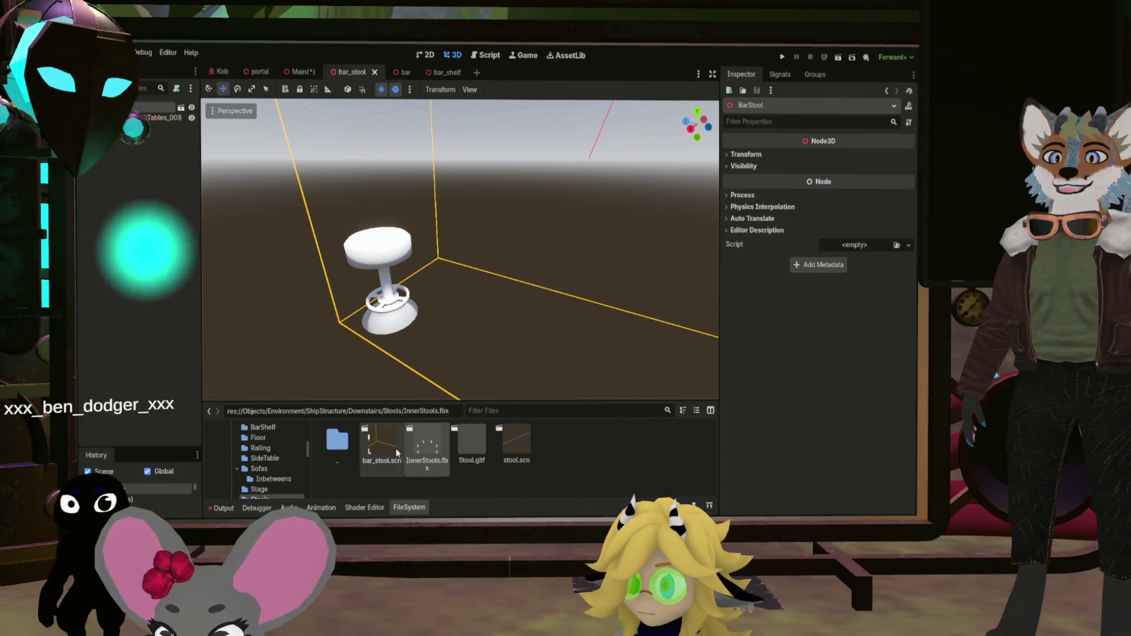
# Add InnerStools.fbx to the scene and set its Transform Position Y to 0.15
pyautogui.scroll(-5, 447, 245)
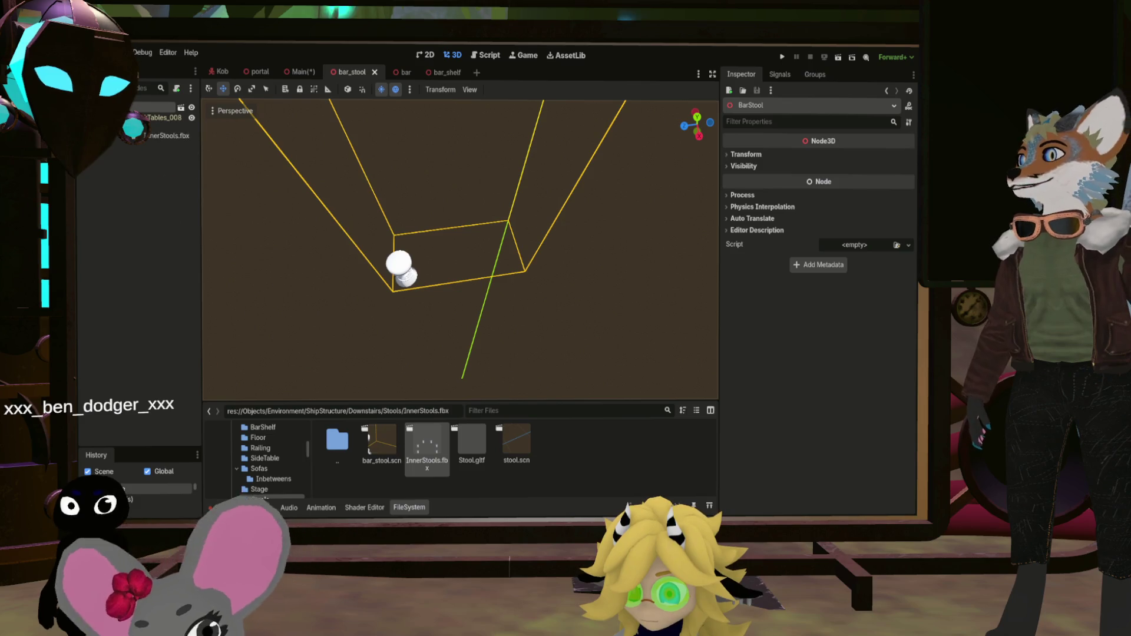
pyautogui.moveTo(141, 112); pyautogui.dragTo(144, 115)
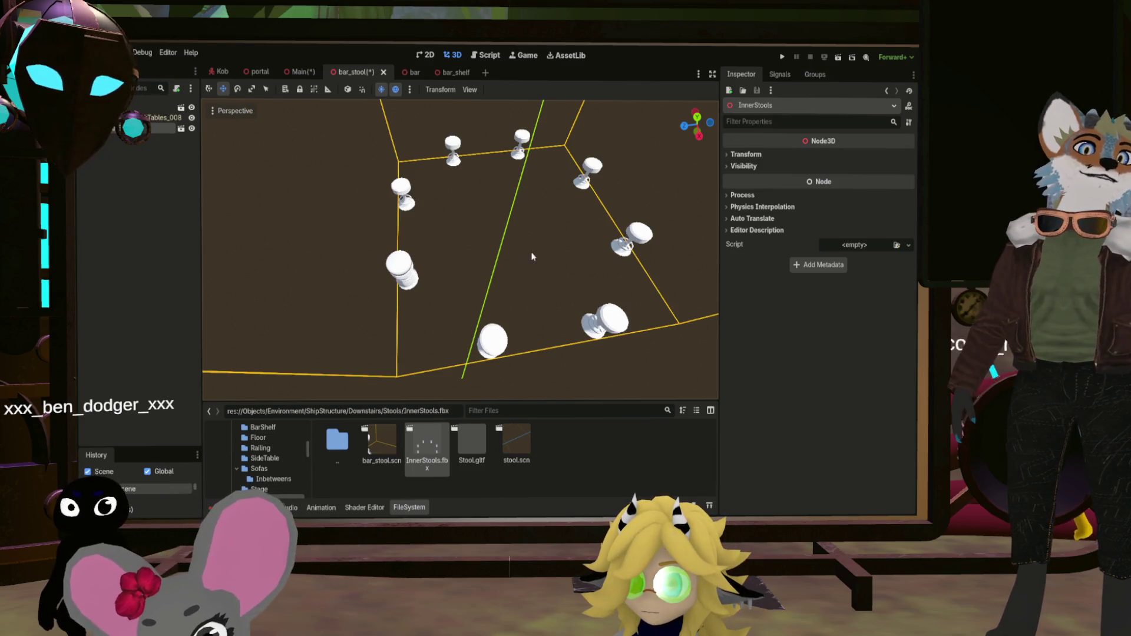
pyautogui.moveTo(532, 256); pyautogui.dragTo(525, 207)
pyautogui.click(746, 154)
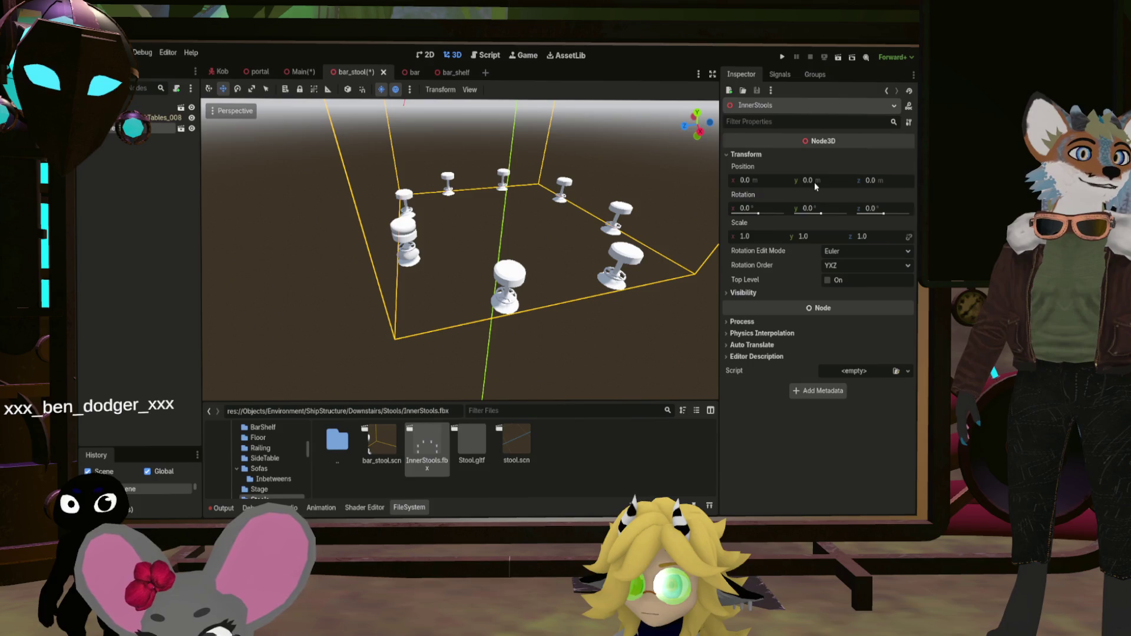
pyautogui.write('5')
pyautogui.press('Return')
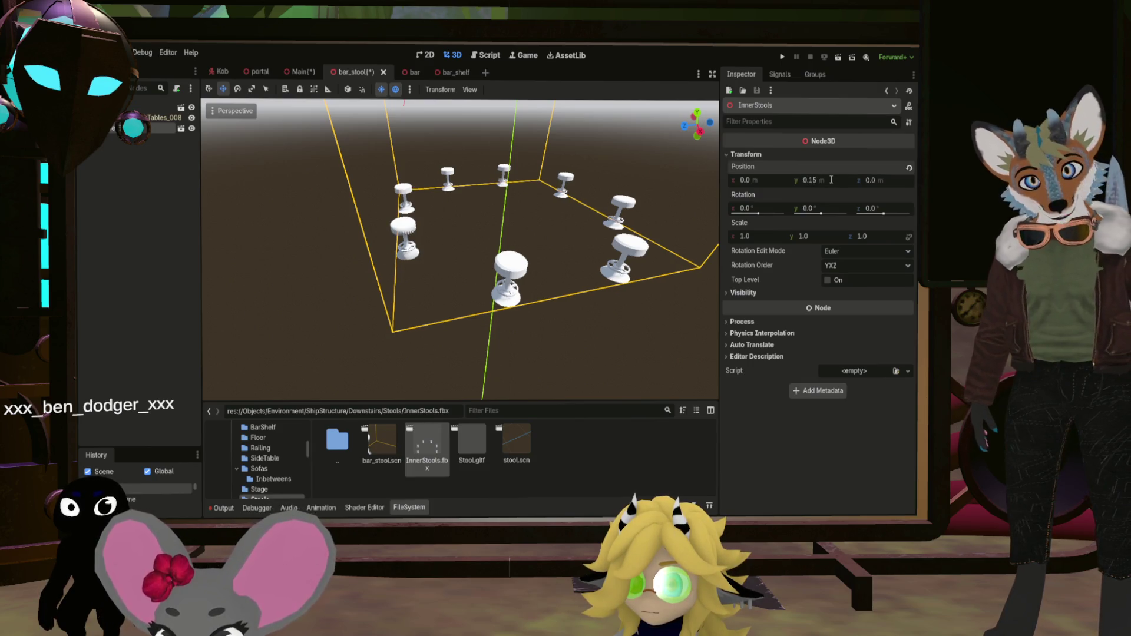
# Inspect the raised stool layout from above, then undo the height change
pyautogui.moveTo(472, 189); pyautogui.dragTo(470, 206)
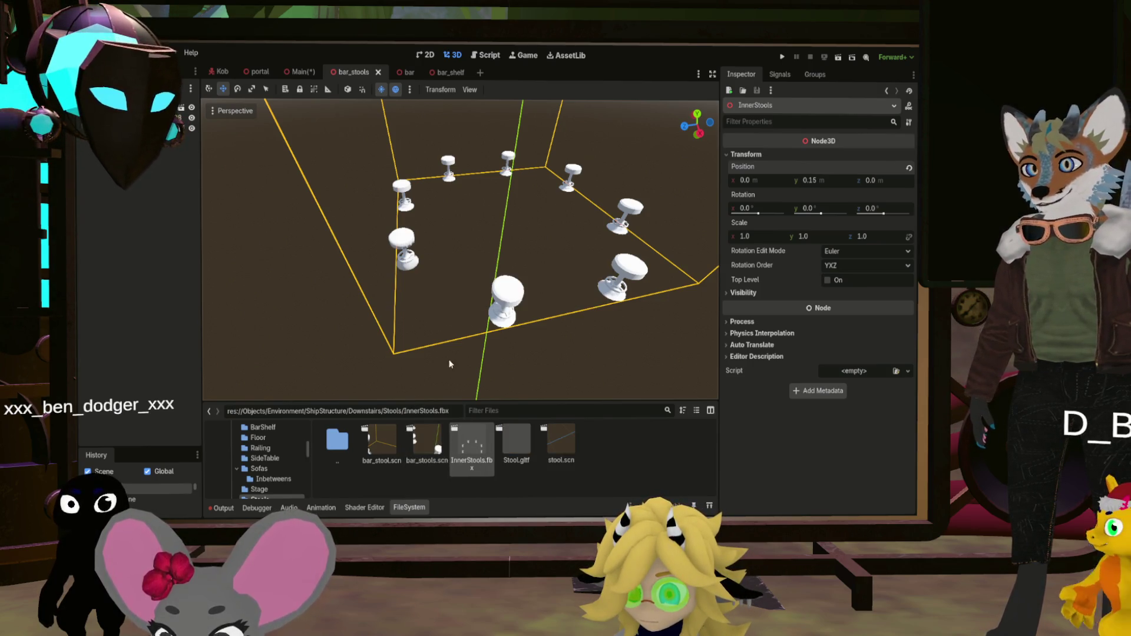
pyautogui.moveTo(484, 353)
pyautogui.mouseDown()
pyautogui.moveTo(478, 268)
pyautogui.moveTo(436, 264)
pyautogui.mouseUp()
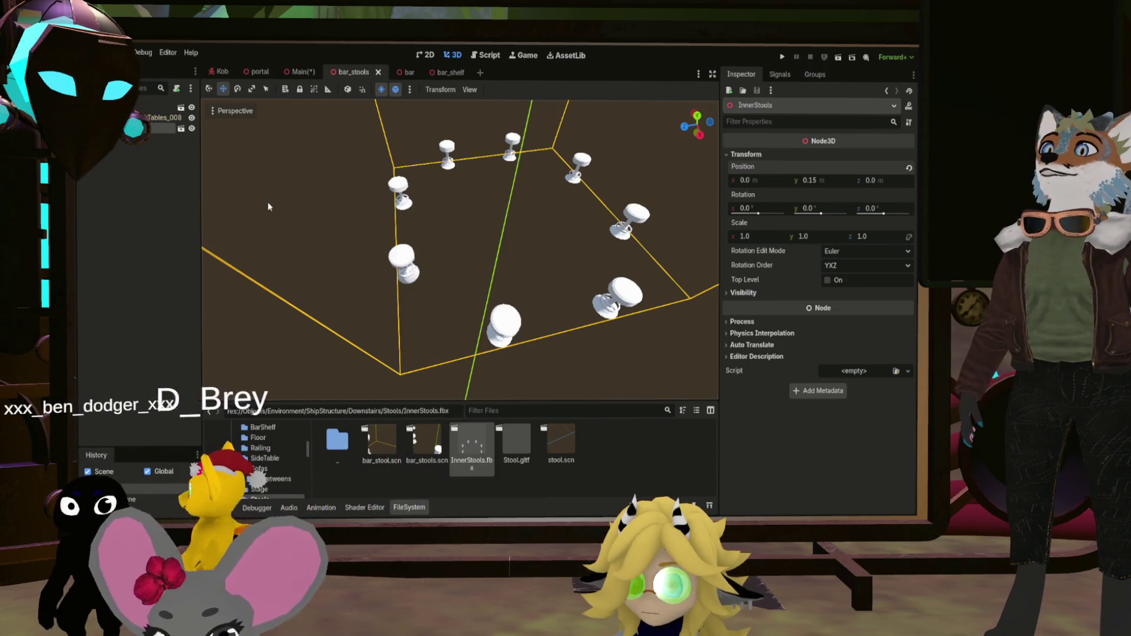
pyautogui.hotkey('ctrl', 'z')
pyautogui.hotkey('ctrl', 'z')
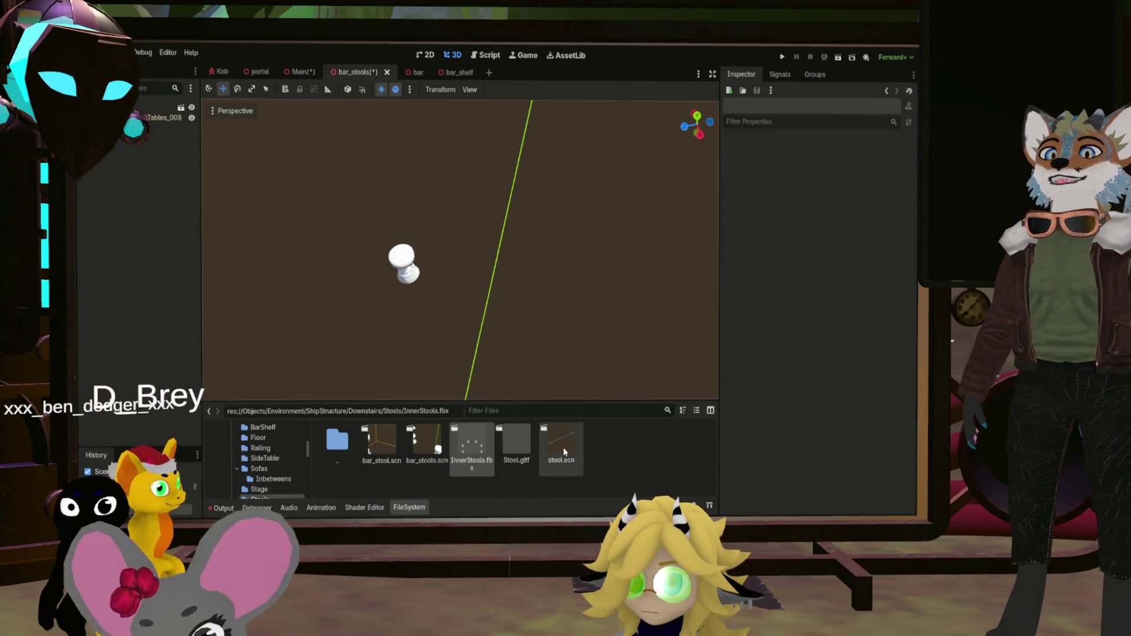
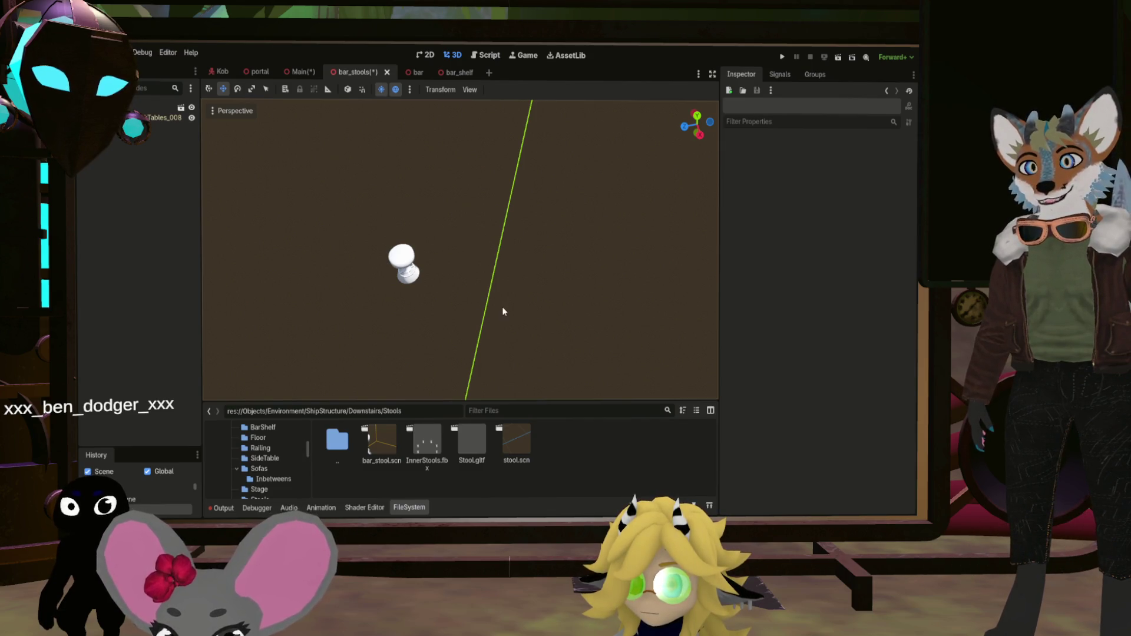
# Reopen the bar_stools scene, then open bar_stool.scn from the Downstairs/Stools folder
pyautogui.hotkey('ctrl', 'shift', 't')
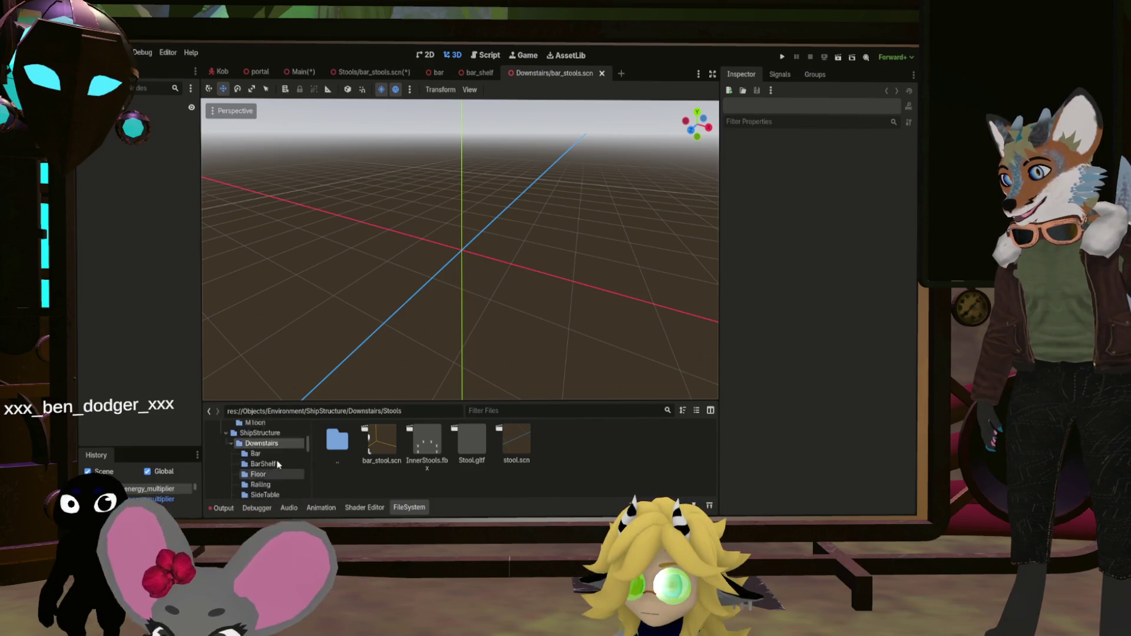
pyautogui.click(262, 452)
pyautogui.scroll(-1, 432, 476)
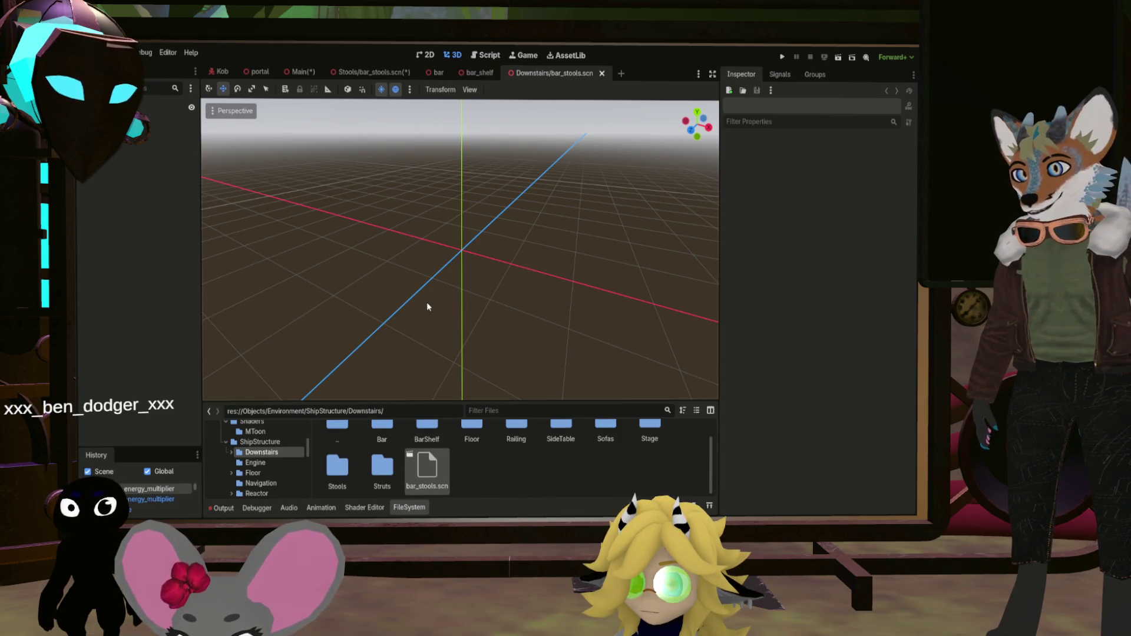
pyautogui.doubleClick(337, 467)
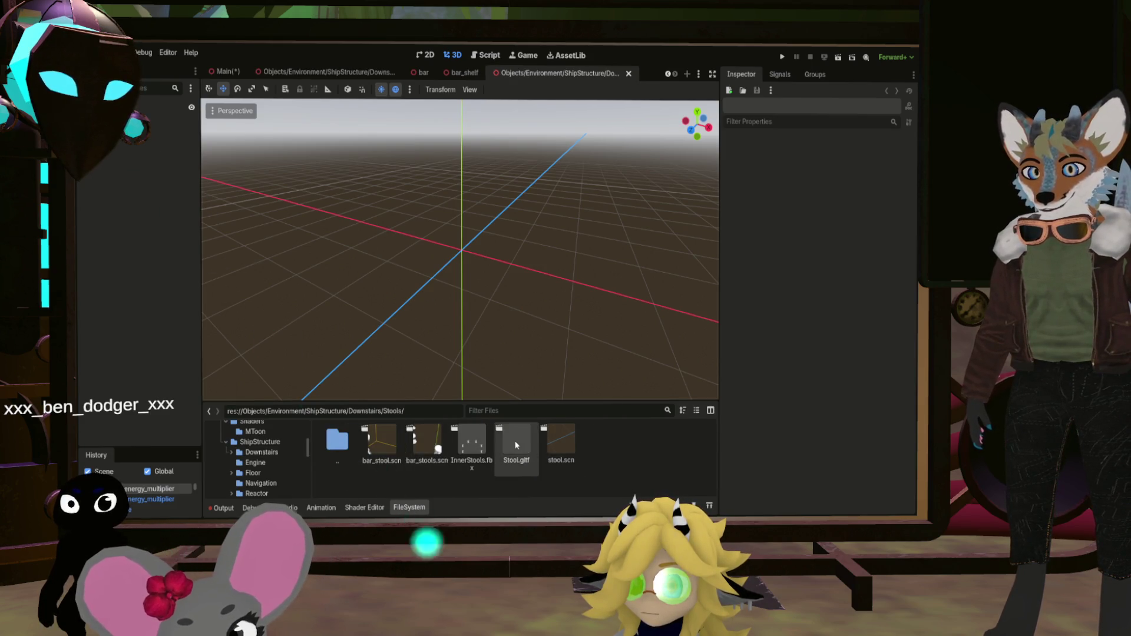
pyautogui.doubleClick(437, 446)
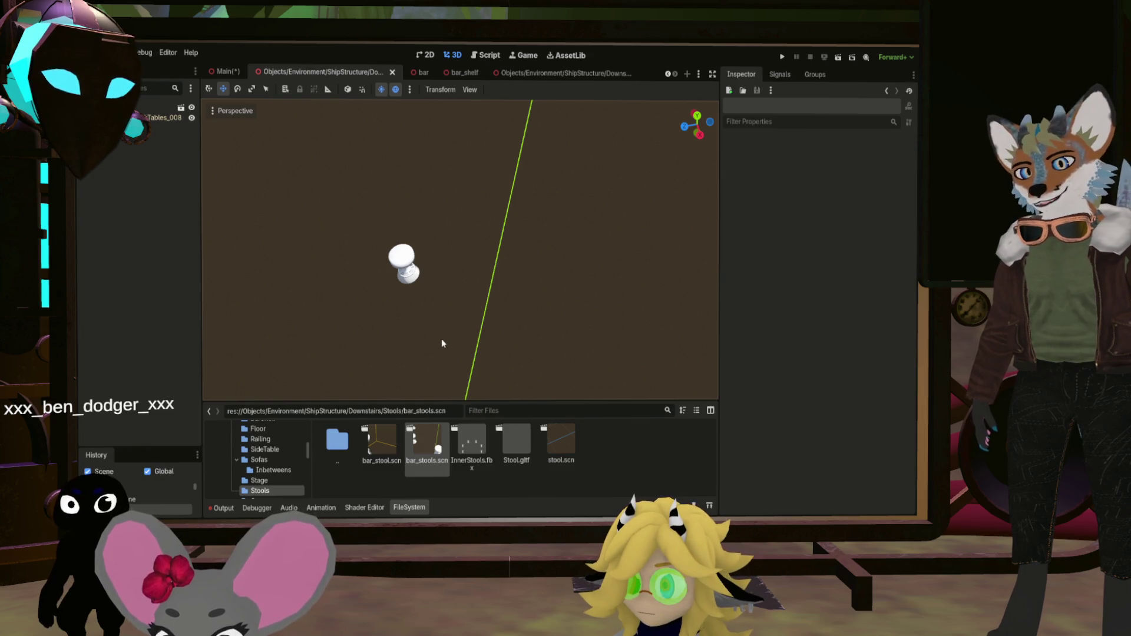
pyautogui.scroll(2, 433, 335)
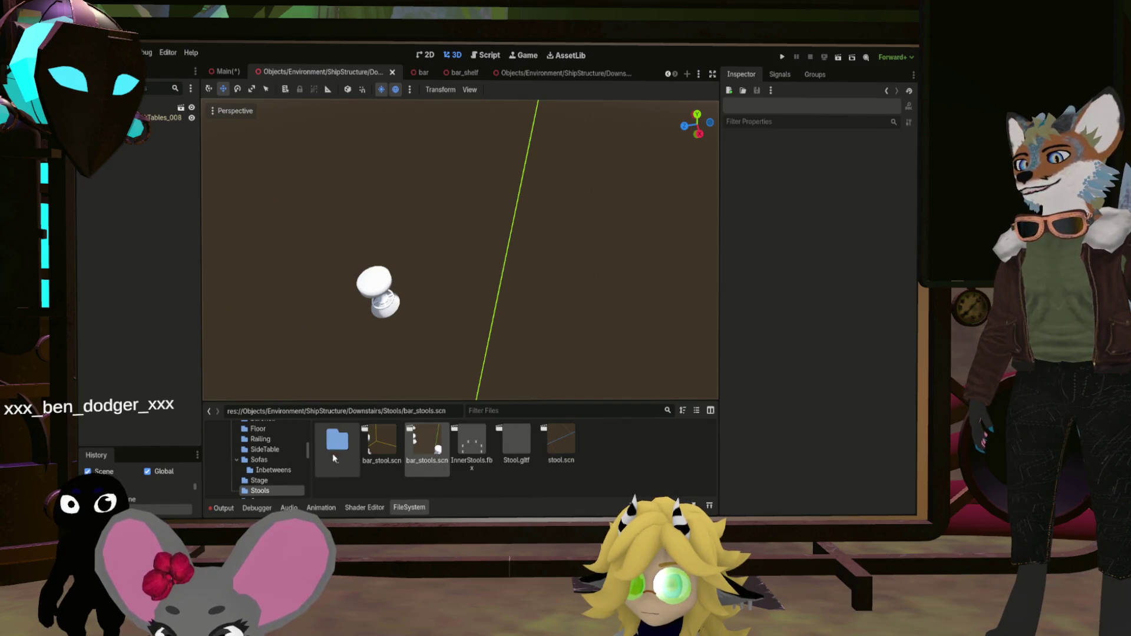
pyautogui.doubleClick(371, 443)
pyautogui.scroll(-3, 448, 313)
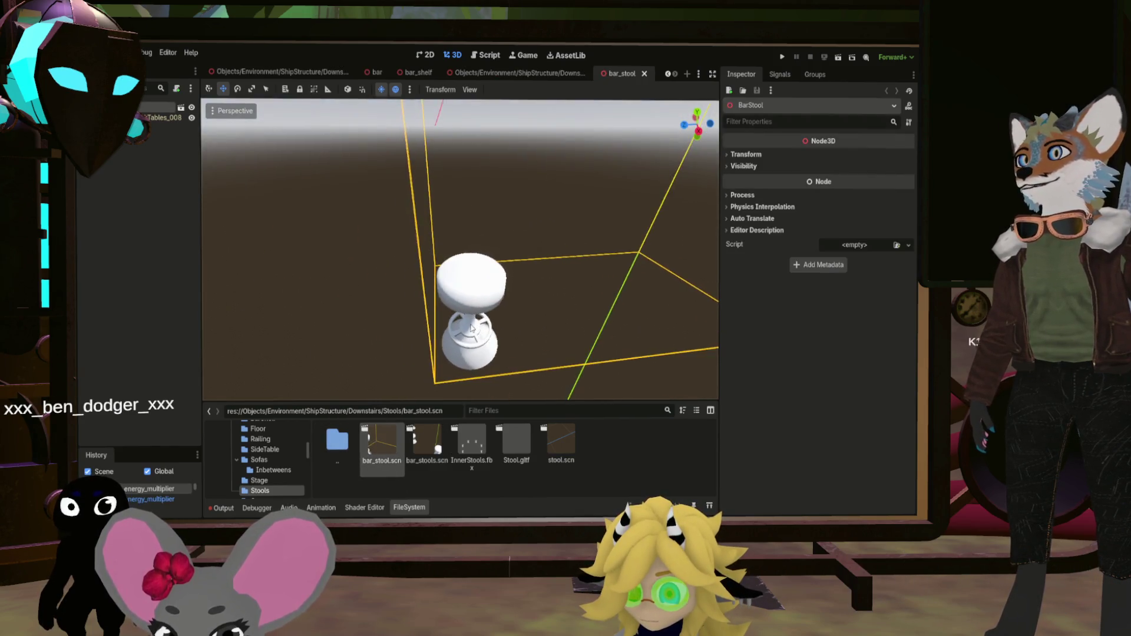
# Add InnerStools into bar_stool, undo it, and close the bar_stool and other stools tabs
pyautogui.moveTo(477, 323)
pyautogui.mouseDown()
pyautogui.moveTo(493, 310)
pyautogui.moveTo(402, 298)
pyautogui.moveTo(374, 354)
pyautogui.moveTo(451, 423)
pyautogui.mouseUp()
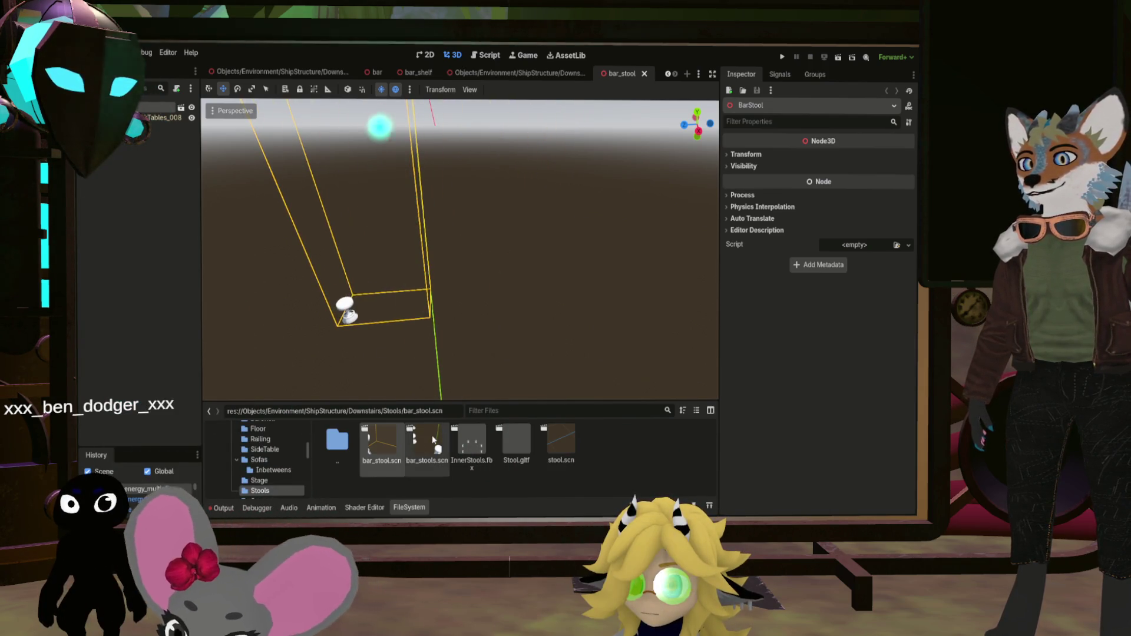
pyautogui.click(433, 439)
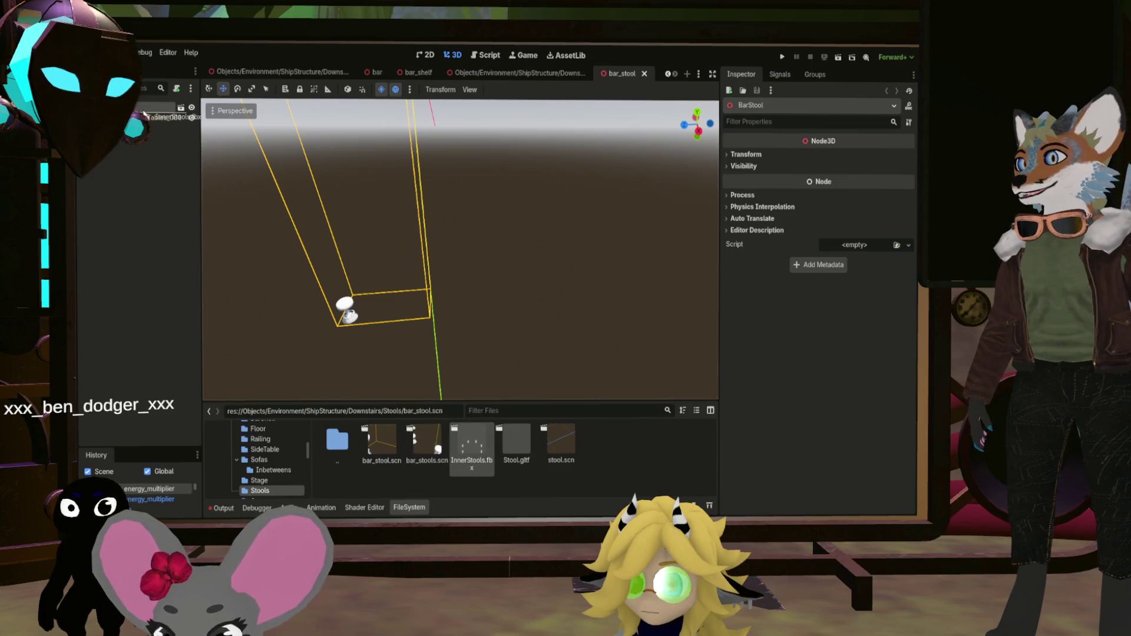
pyautogui.moveTo(145, 114); pyautogui.dragTo(145, 113)
pyautogui.hotkey('ctrl', 'z')
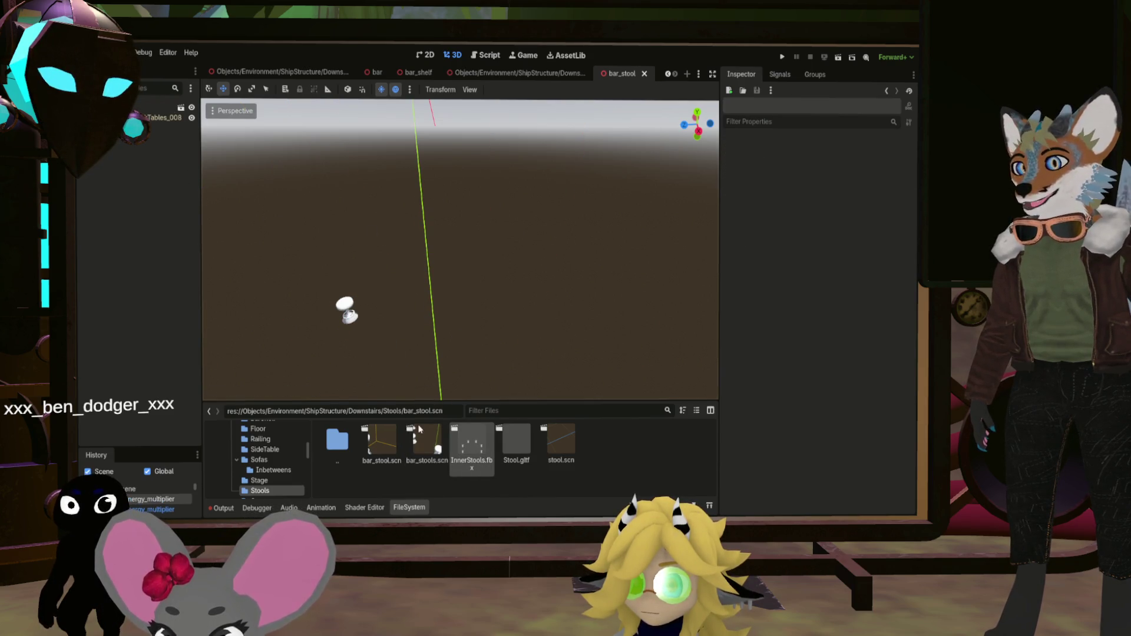
pyautogui.click(645, 73)
pyautogui.click(628, 76)
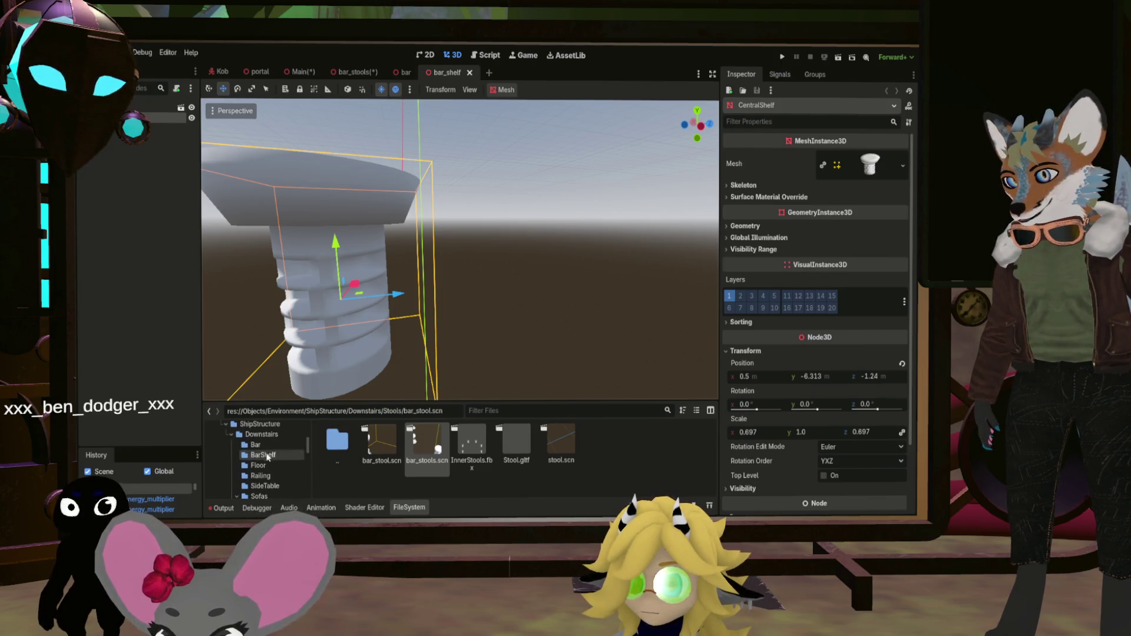
# Browse back to Downstairs/Stools and reopen the empty bar_stools scene
pyautogui.click(265, 436)
pyautogui.scroll(-1, 439, 464)
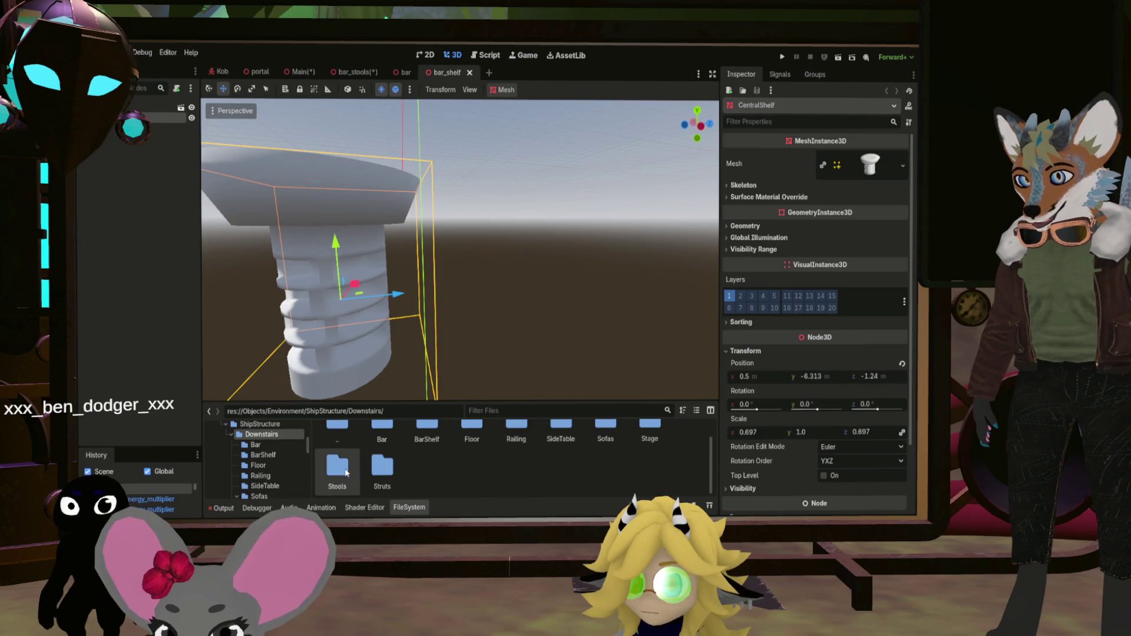
pyautogui.doubleClick(346, 471)
pyautogui.doubleClick(439, 462)
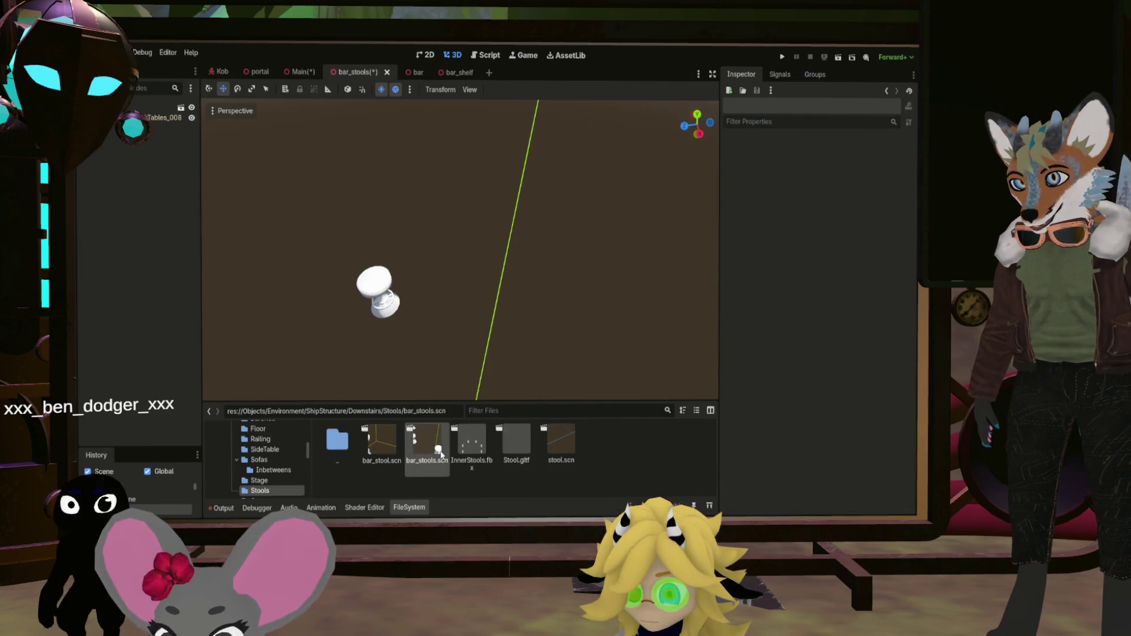
pyautogui.scroll(-5, 507, 362)
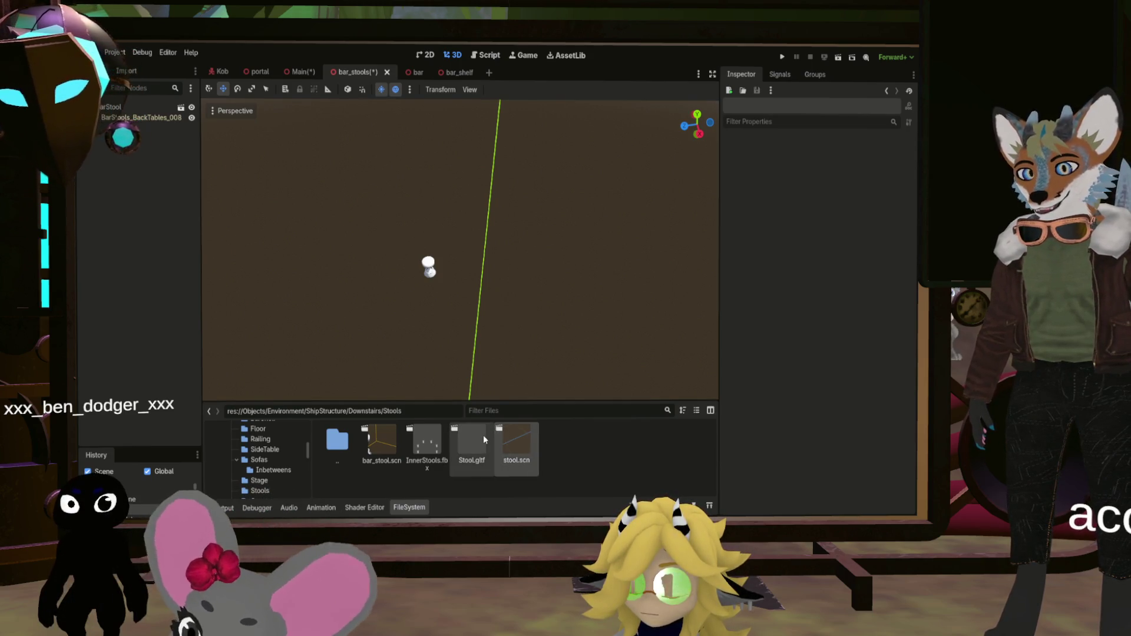
pyautogui.click(484, 435)
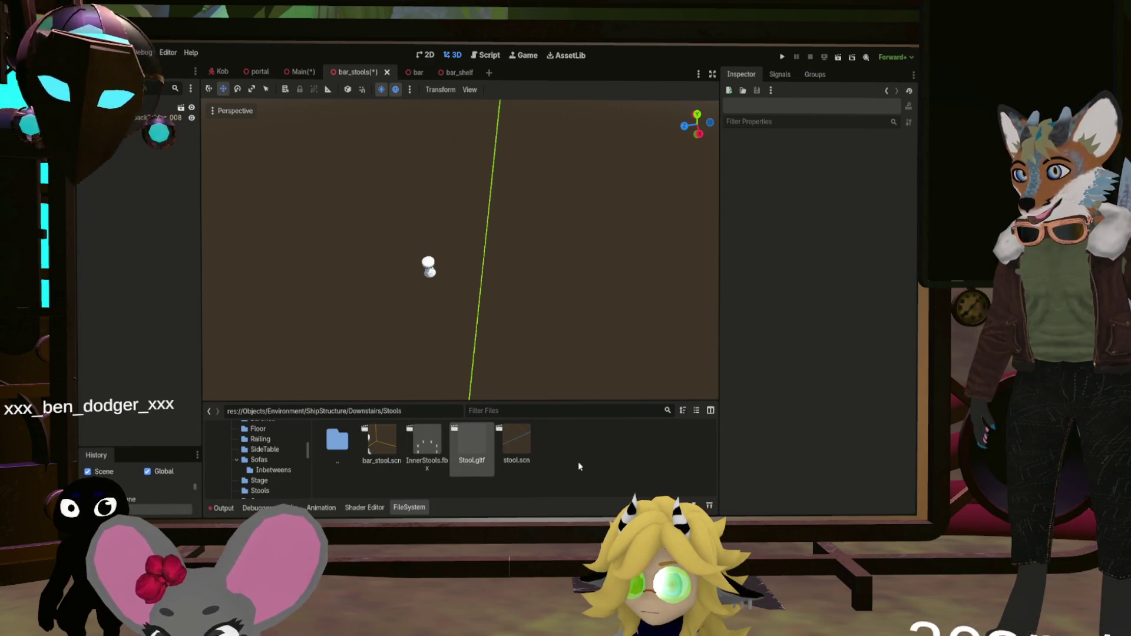
pyautogui.click(270, 463)
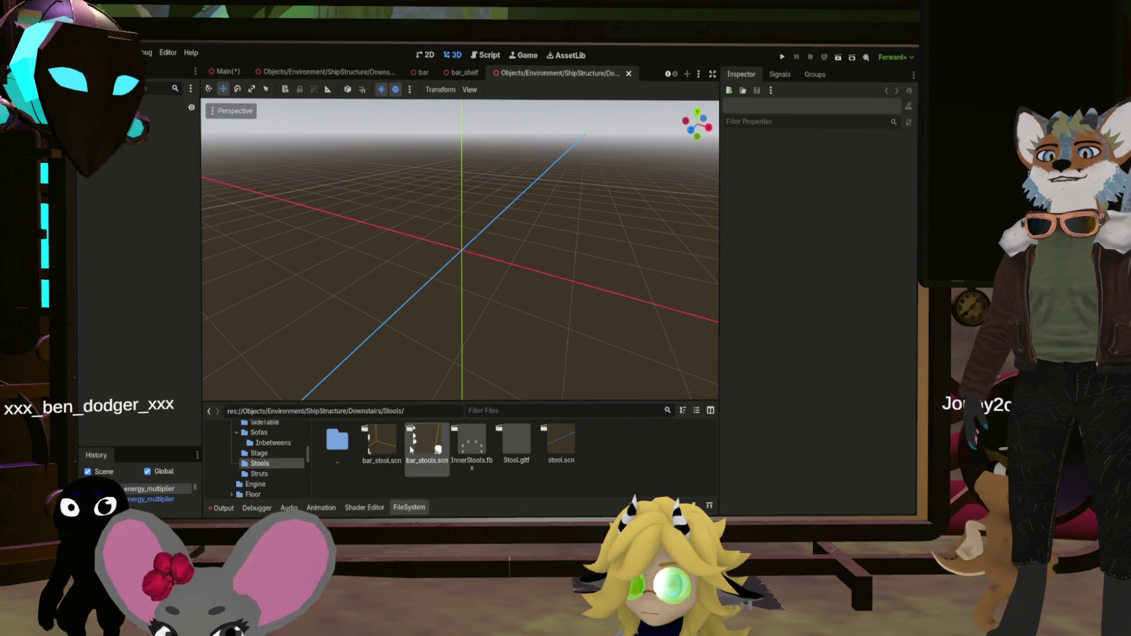
# Place a bar_stool.scn instance into the BarStools scene
pyautogui.moveTo(388, 448); pyautogui.dragTo(289, 360)
pyautogui.click(159, 110)
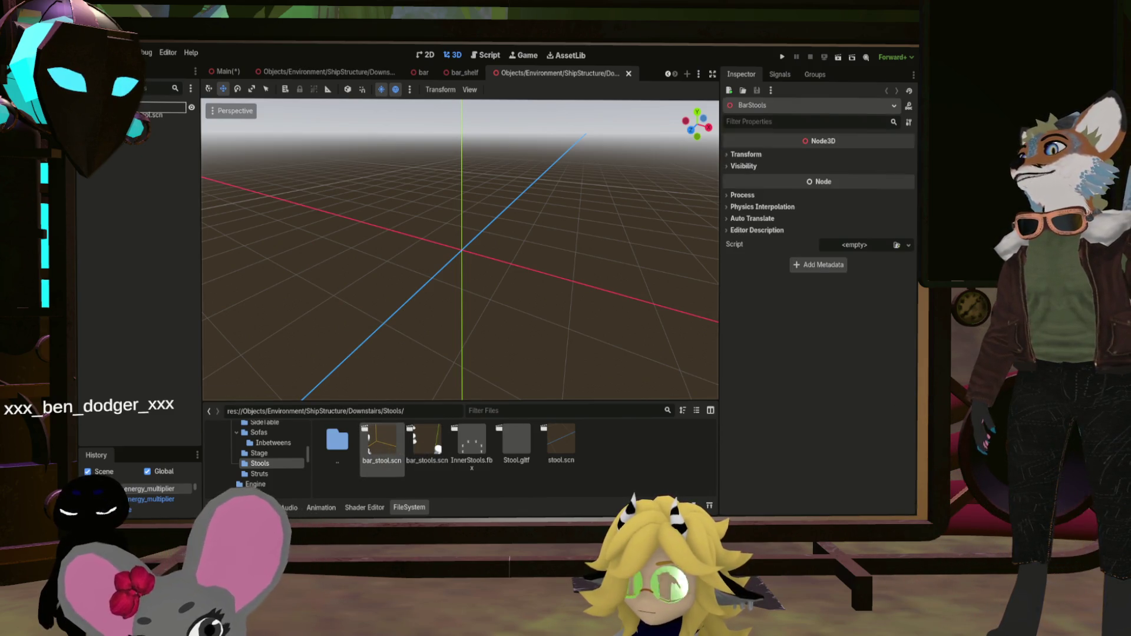
pyautogui.moveTo(486, 240)
pyautogui.mouseDown()
pyautogui.moveTo(498, 304)
pyautogui.moveTo(498, 245)
pyautogui.moveTo(498, 277)
pyautogui.mouseUp()
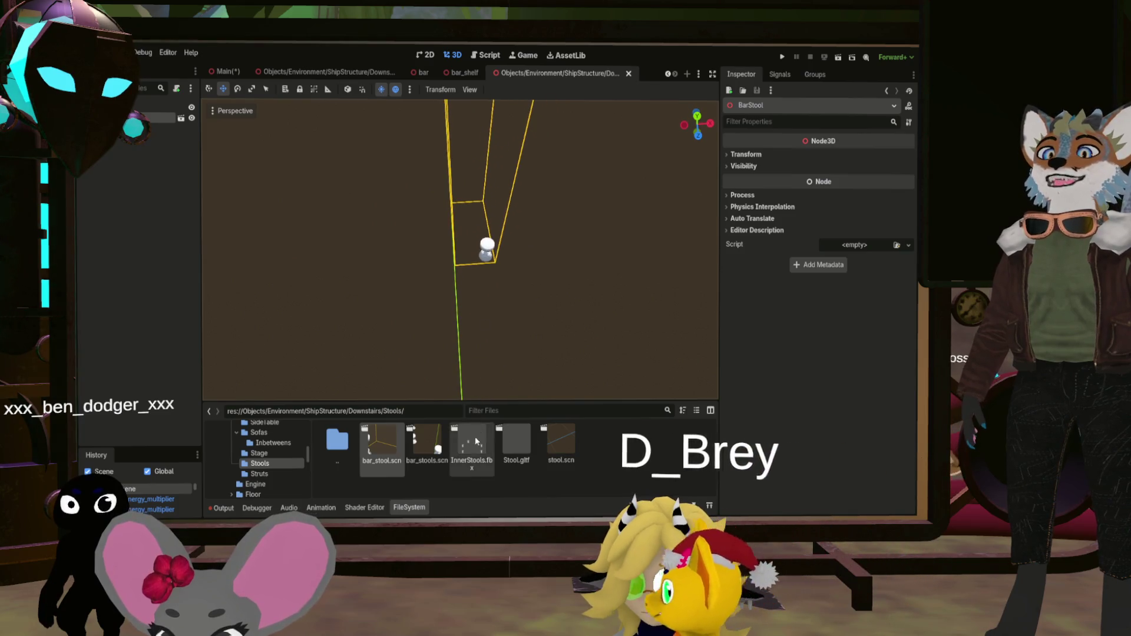
# Add the eight-stool InnerStools.fbx ring with Transform Position Y at 0.15
pyautogui.moveTo(471, 447)
pyautogui.mouseDown()
pyautogui.moveTo(412, 412)
pyautogui.moveTo(357, 204)
pyautogui.mouseUp()
pyautogui.moveTo(448, 330); pyautogui.dragTo(524, 284)
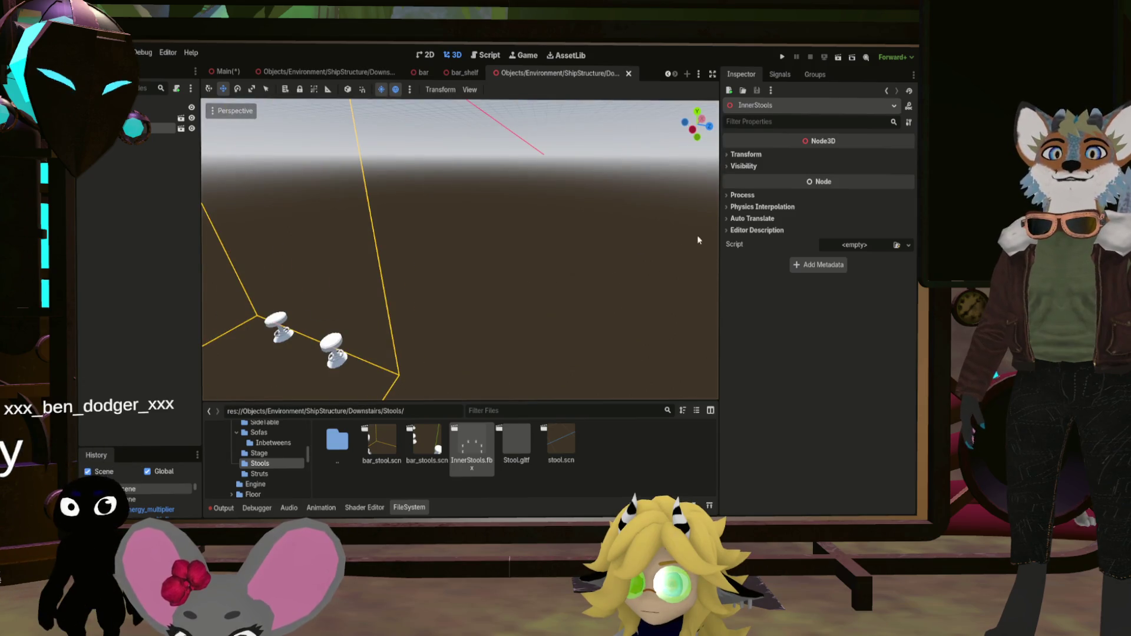
pyautogui.click(745, 154)
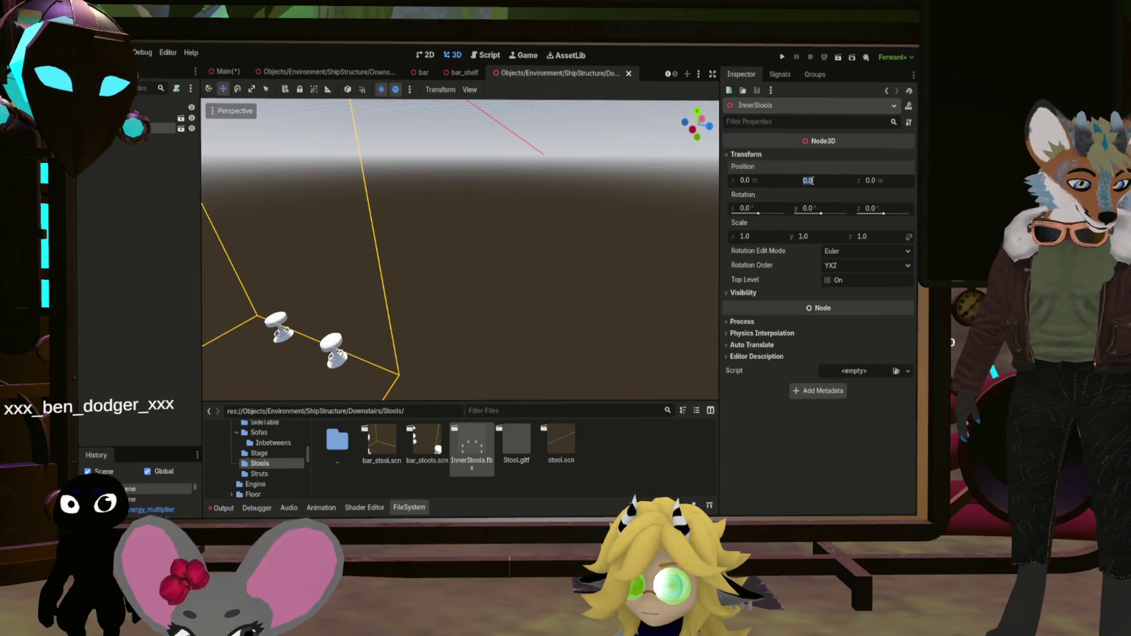
pyautogui.moveTo(706, 164); pyautogui.dragTo(706, 200)
pyautogui.scroll(5, 706, 201)
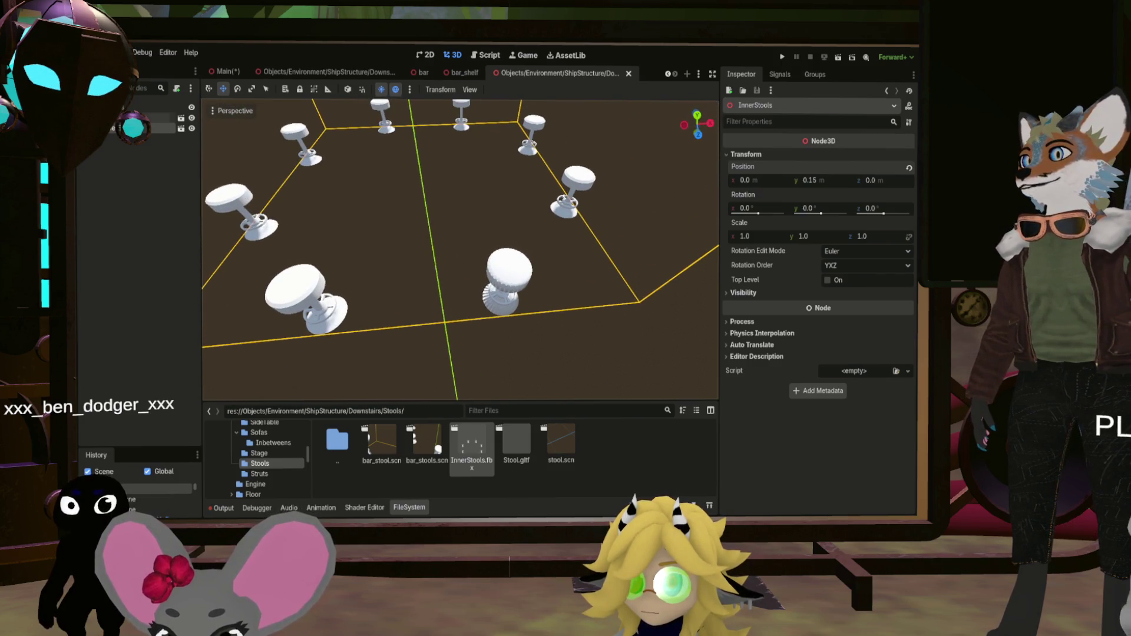
pyautogui.click(508, 274)
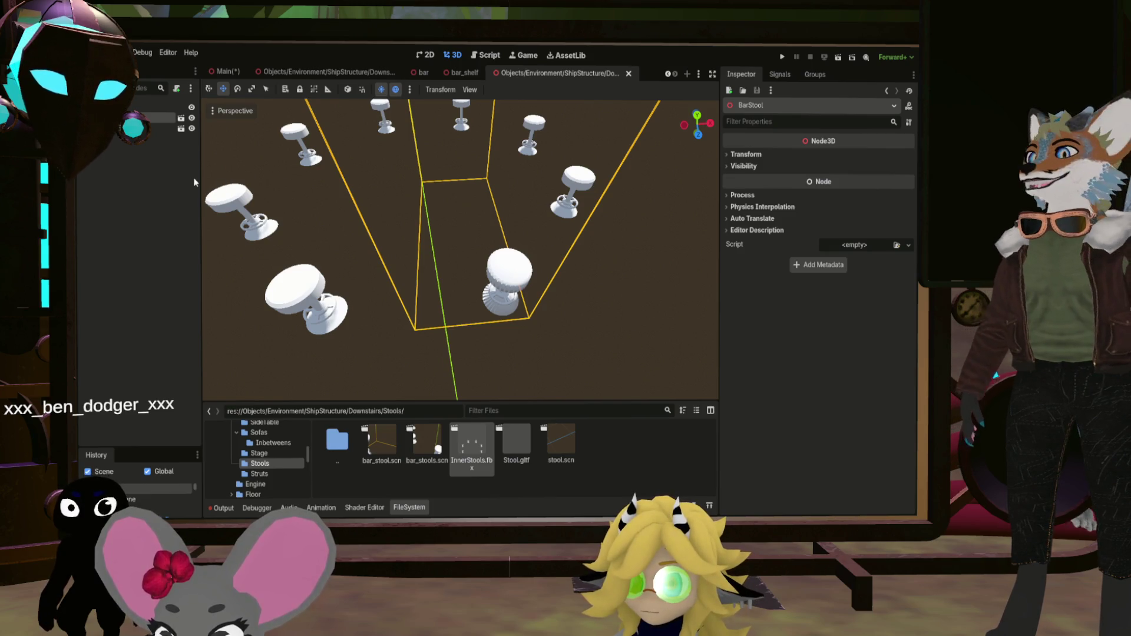
# Duplicate the bar stool and turn the copy to about 45° on Y
pyautogui.hotkey('ctrl', 'd')
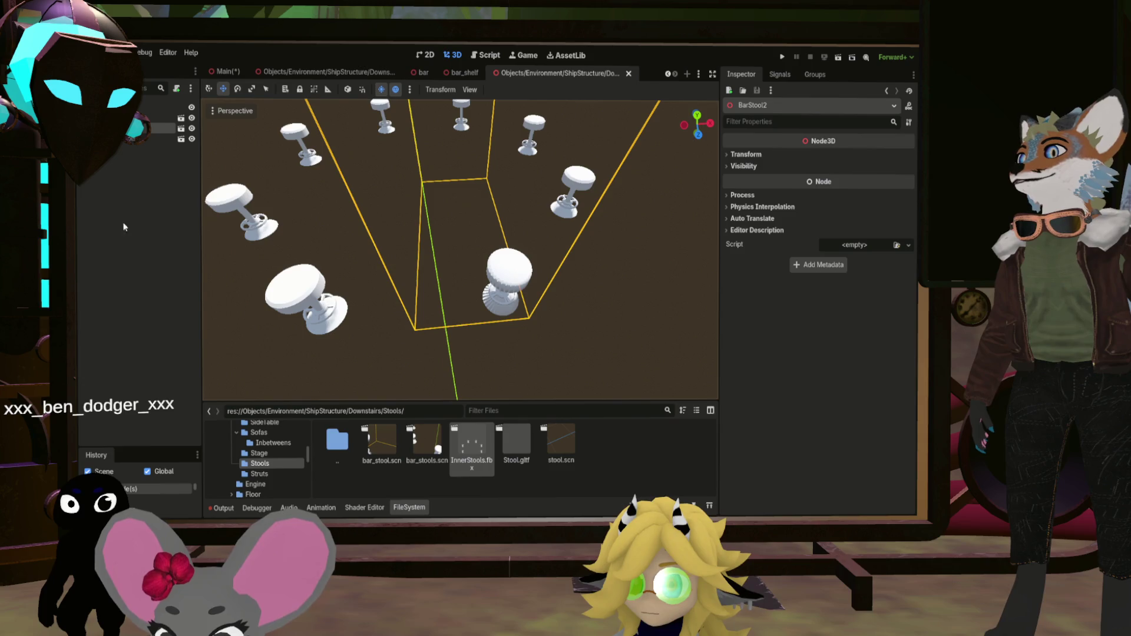
pyautogui.scroll(-3, 460, 249)
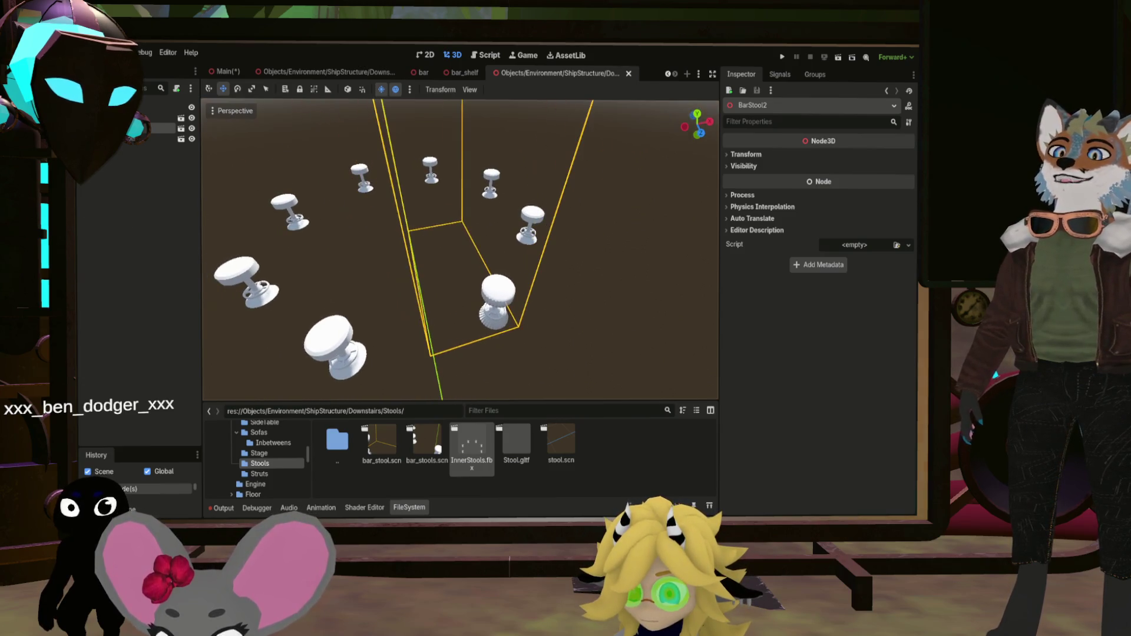
pyautogui.click(746, 154)
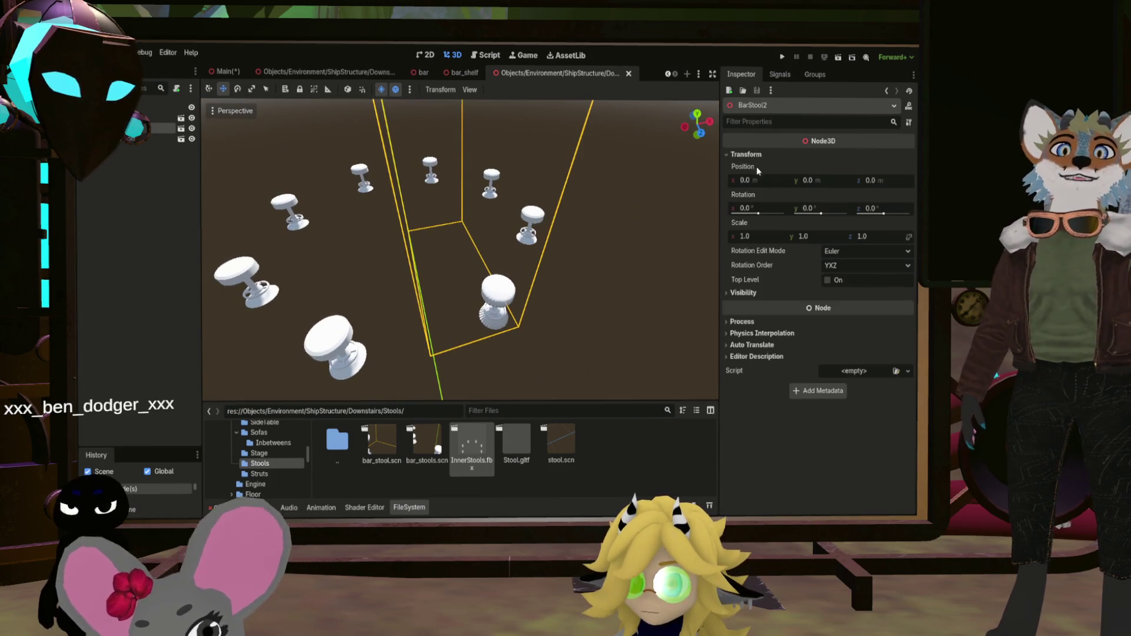
pyautogui.moveTo(806, 207); pyautogui.dragTo(842, 208)
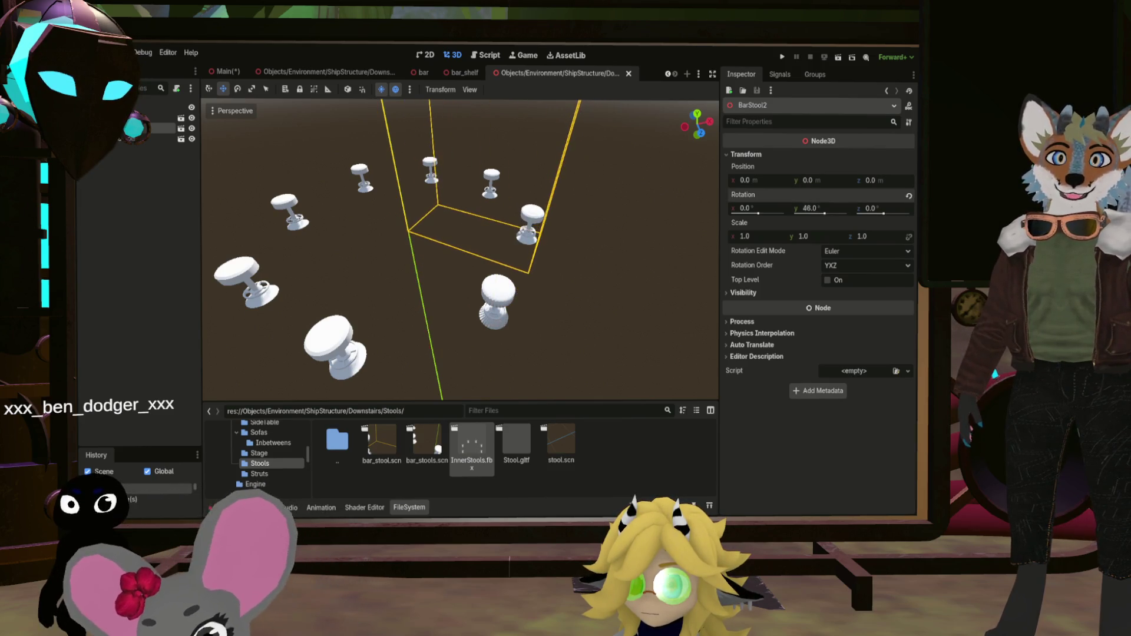
pyautogui.scroll(5, 593, 187)
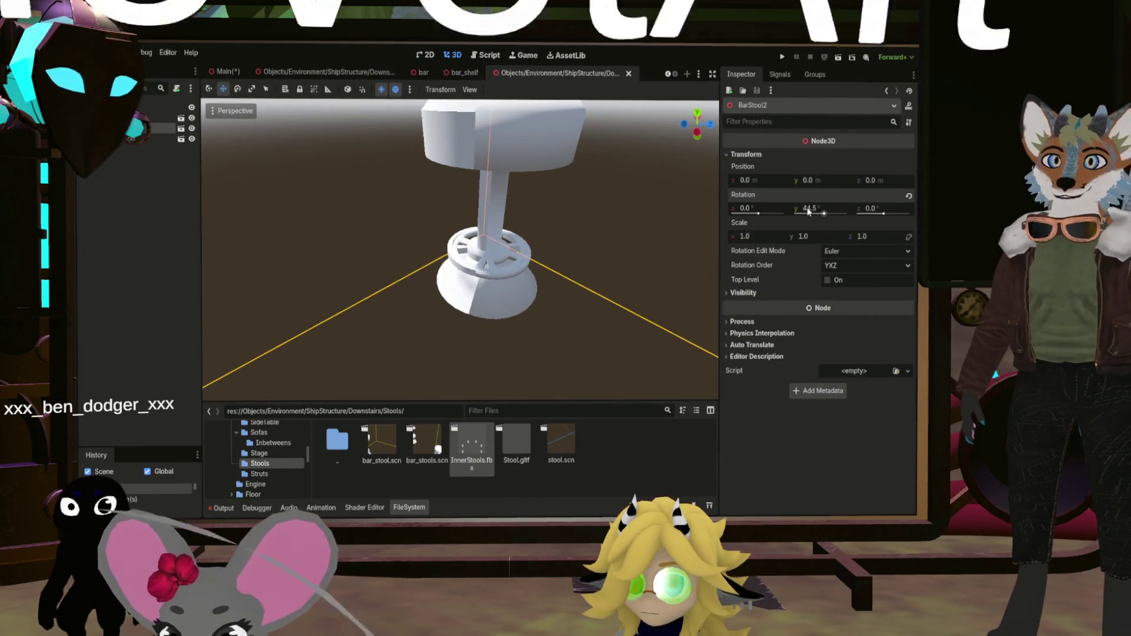
pyautogui.moveTo(826, 214); pyautogui.dragTo(825, 217)
pyautogui.scroll(-5, 543, 216)
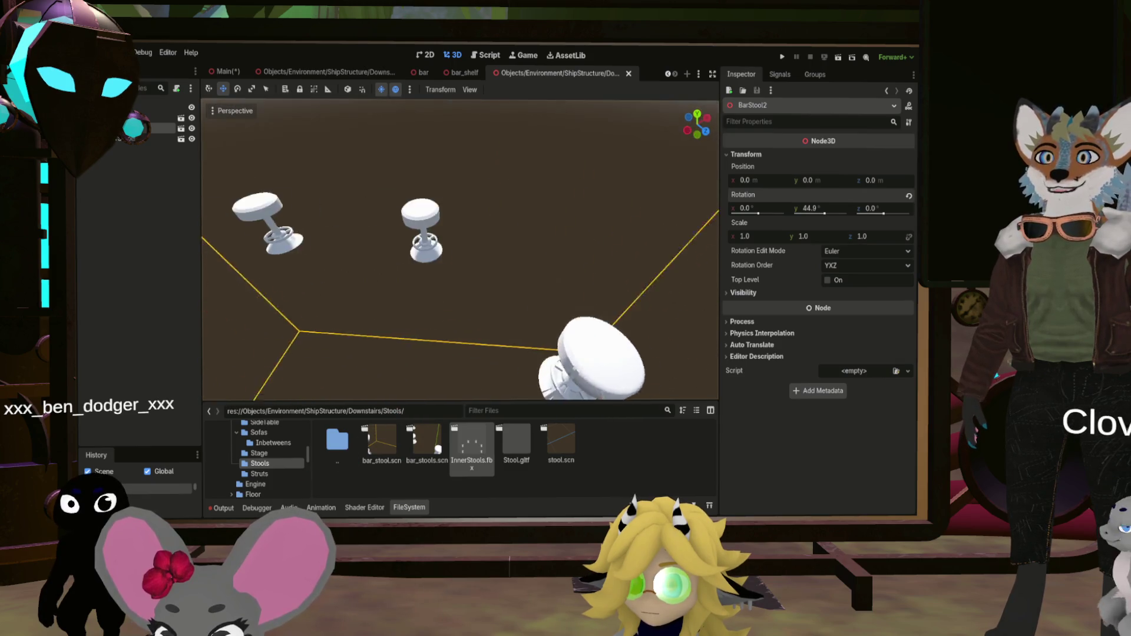
pyautogui.click(823, 208)
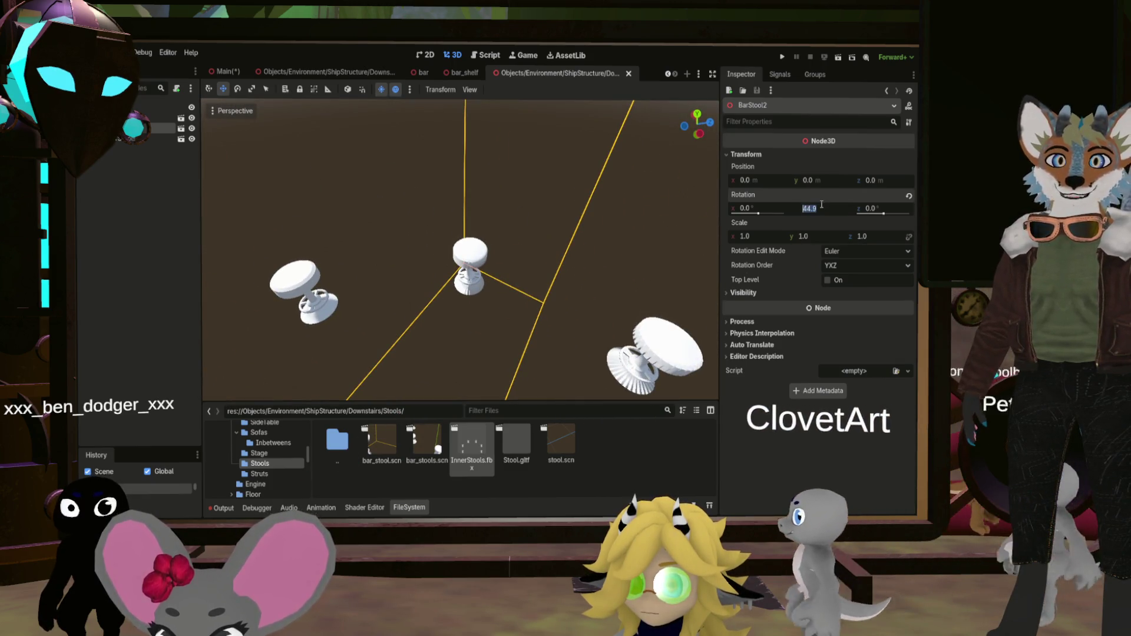
pyautogui.click(557, 231)
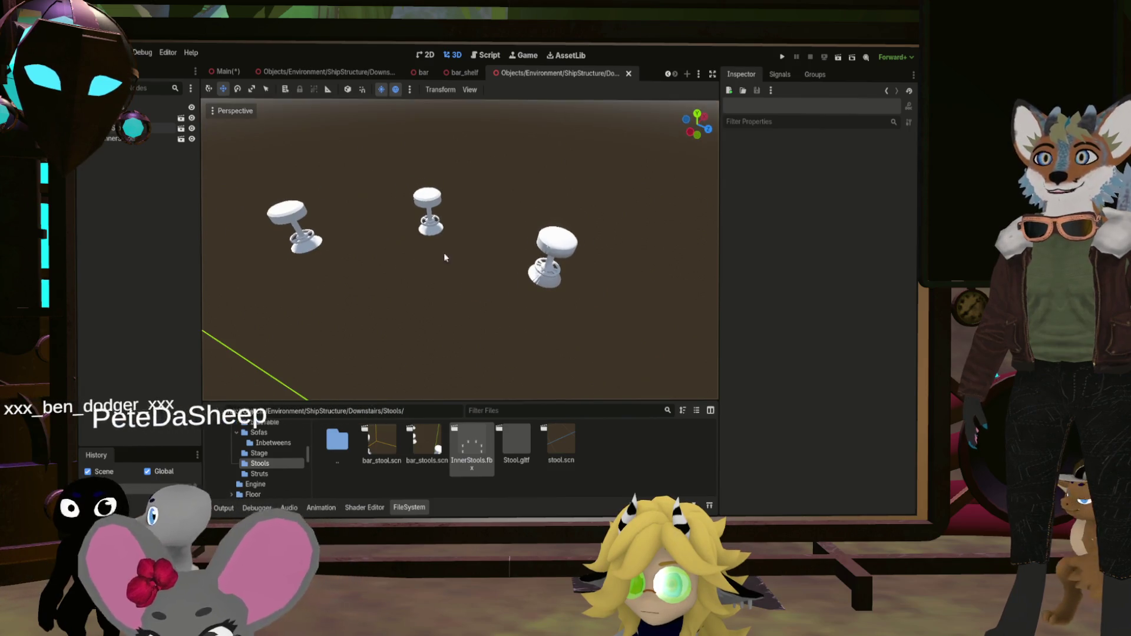
# Duplicate BarStool2 as BarStool3 and double its Y rotation to 89.8° with *2
pyautogui.click(184, 152)
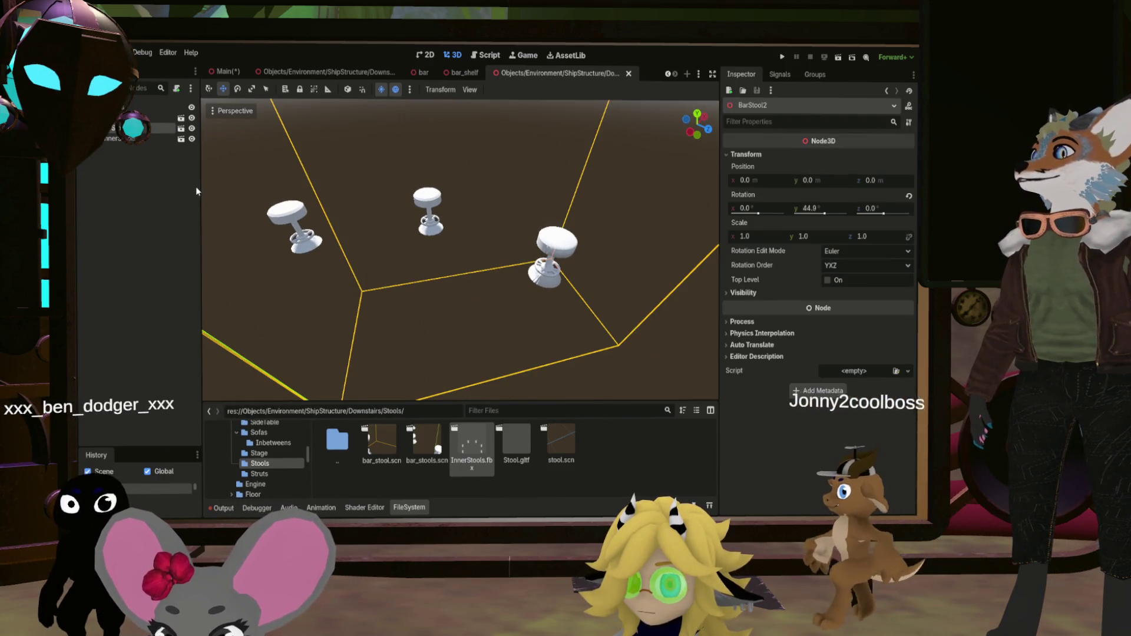
pyautogui.hotkey('ctrl', 'd')
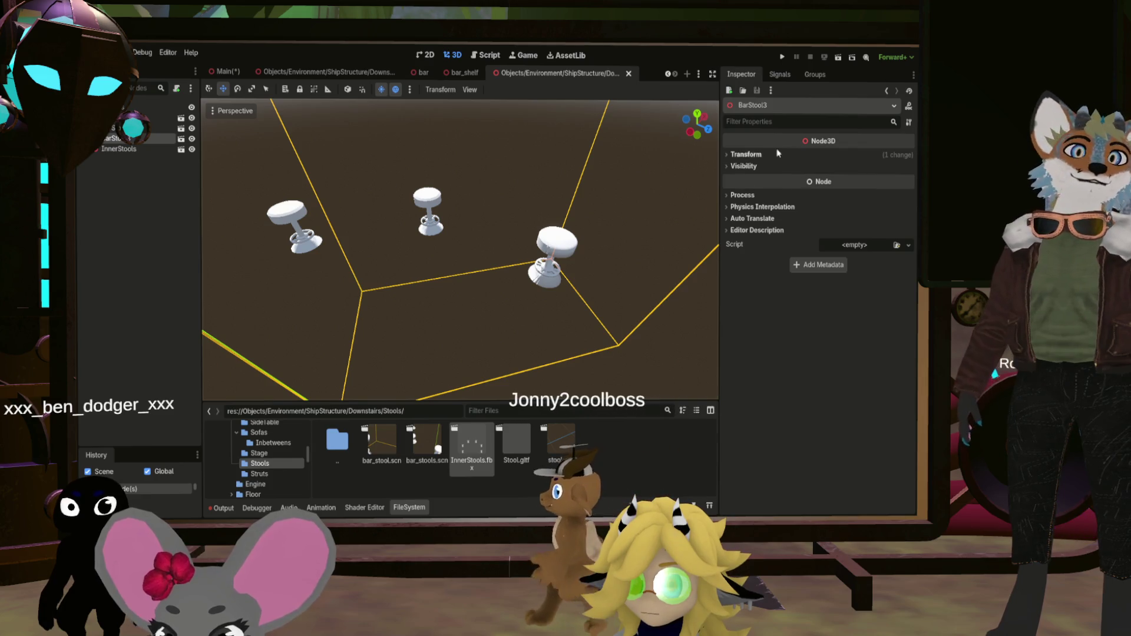
pyautogui.click(746, 154)
pyautogui.click(823, 208)
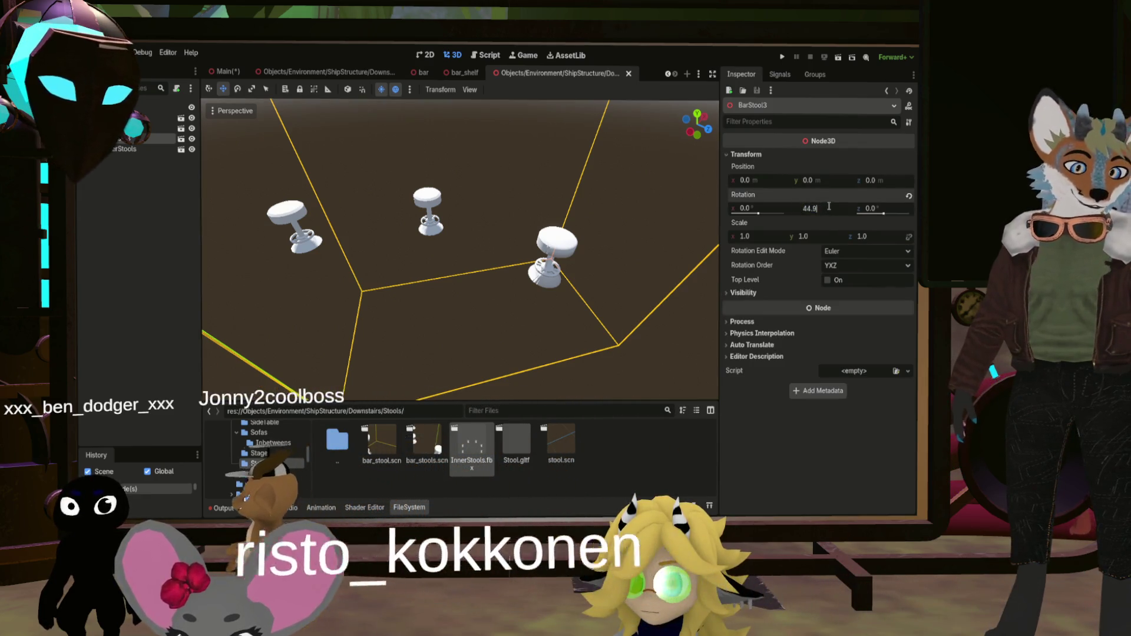
pyautogui.write('*2')
pyautogui.press('Return')
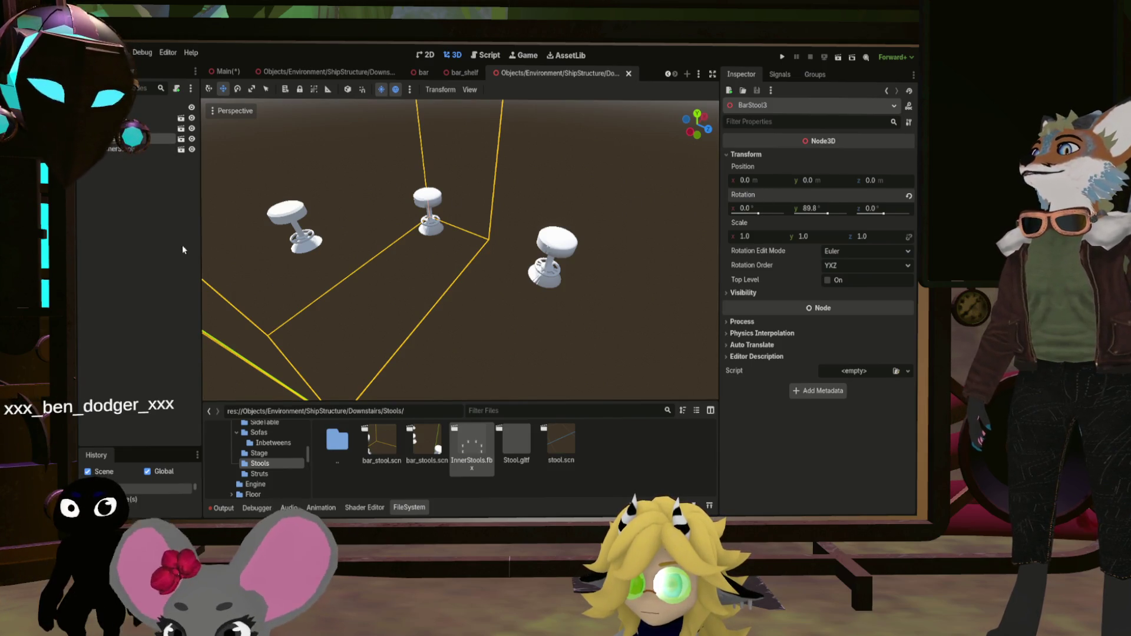
# Duplicate into BarStool4 and add 44.9 to its Y rotation, making 134.7°
pyautogui.hotkey('ctrl', 'd')
pyautogui.click(762, 154)
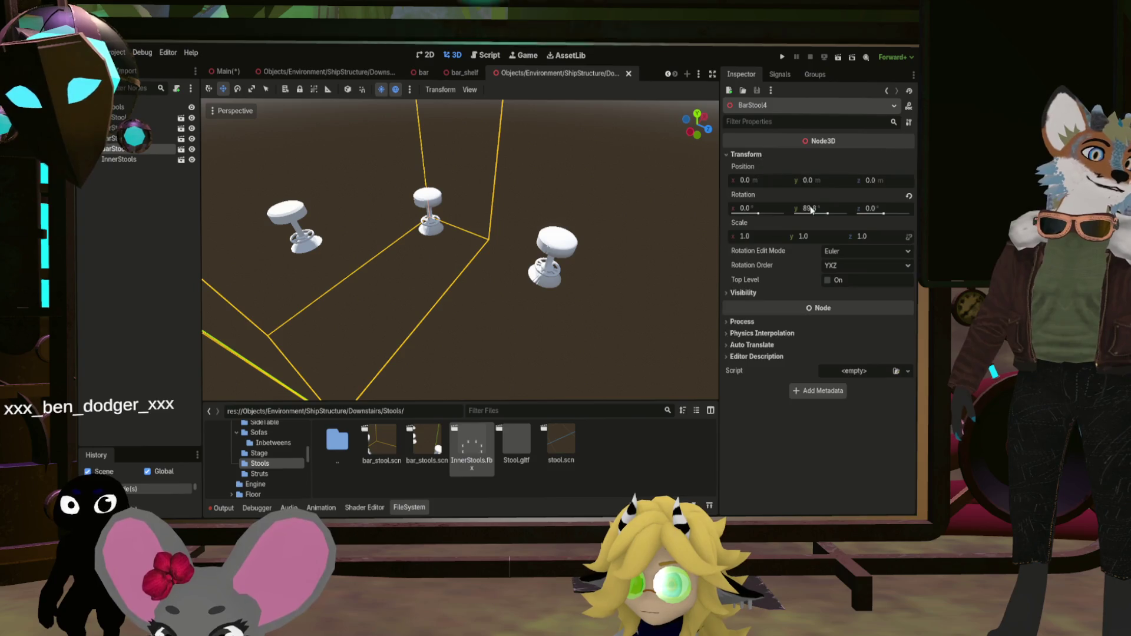
pyautogui.click(835, 207)
pyautogui.write('+44.9')
pyautogui.press('Return')
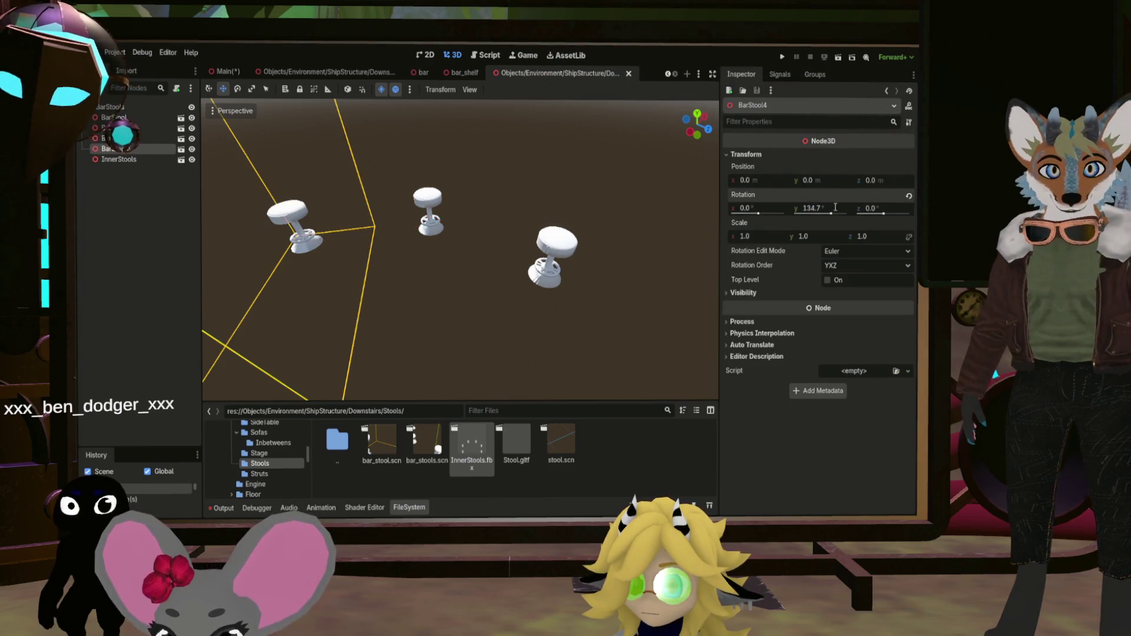
pyautogui.moveTo(494, 216); pyautogui.dragTo(172, 197)
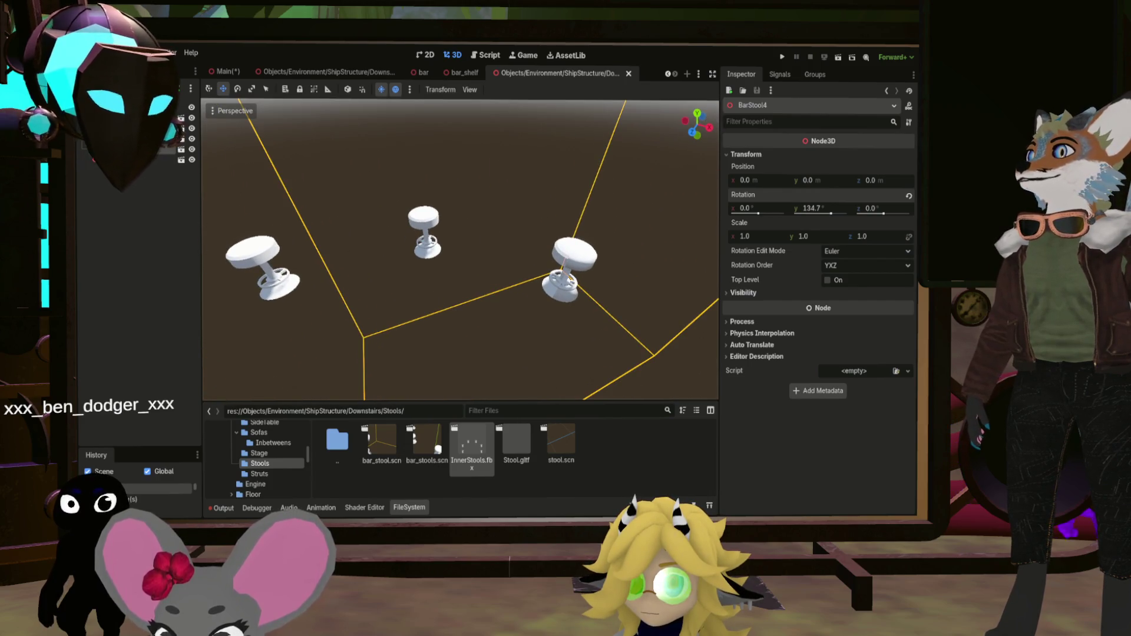
# Duplicate into BarStool5 with Y rotation 179.8°
pyautogui.hotkey('ctrl', 'd')
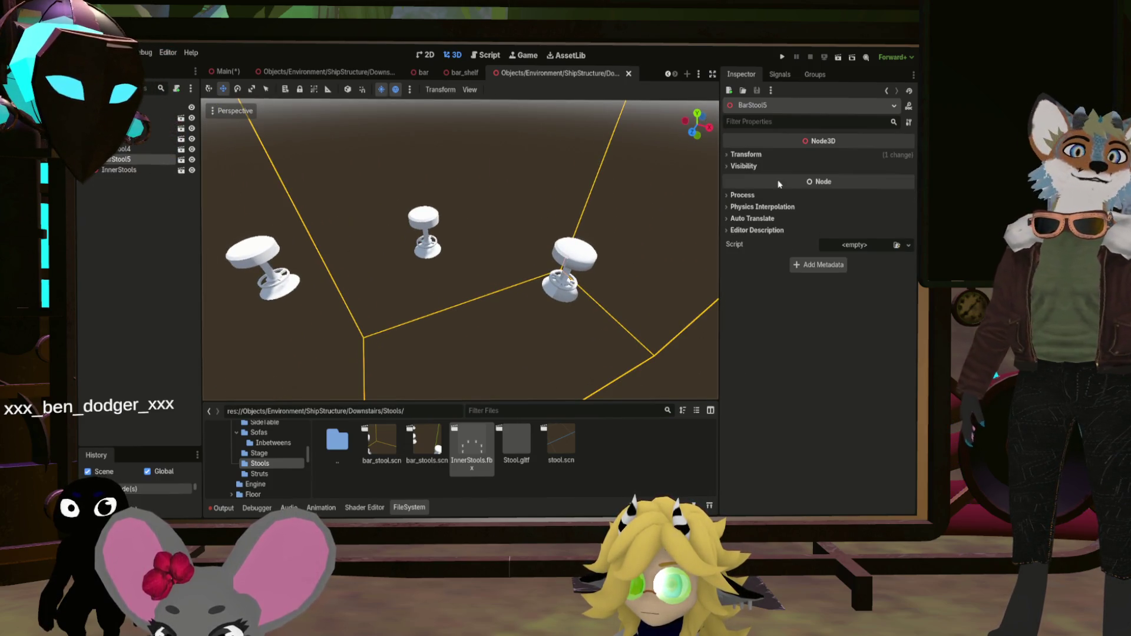
pyautogui.click(762, 157)
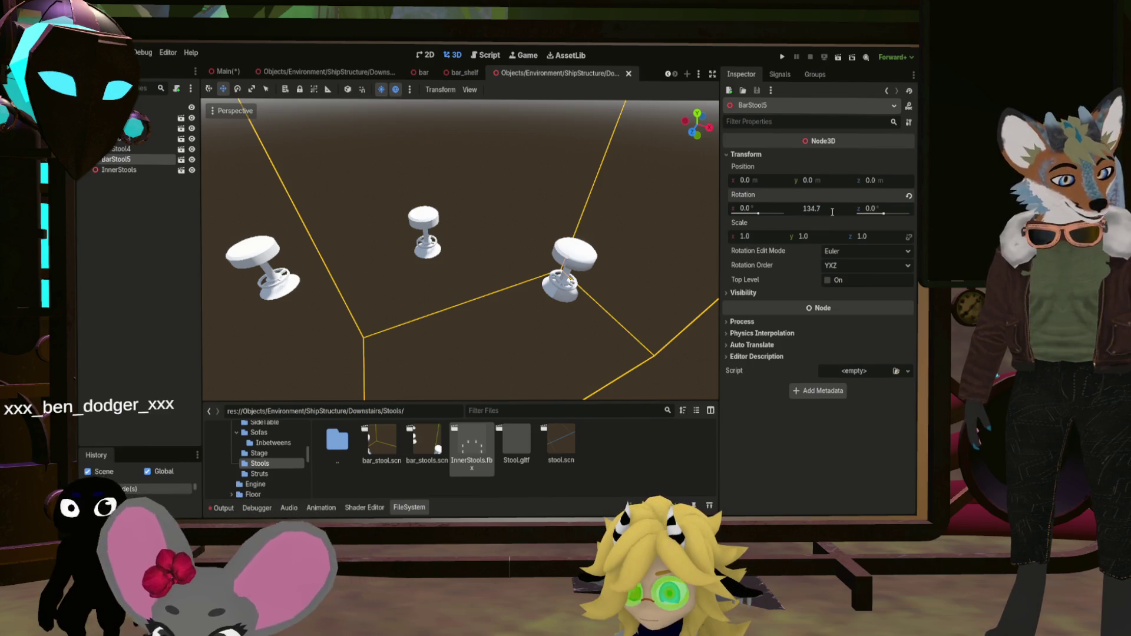
pyautogui.press('Return')
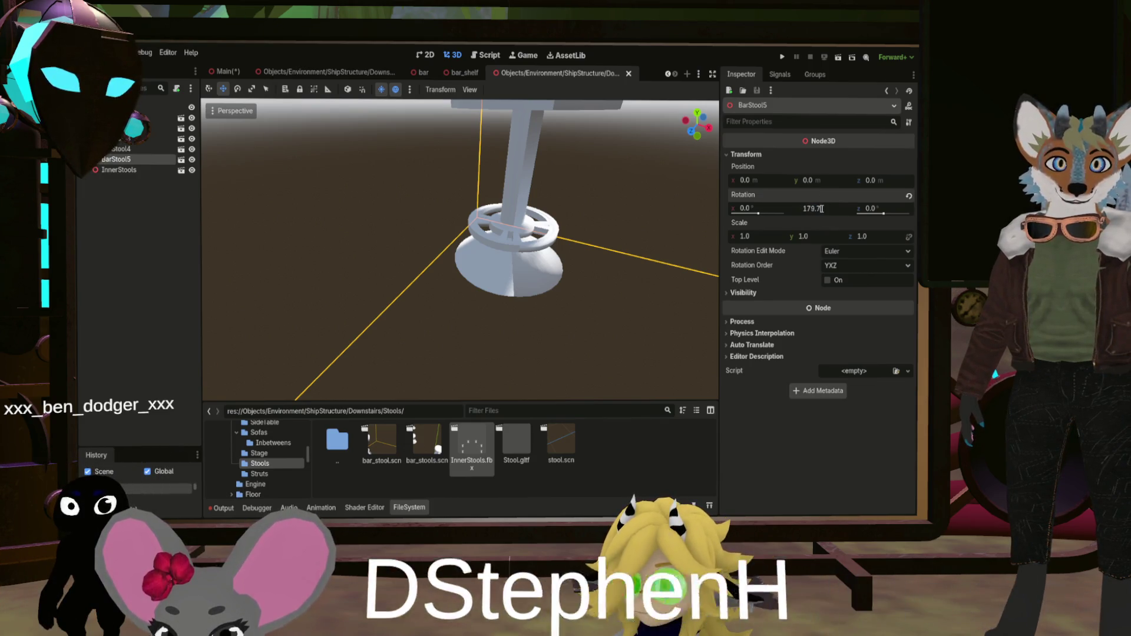
pyautogui.press('Return')
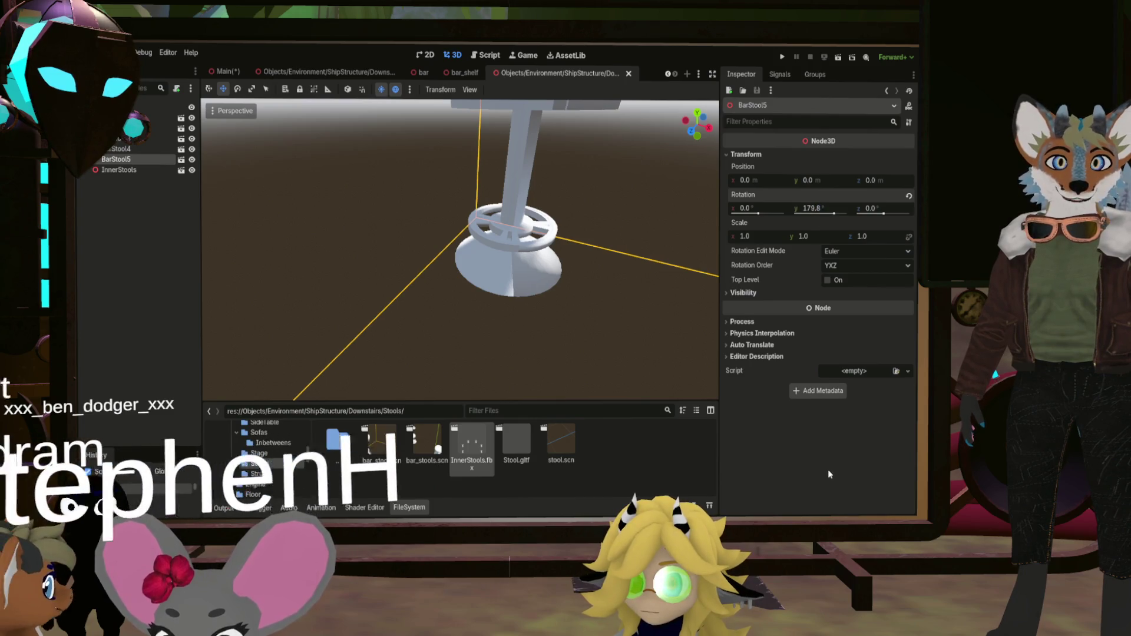
# Select the original BarStool and show its transform: zero position and rotation, scale 1
pyautogui.click(407, 193)
pyautogui.scroll(-6, 427, 197)
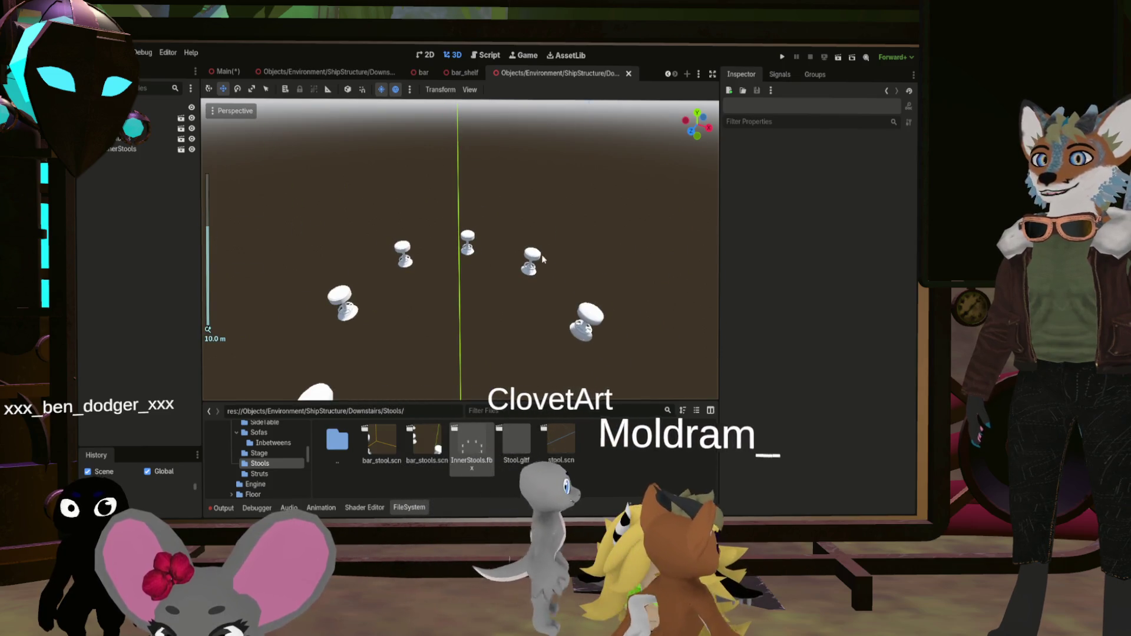
pyautogui.scroll(5, 486, 260)
pyautogui.scroll(-3, 502, 282)
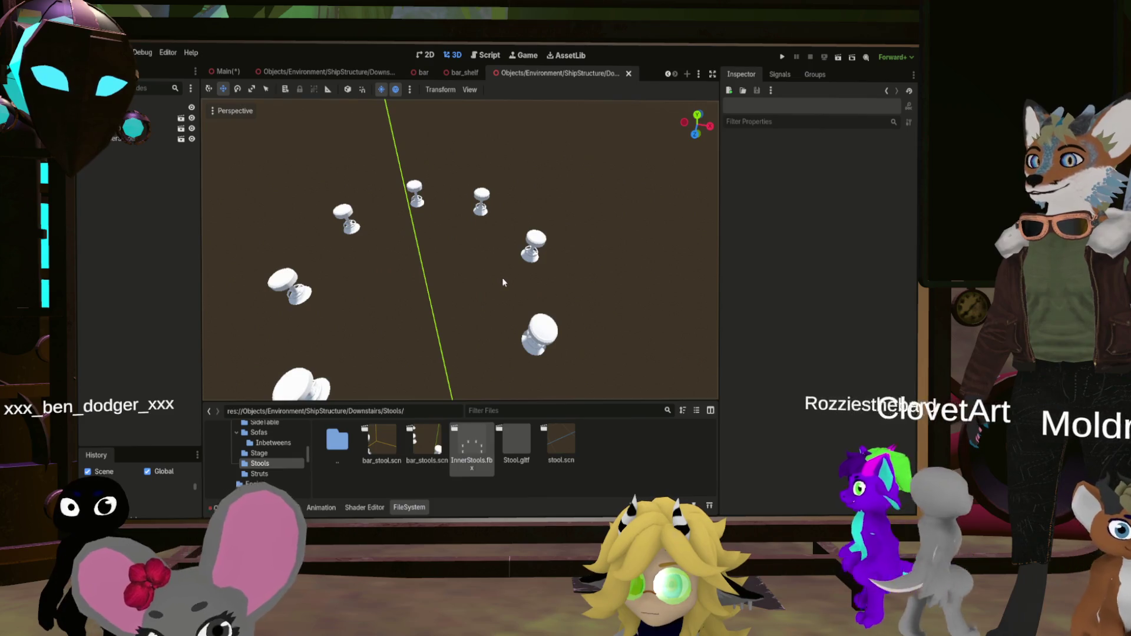
pyautogui.scroll(-3, 502, 282)
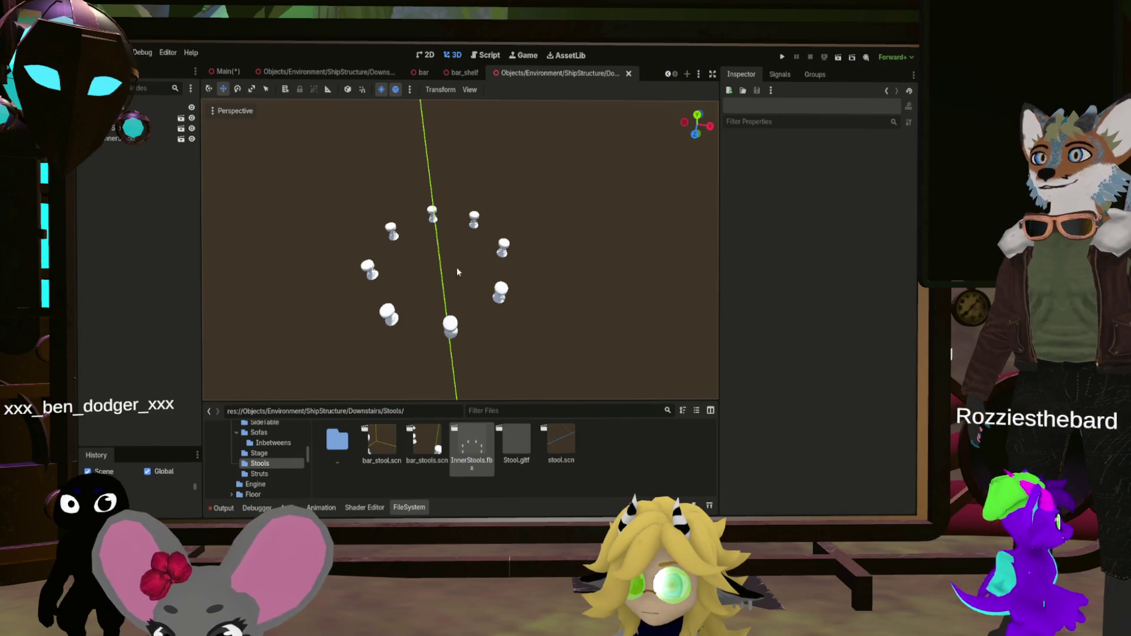
pyautogui.scroll(5, 453, 269)
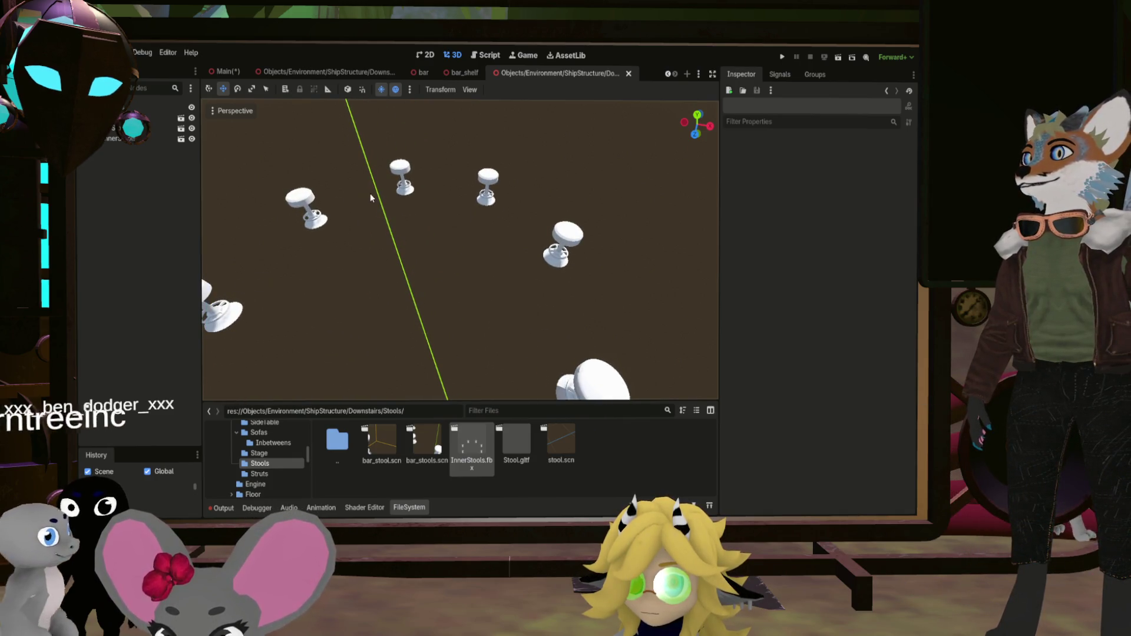
pyautogui.click(496, 183)
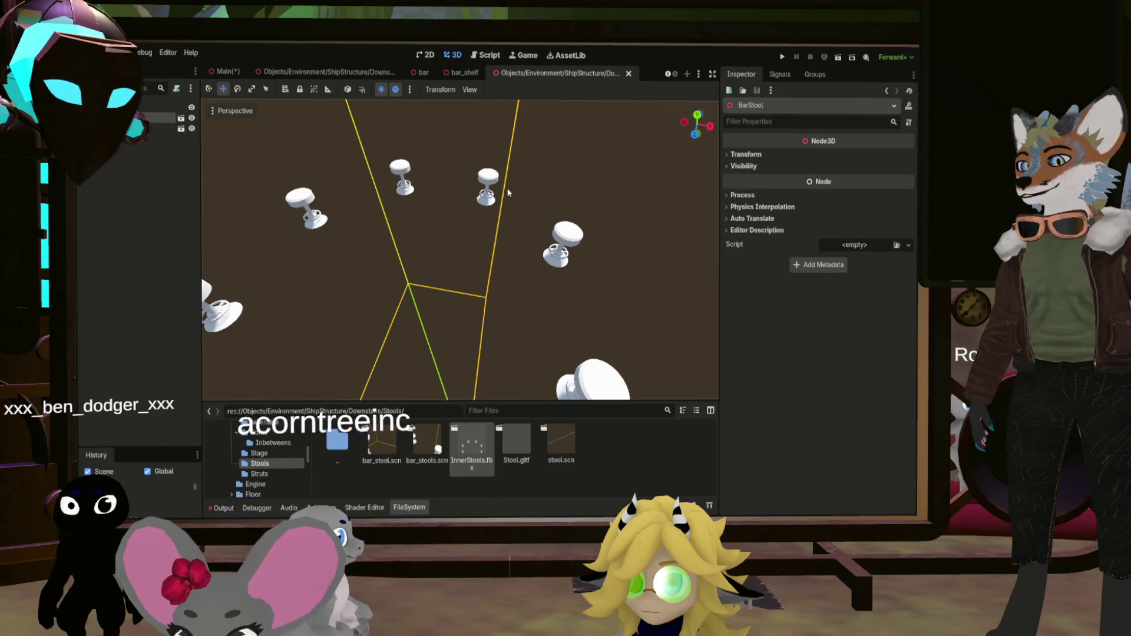
pyautogui.scroll(-4, 353, 172)
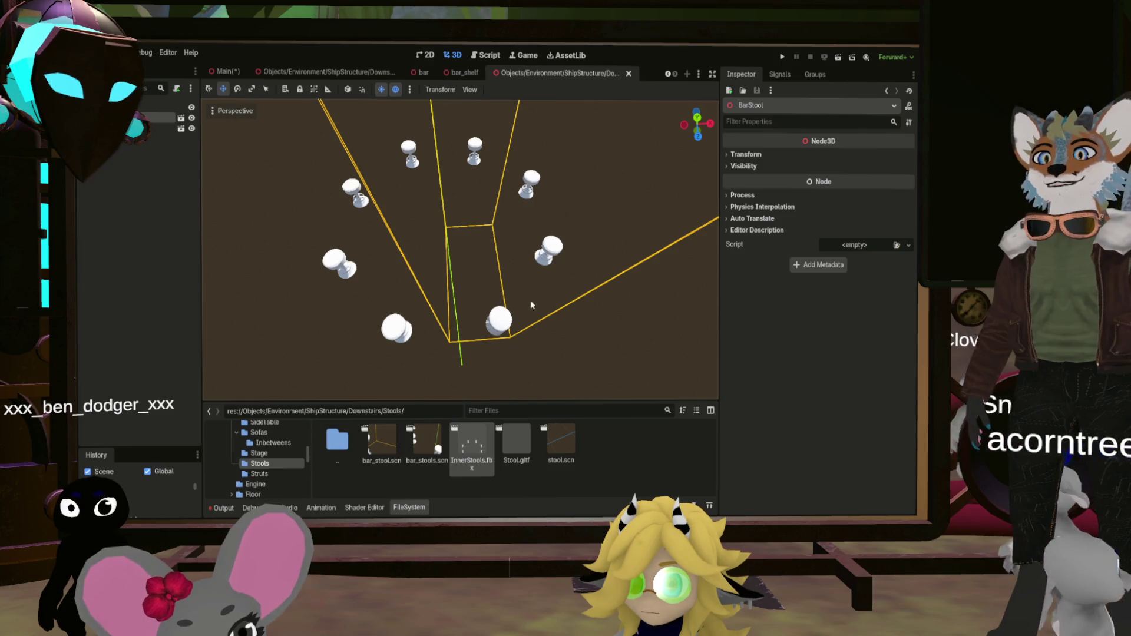
pyautogui.scroll(3, 353, 172)
pyautogui.scroll(5, 459, 247)
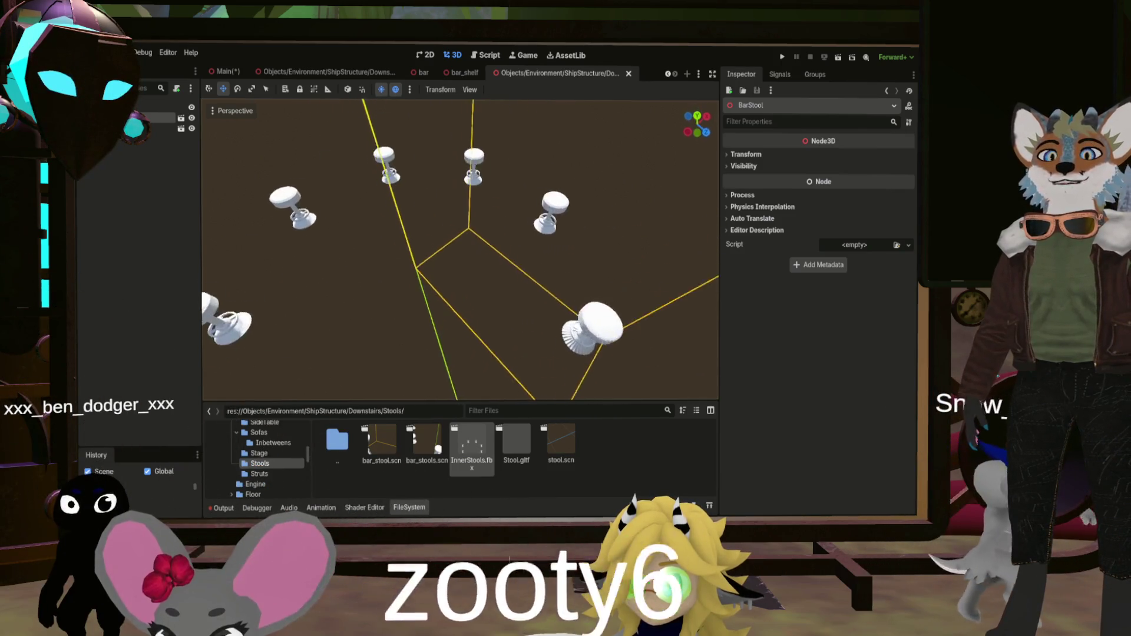
pyautogui.scroll(-4, 713, 172)
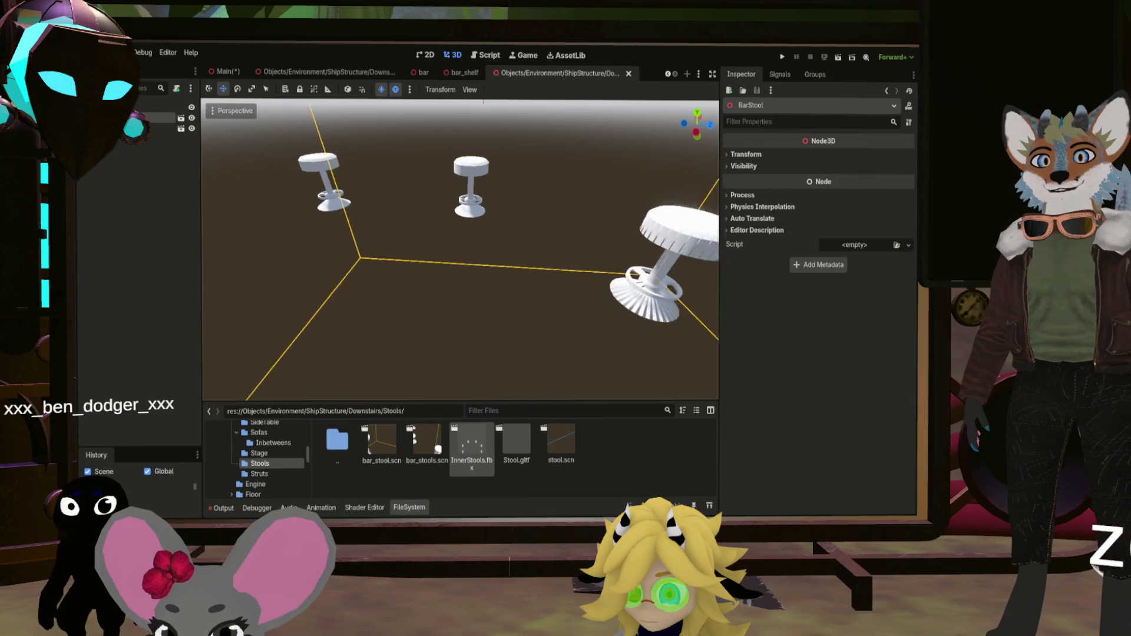
pyautogui.click(737, 155)
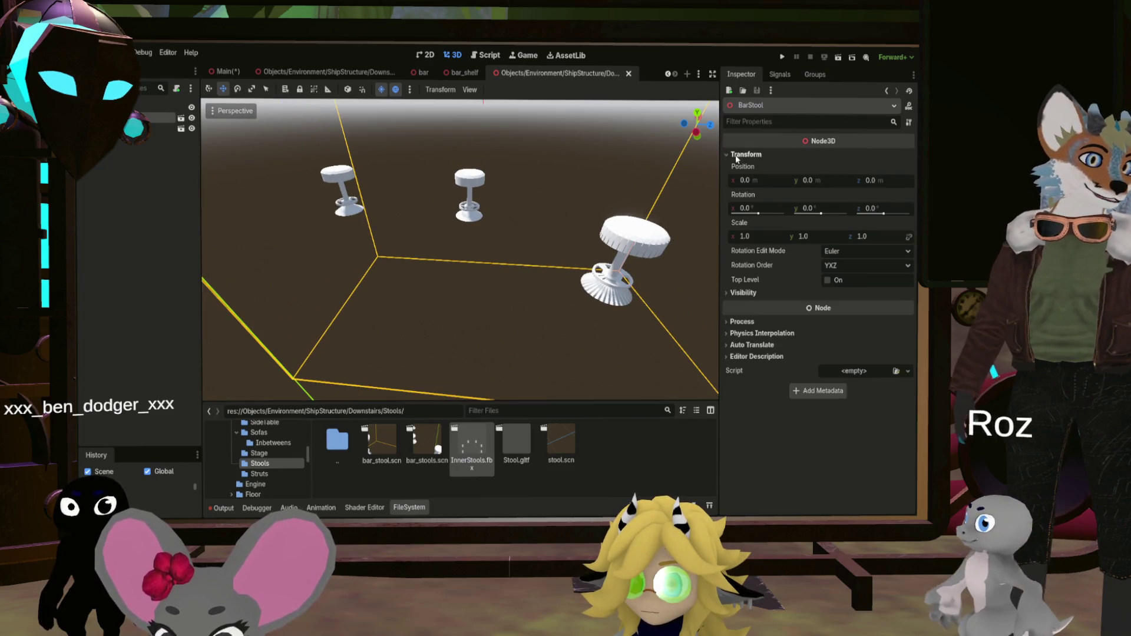
# Confirm BarStool's Y position is 0 and duplicate it as BarStool2 at 45°
pyautogui.click(816, 181)
pyautogui.click(816, 208)
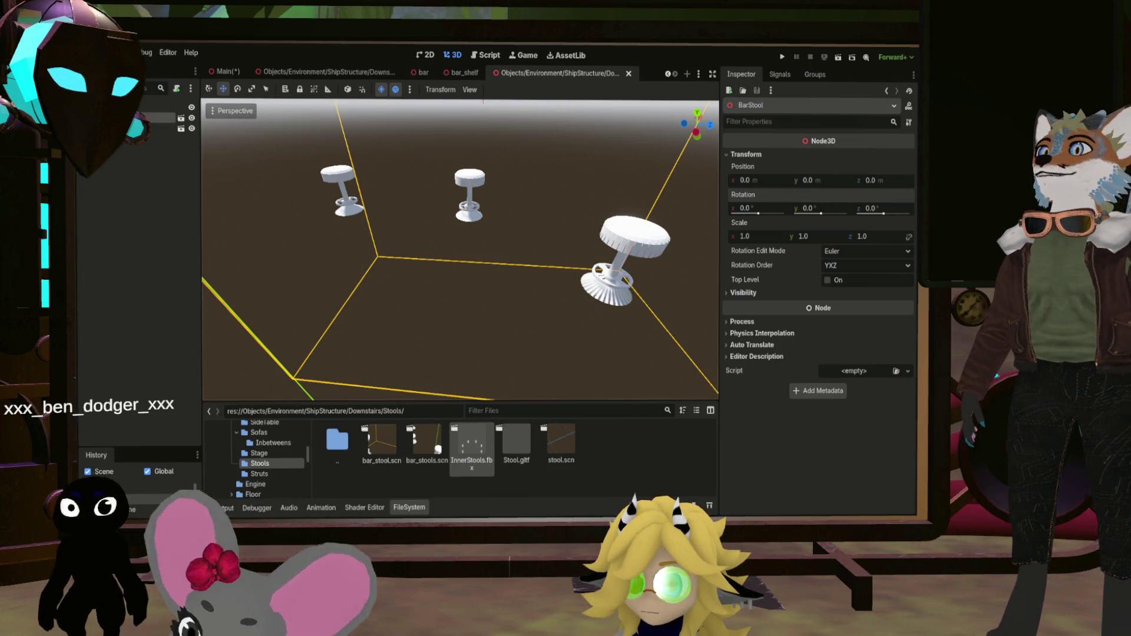
pyautogui.hotkey('ctrl', 'd')
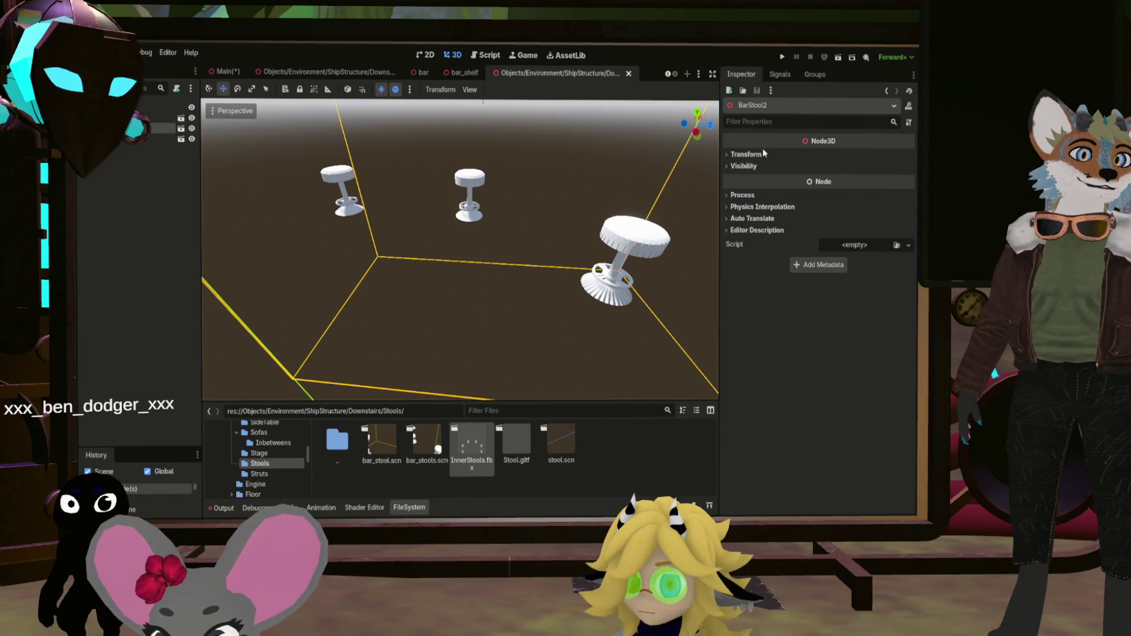
pyautogui.click(747, 154)
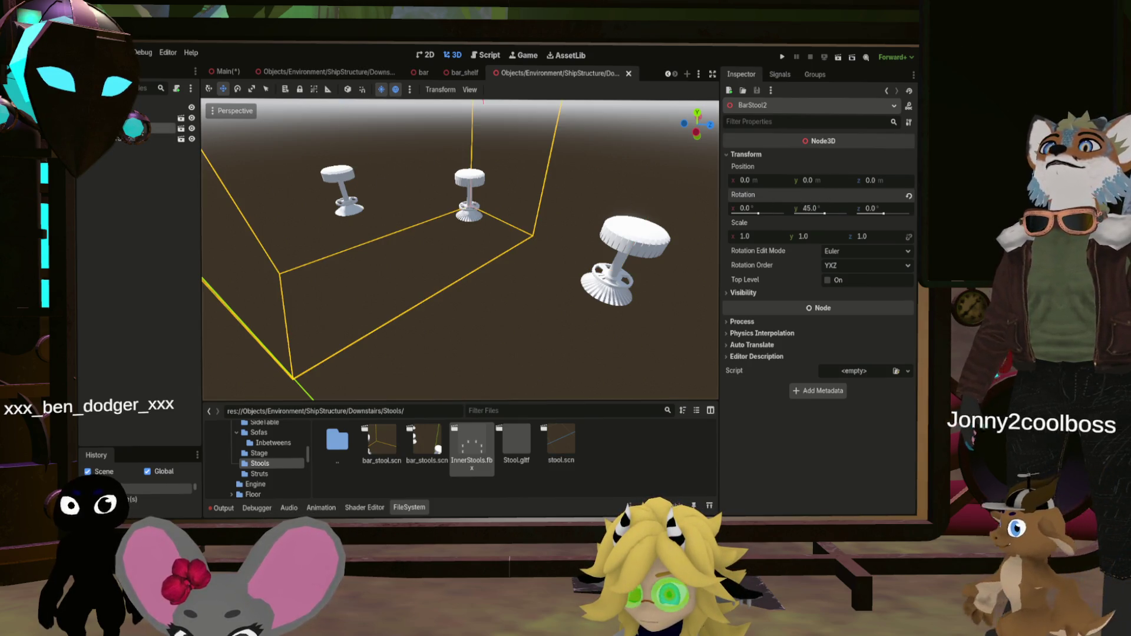
# Duplicate into BarStool3 at 90° and BarStool4 at 135° Y rotation
pyautogui.hotkey('ctrl', 'd')
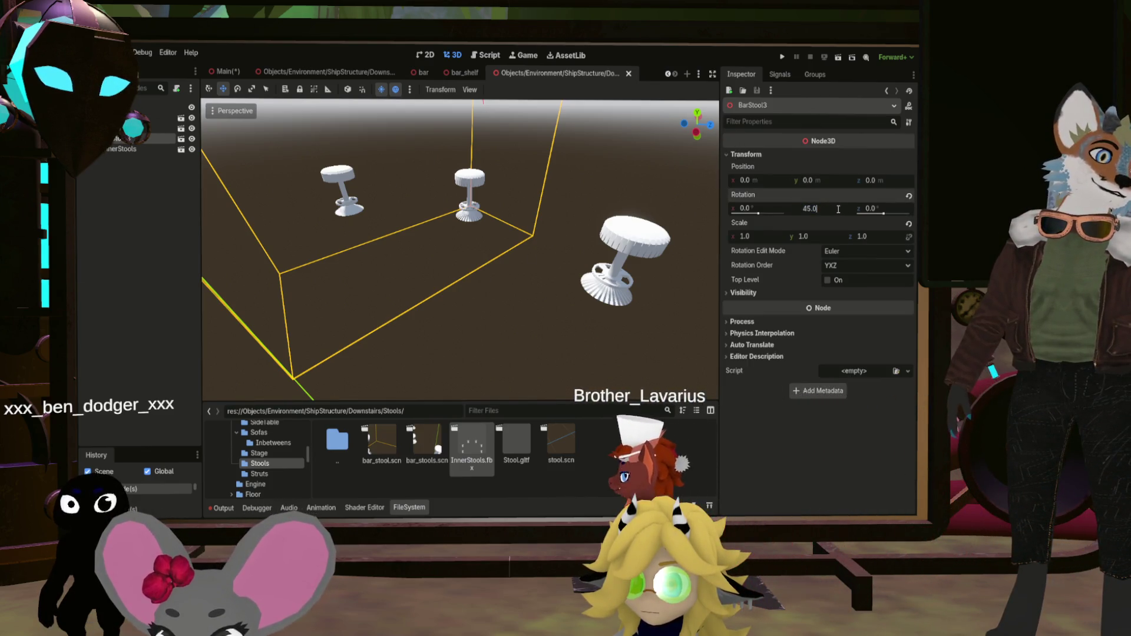
pyautogui.write('4')
pyautogui.click(839, 209)
pyautogui.write('90')
pyautogui.press('Return')
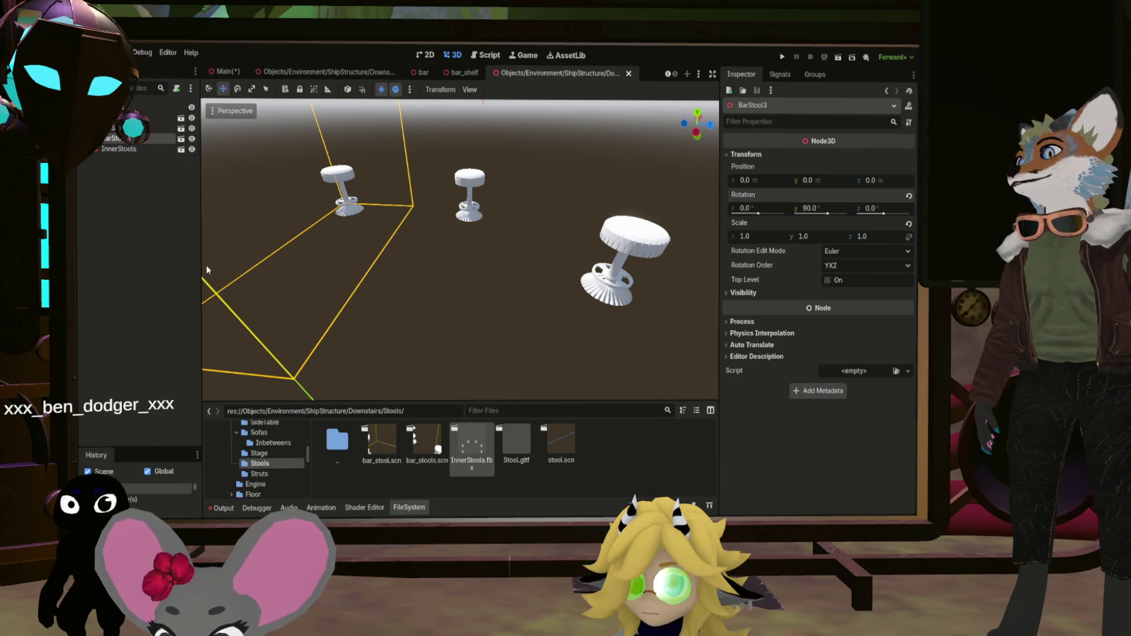
pyautogui.hotkey('ctrl', 'd')
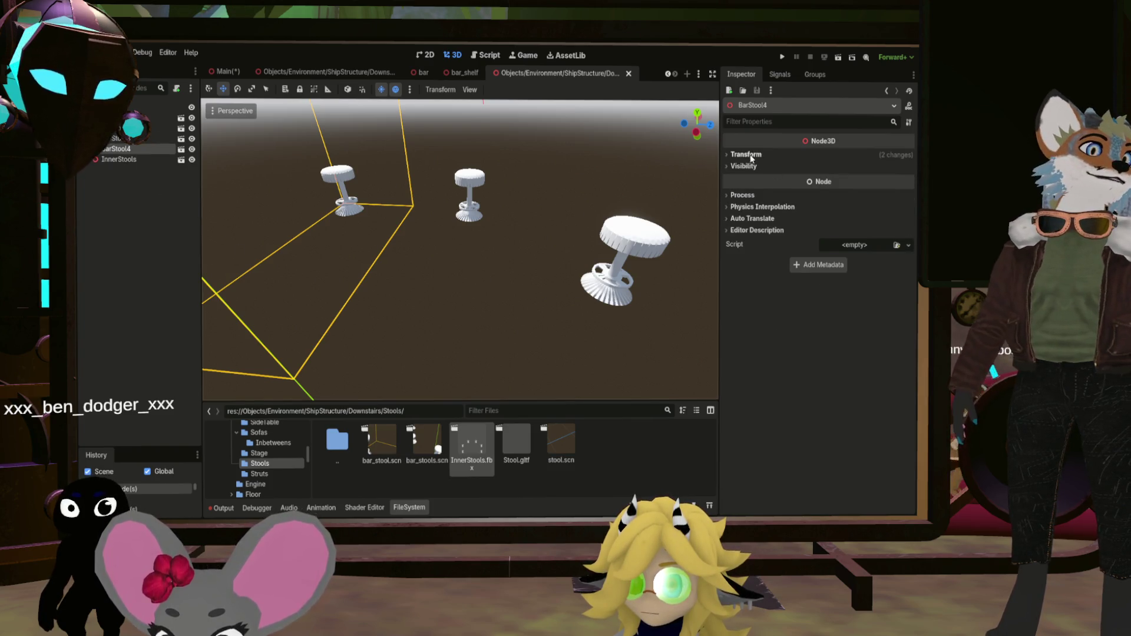
pyautogui.click(746, 154)
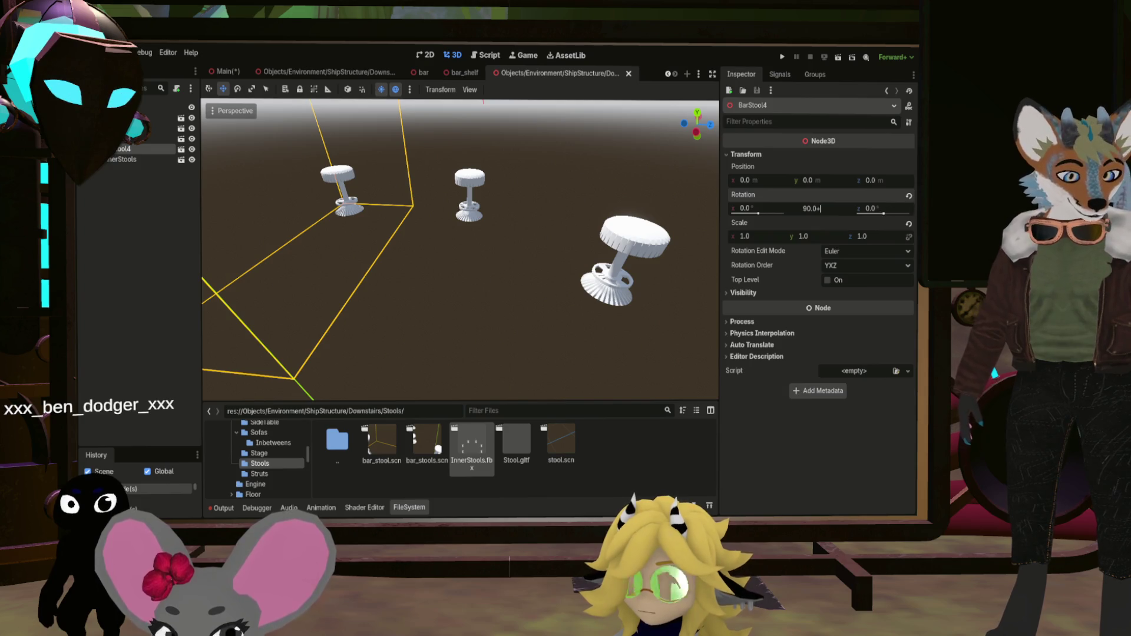
pyautogui.moveTo(613, 274)
pyautogui.mouseDown()
pyautogui.moveTo(489, 282)
pyautogui.moveTo(611, 214)
pyautogui.mouseUp()
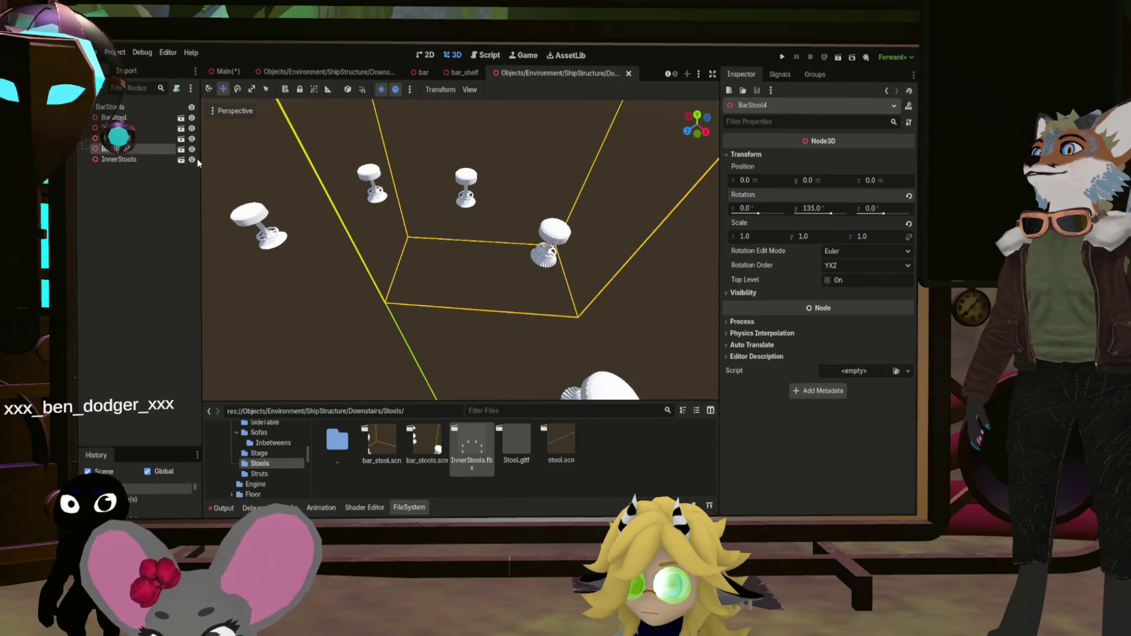
# Duplicate into BarStool5 at 180°, then into BarStool6 showing -180°
pyautogui.hotkey('ctrl', 'd')
pyautogui.click(830, 210)
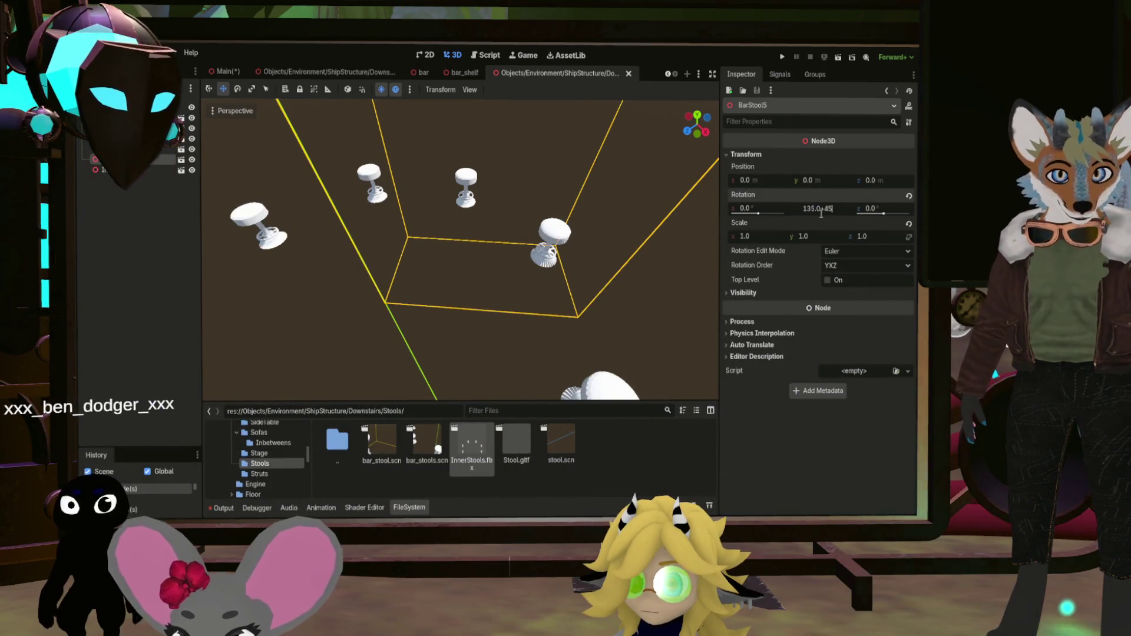
pyautogui.press('Return')
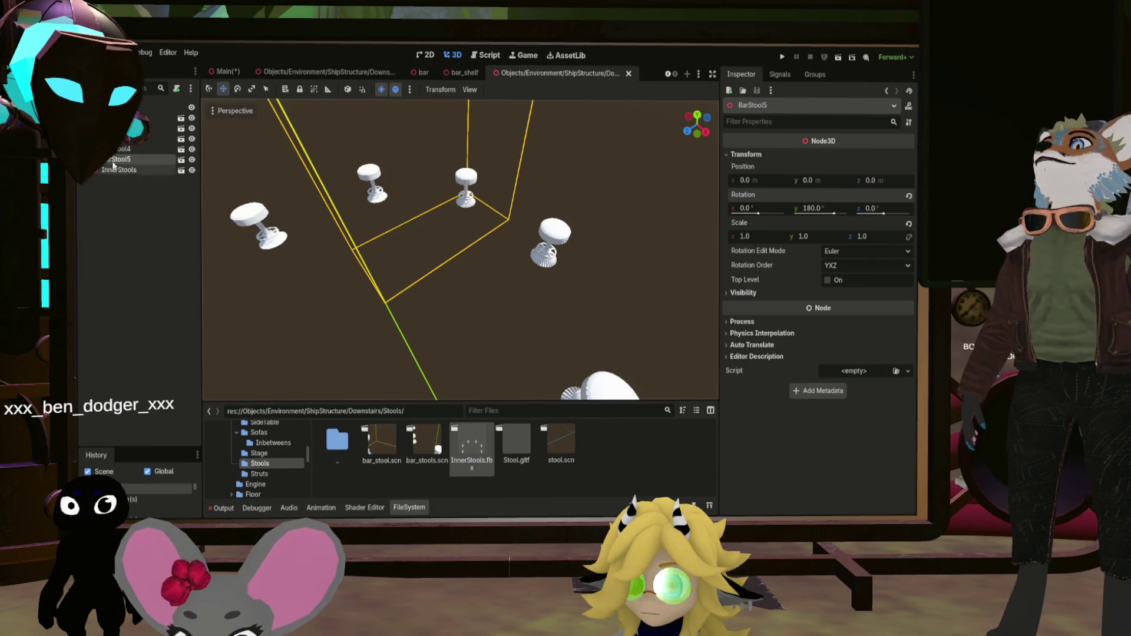
pyautogui.hotkey('ctrl', 'd')
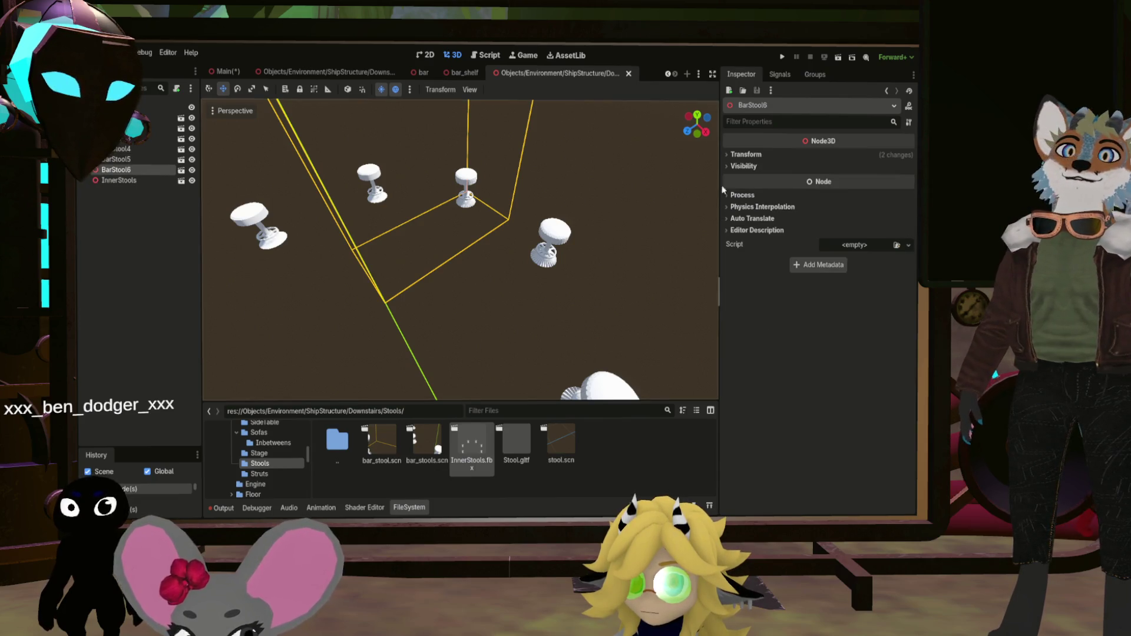
pyautogui.click(744, 155)
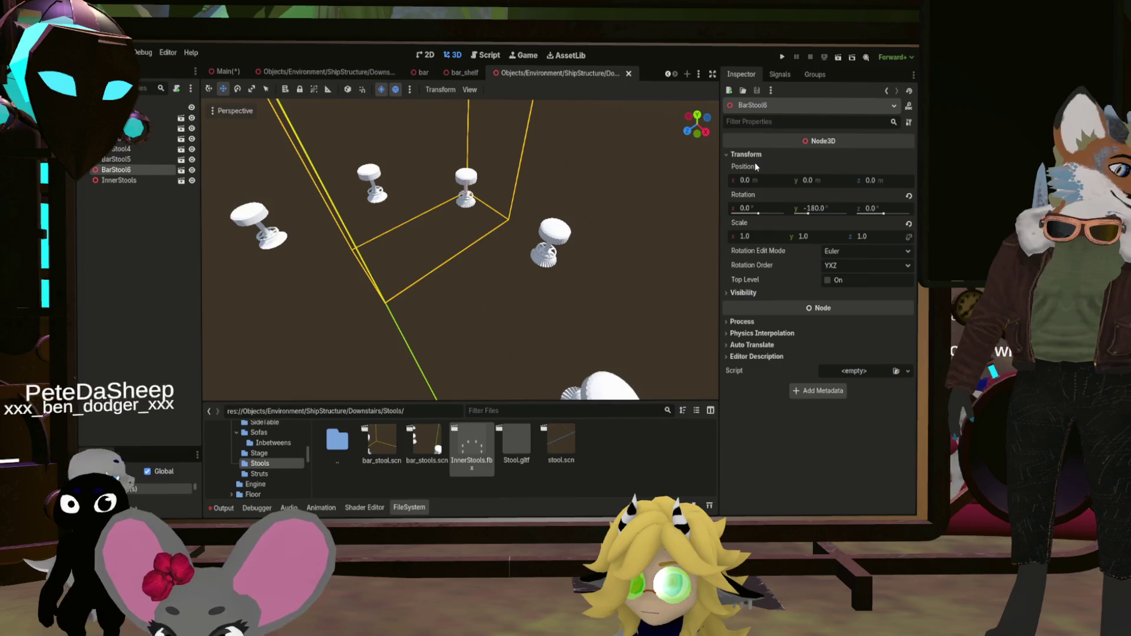
# Set BarStool6 to -135°, then duplicate into BarStool7 and BarStool8 at -45°
pyautogui.click(836, 209)
pyautogui.write('-135')
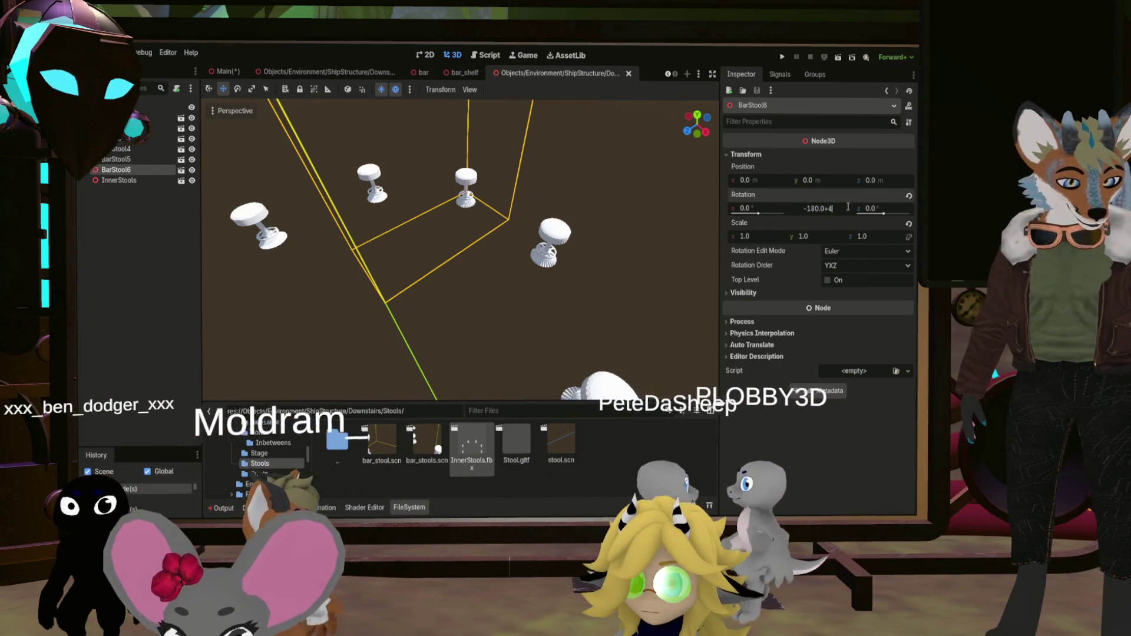
pyautogui.press('Return')
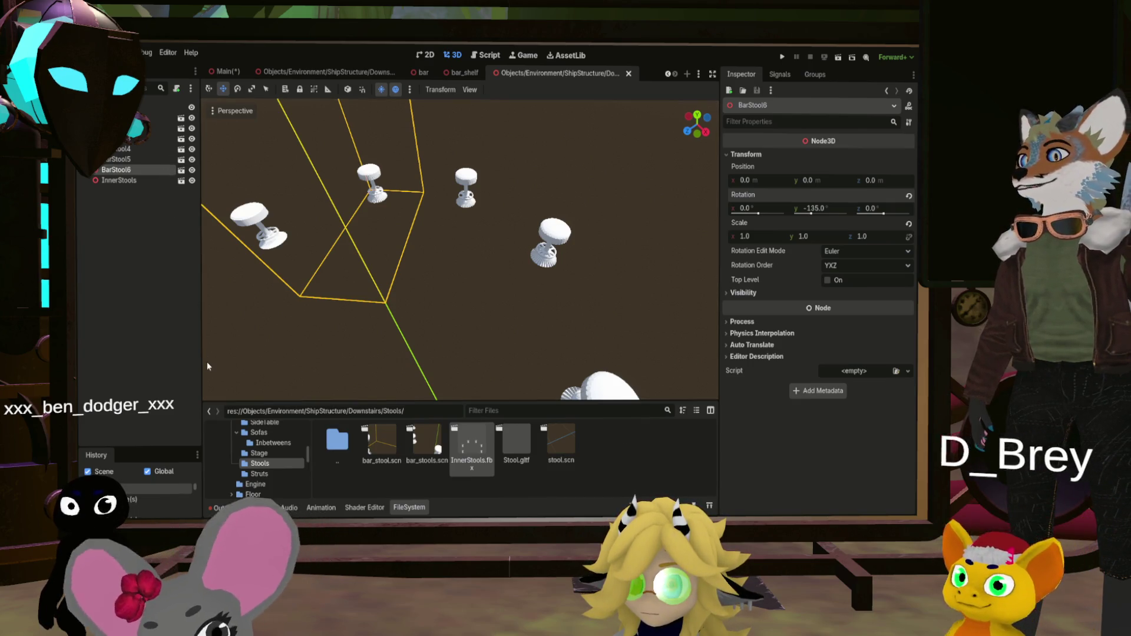
pyautogui.hotkey('ctrl', 'd')
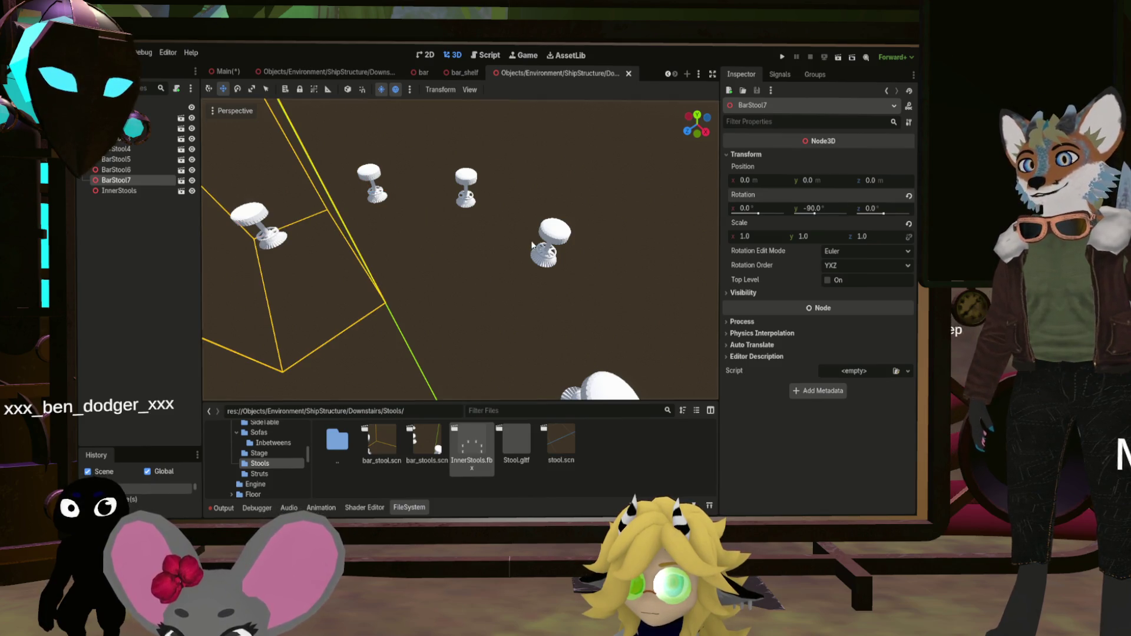
pyautogui.scroll(3, 532, 245)
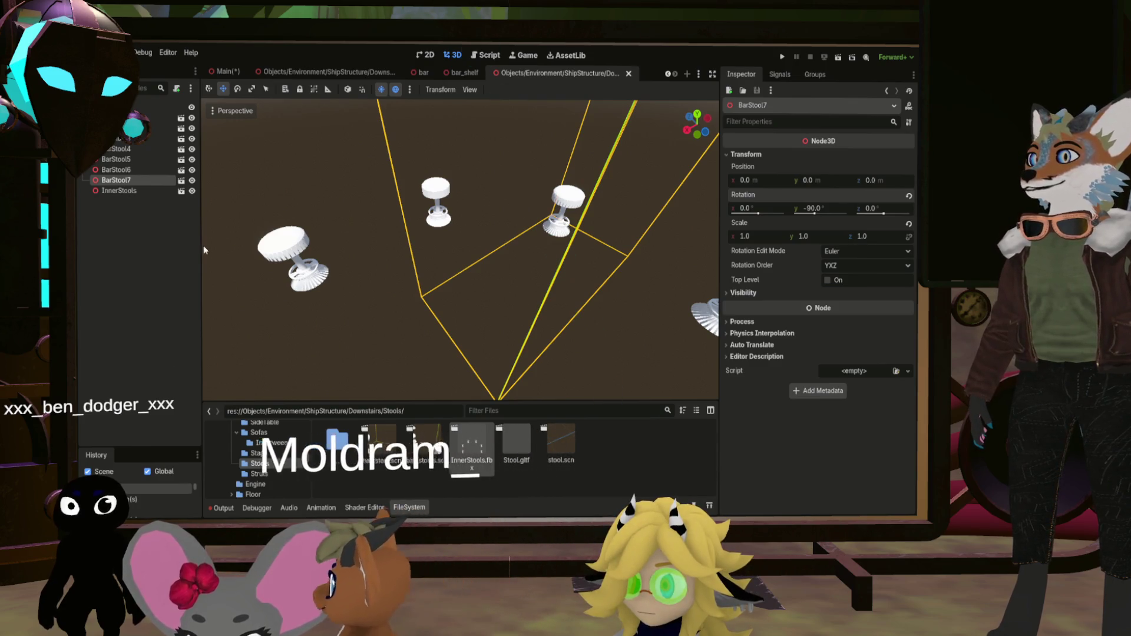
pyautogui.hotkey('ctrl', 'd')
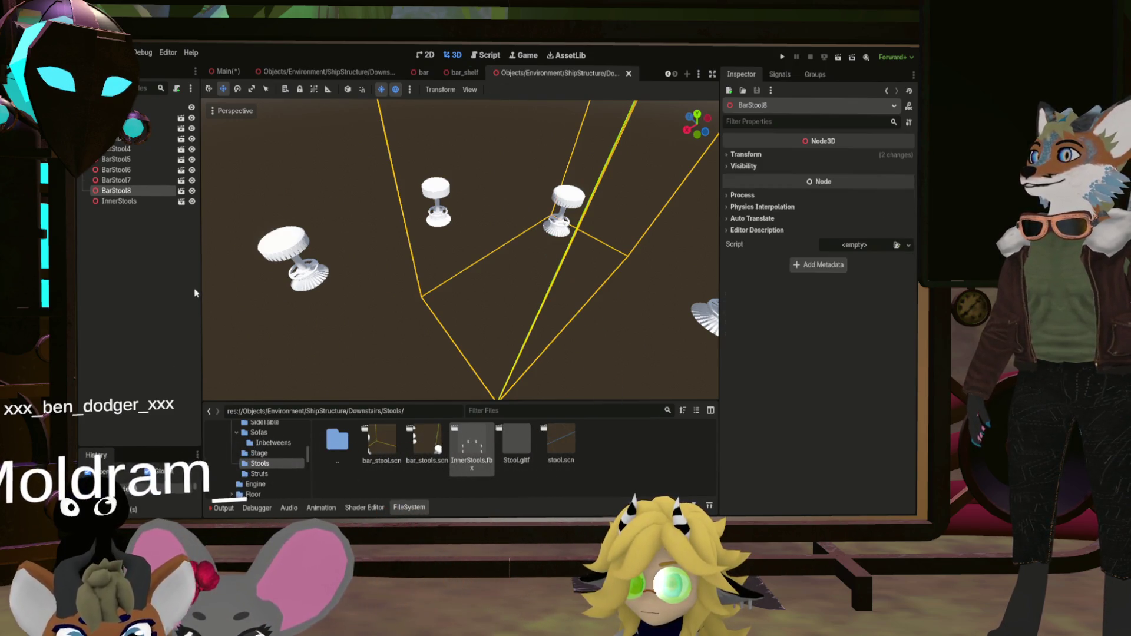
pyautogui.click(746, 154)
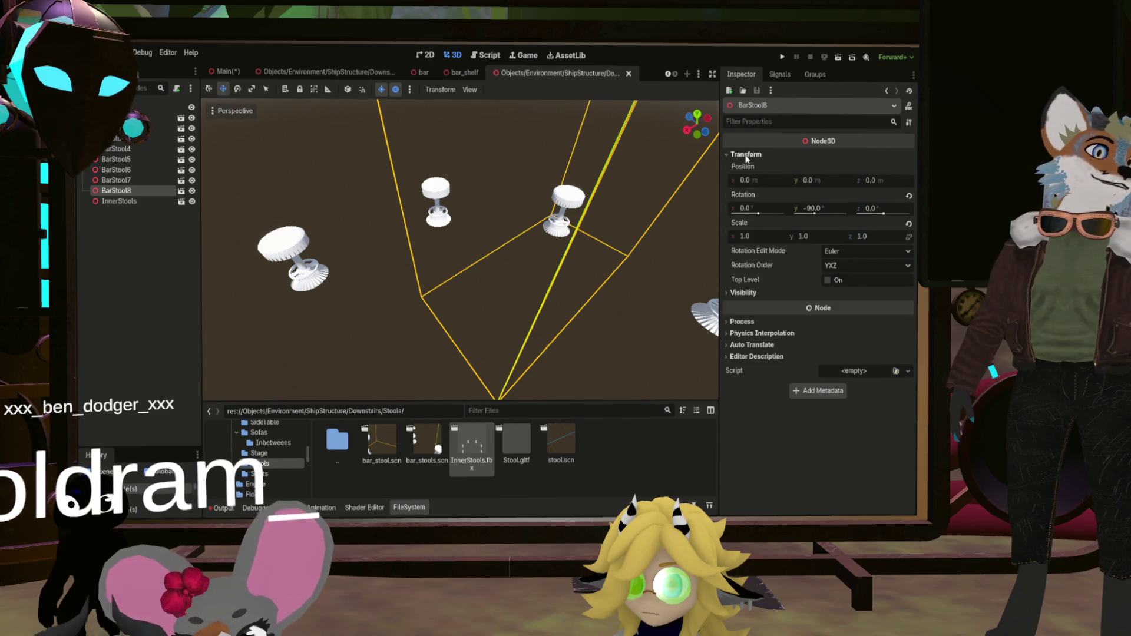
pyautogui.click(825, 209)
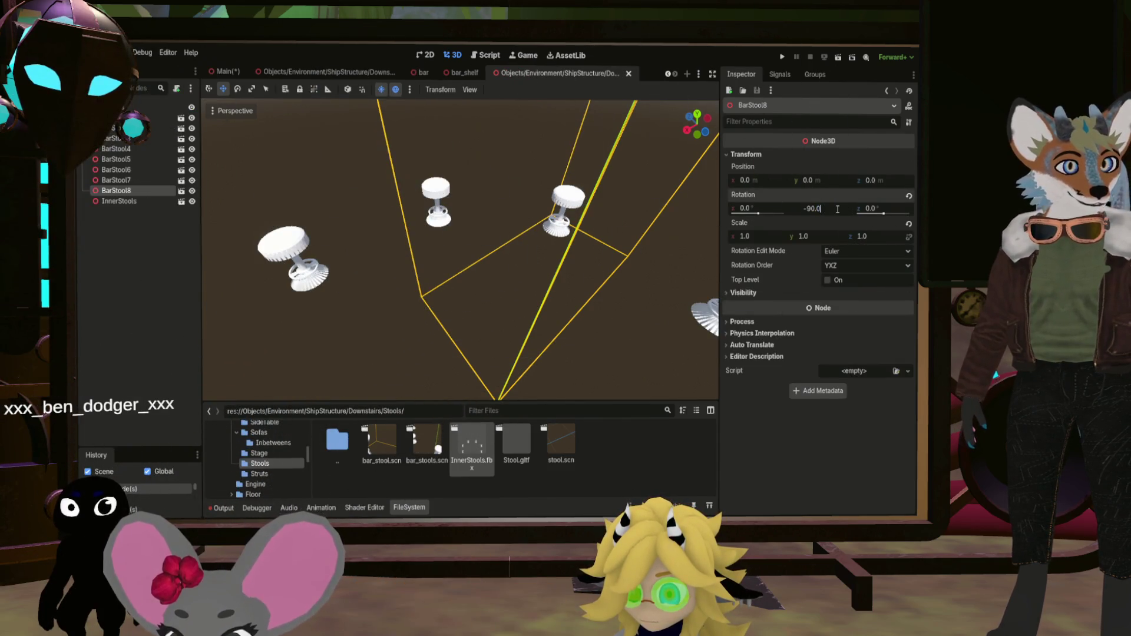
# Delete the InnerStools model, save the stools scene, and return to the Main scene
pyautogui.moveTo(595, 163); pyautogui.dragTo(102, 239)
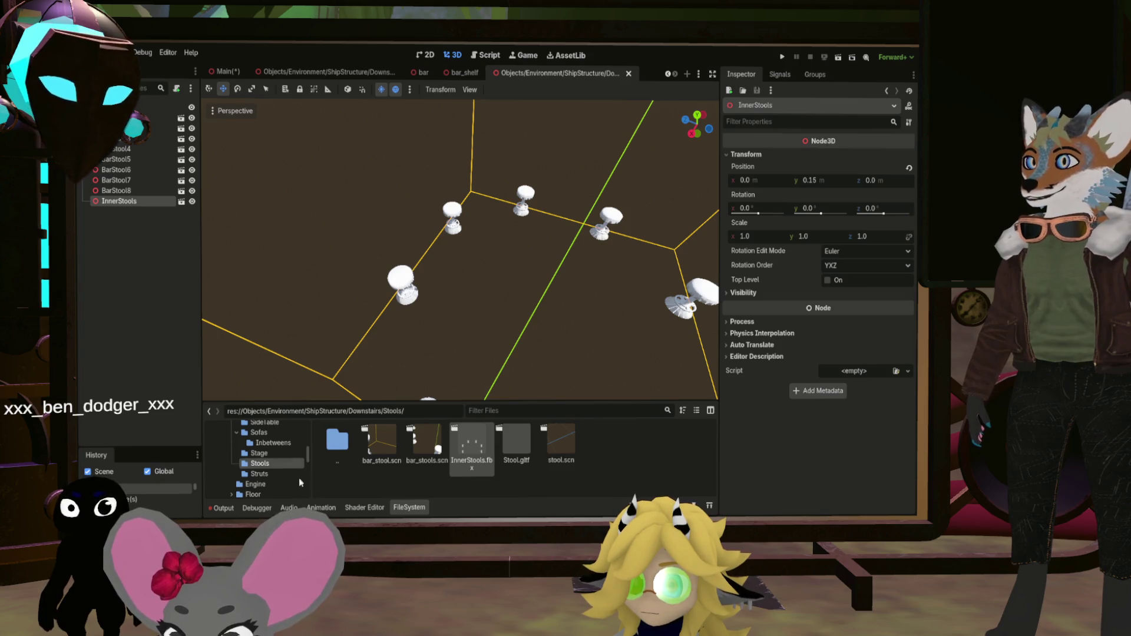
pyautogui.press('Delete')
pyautogui.moveTo(459, 321)
pyautogui.mouseDown()
pyautogui.moveTo(501, 285)
pyautogui.moveTo(579, 295)
pyautogui.moveTo(478, 261)
pyautogui.moveTo(490, 257)
pyautogui.mouseUp()
pyautogui.hotkey('ctrl', 's')
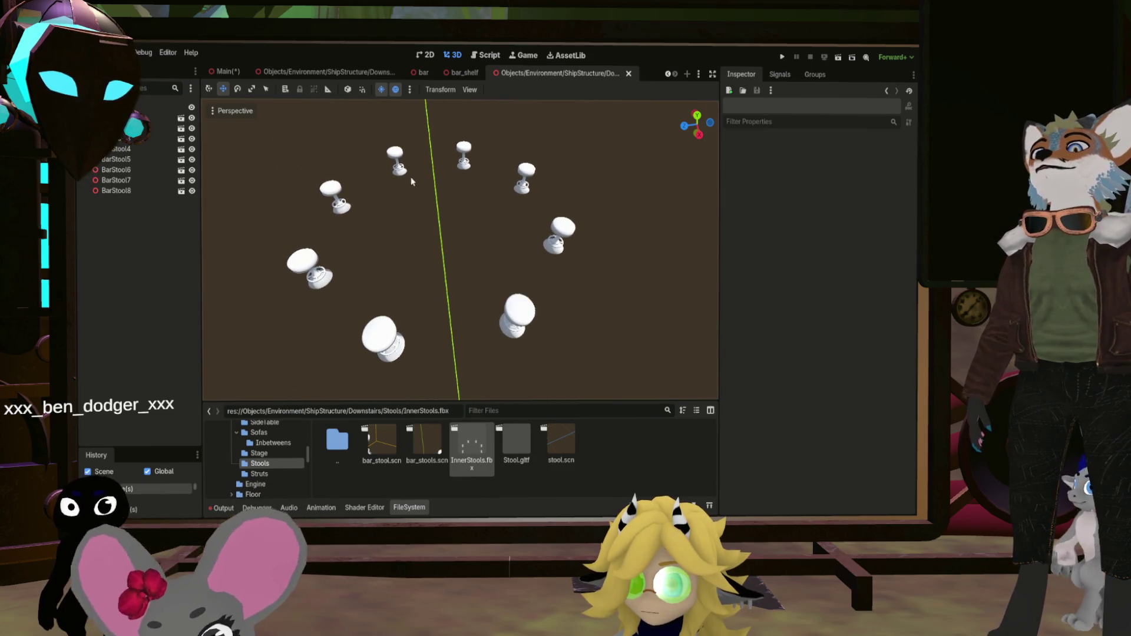
pyautogui.click(238, 73)
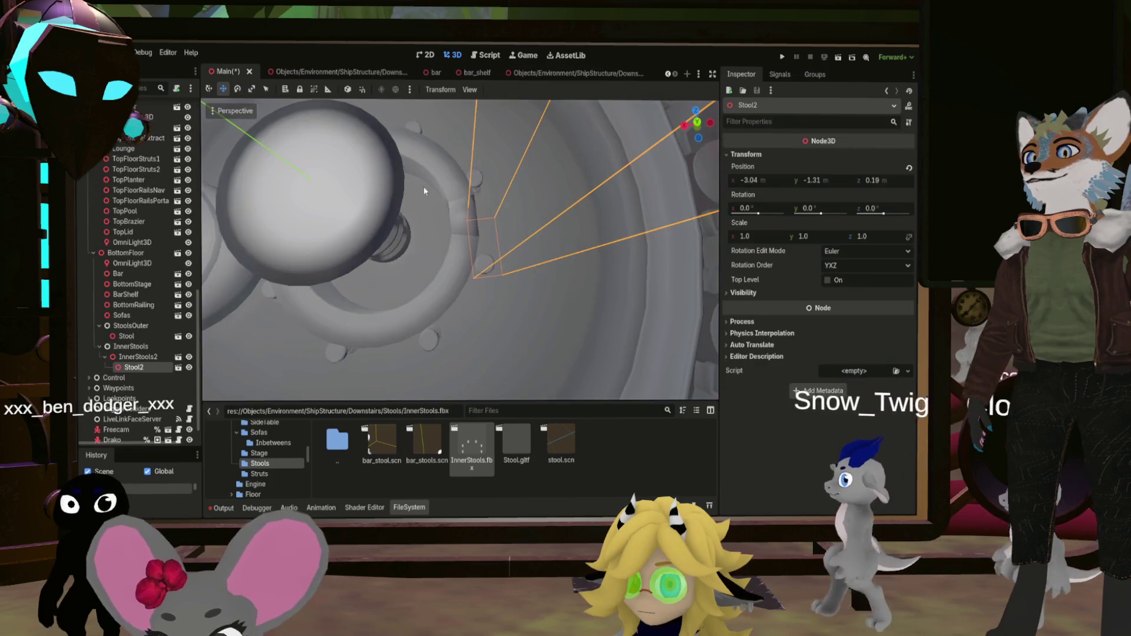
# Delete the old InnerStools2 node and its stool from the Main scene
pyautogui.moveTo(463, 238); pyautogui.dragTo(463, 138)
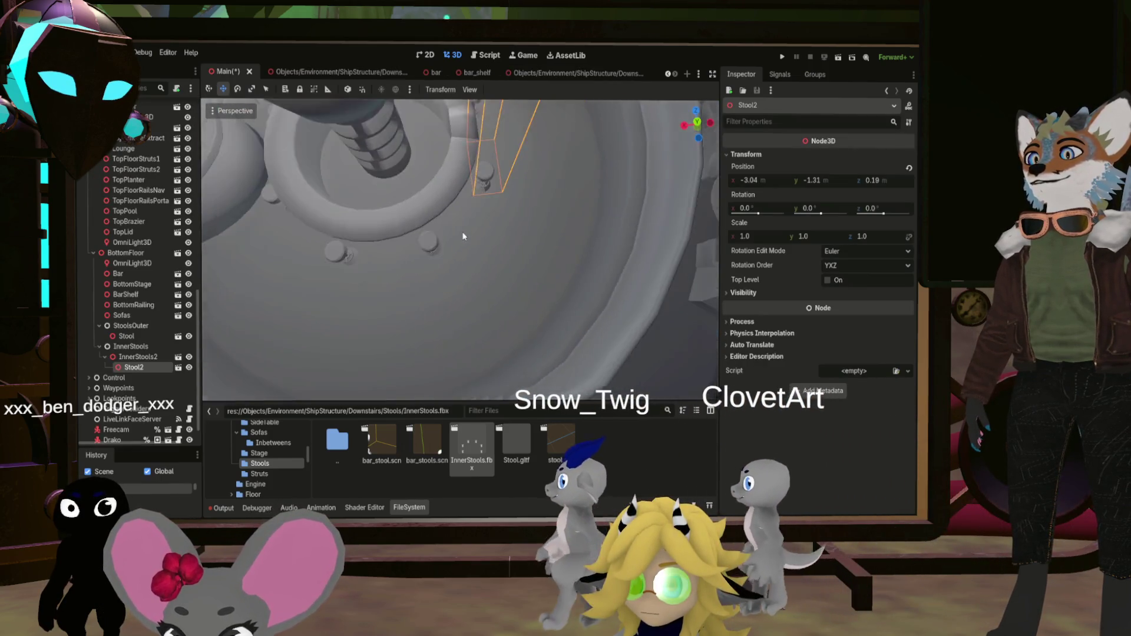
pyautogui.click(138, 356)
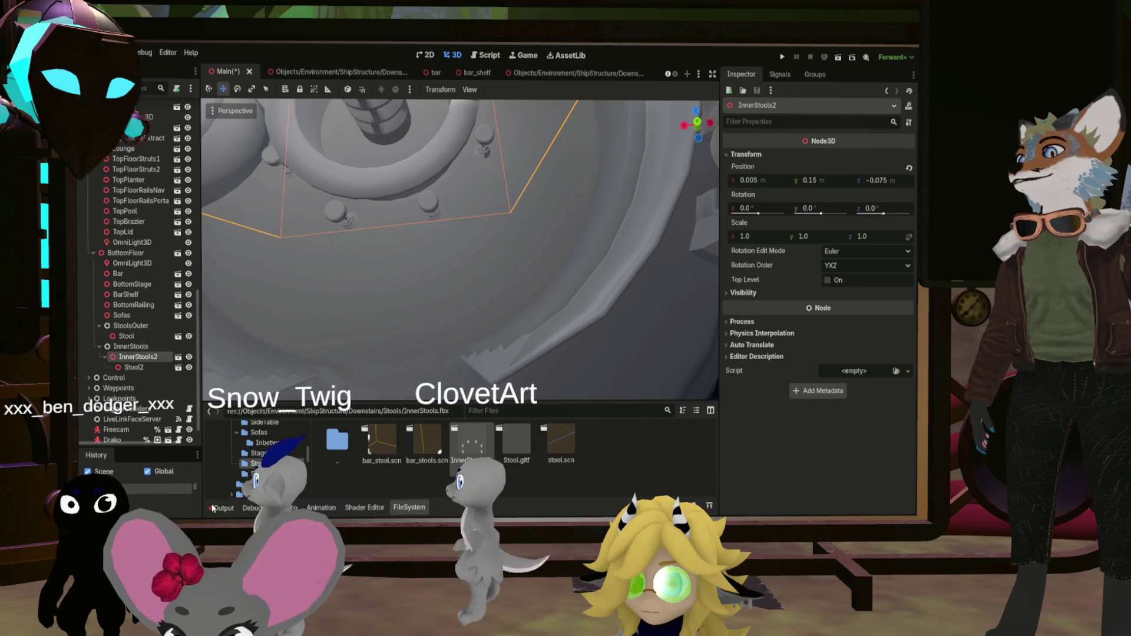
pyautogui.press('Delete')
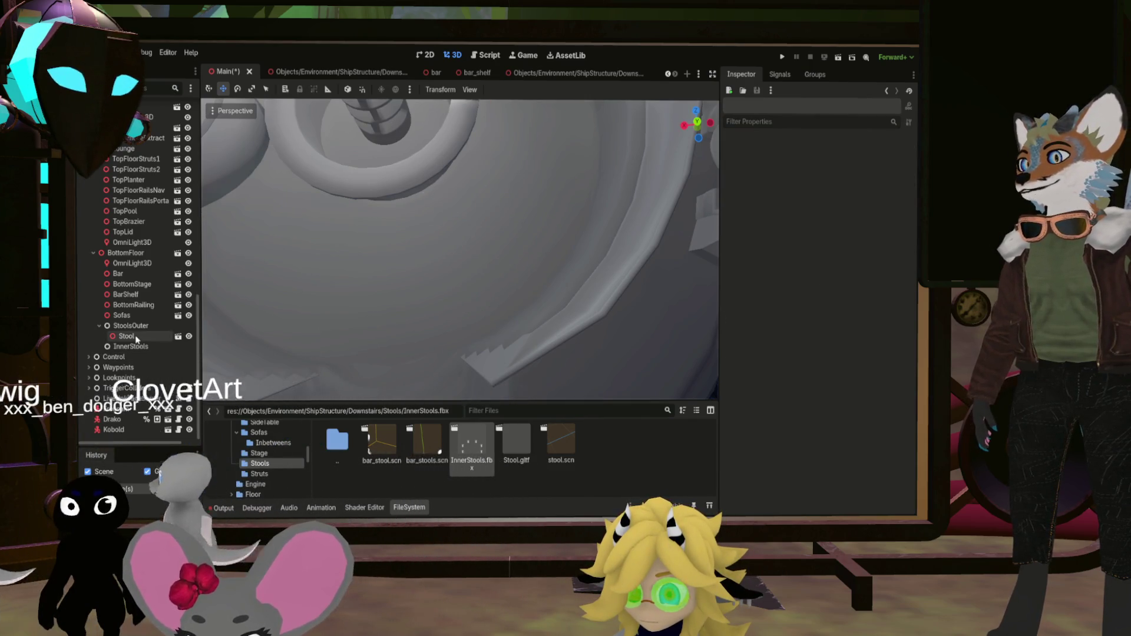
# Instance bar_stools.scn under the InnerStools node so the ring surrounds the column
pyautogui.click(135, 335)
pyautogui.click(136, 347)
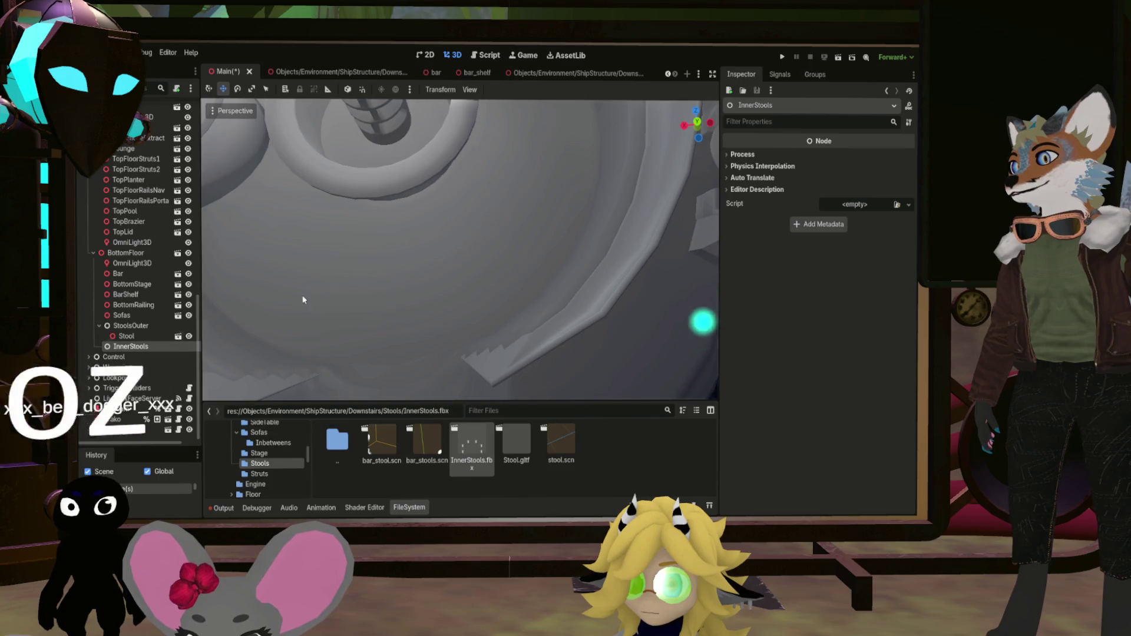
pyautogui.scroll(-3, 364, 232)
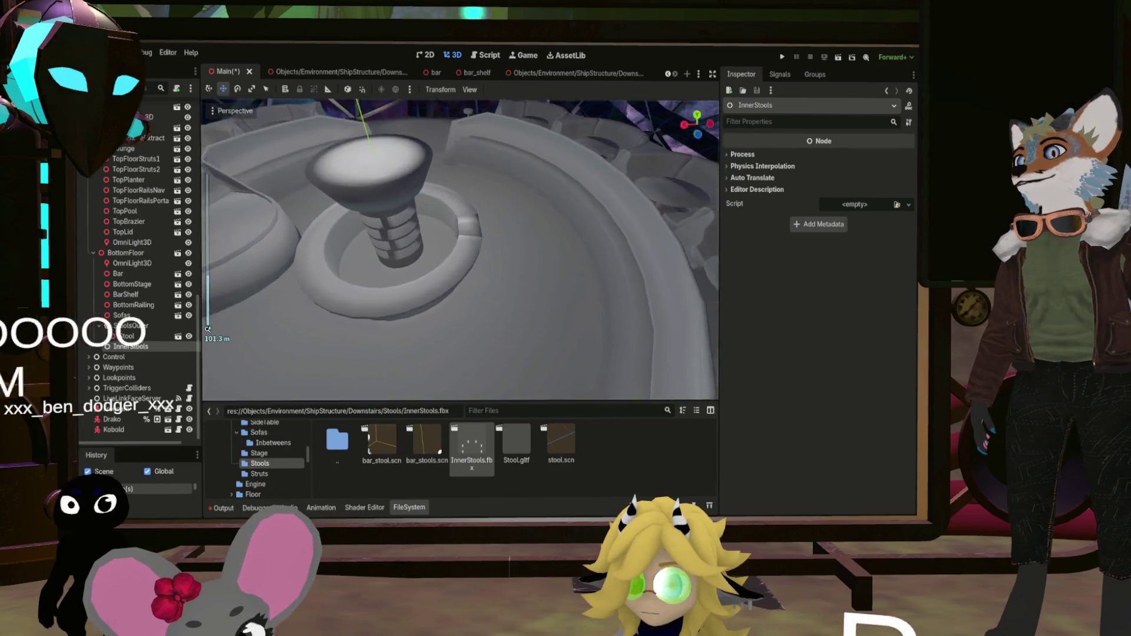
pyautogui.scroll(5, 396, 318)
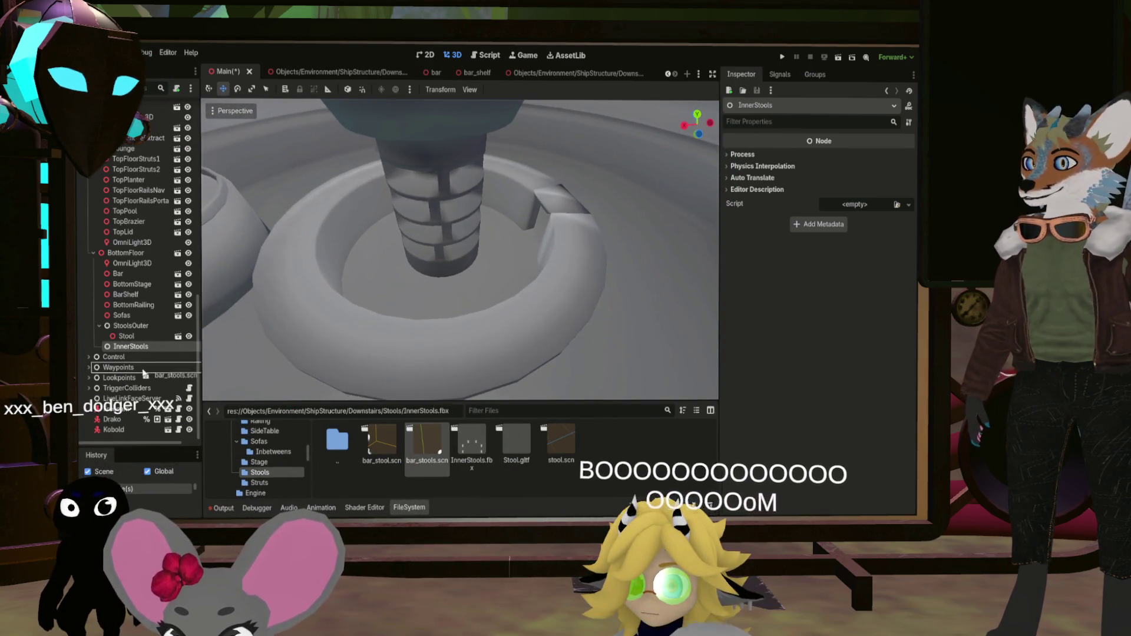
pyautogui.moveTo(136, 330); pyautogui.dragTo(132, 346)
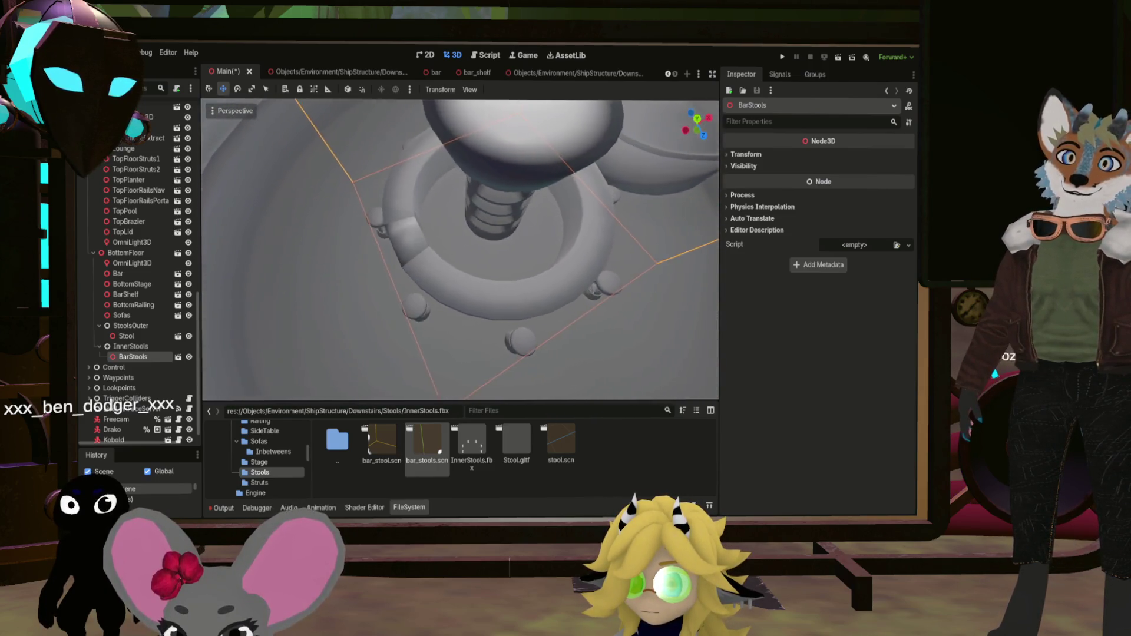
pyautogui.click(735, 157)
pyautogui.click(734, 156)
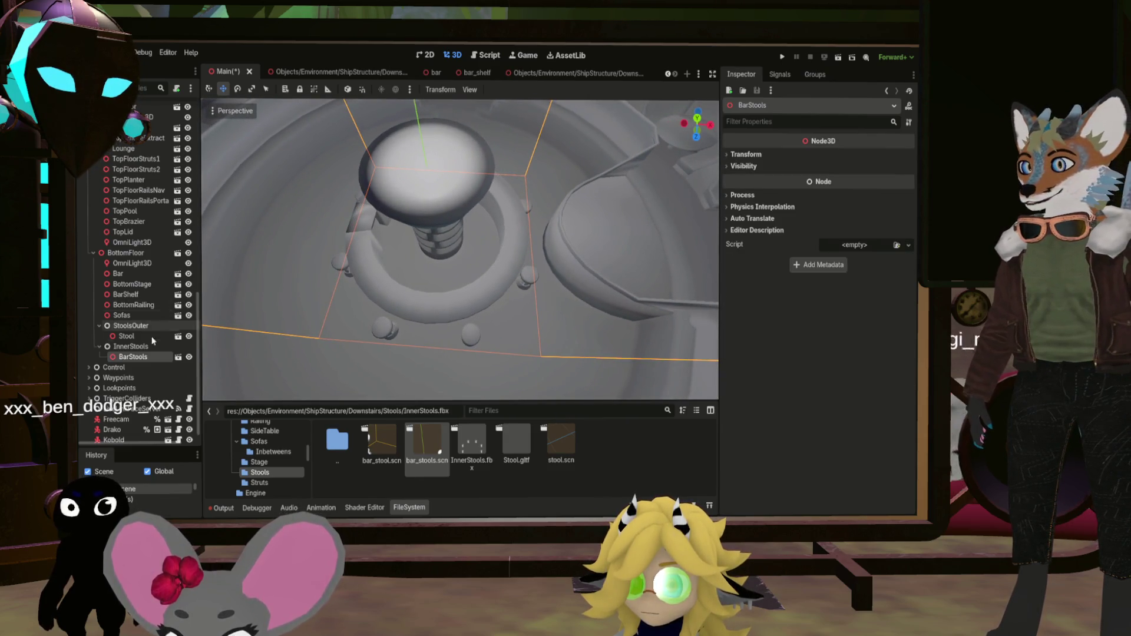
pyautogui.click(142, 347)
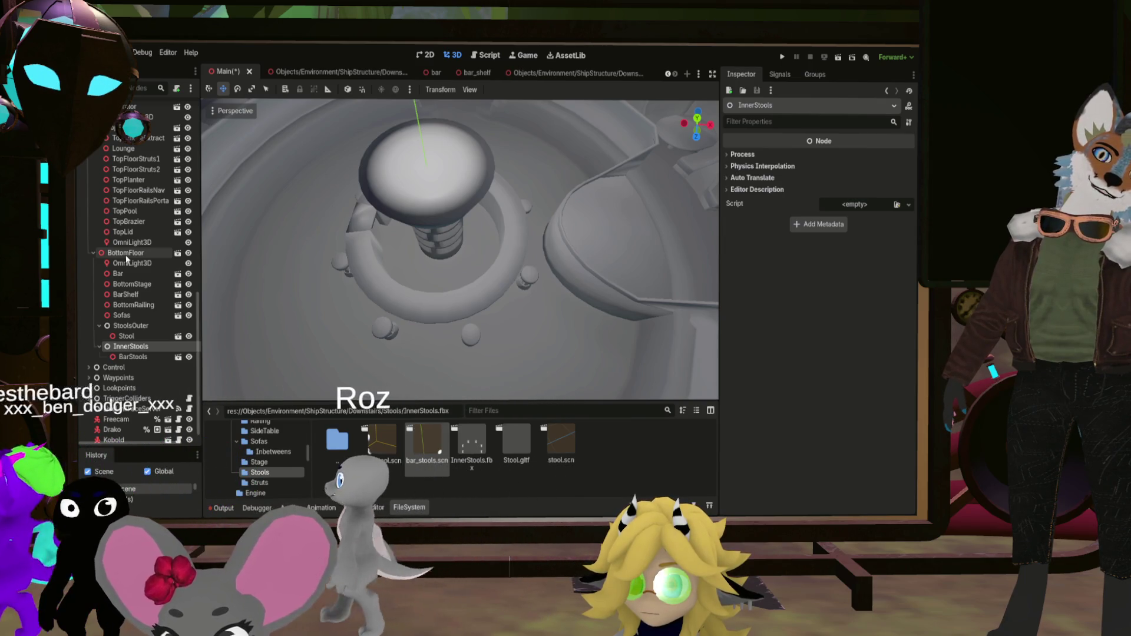
pyautogui.moveTo(270, 246)
pyautogui.mouseDown()
pyautogui.moveTo(465, 179)
pyautogui.moveTo(501, 195)
pyautogui.moveTo(400, 241)
pyautogui.moveTo(504, 281)
pyautogui.mouseUp()
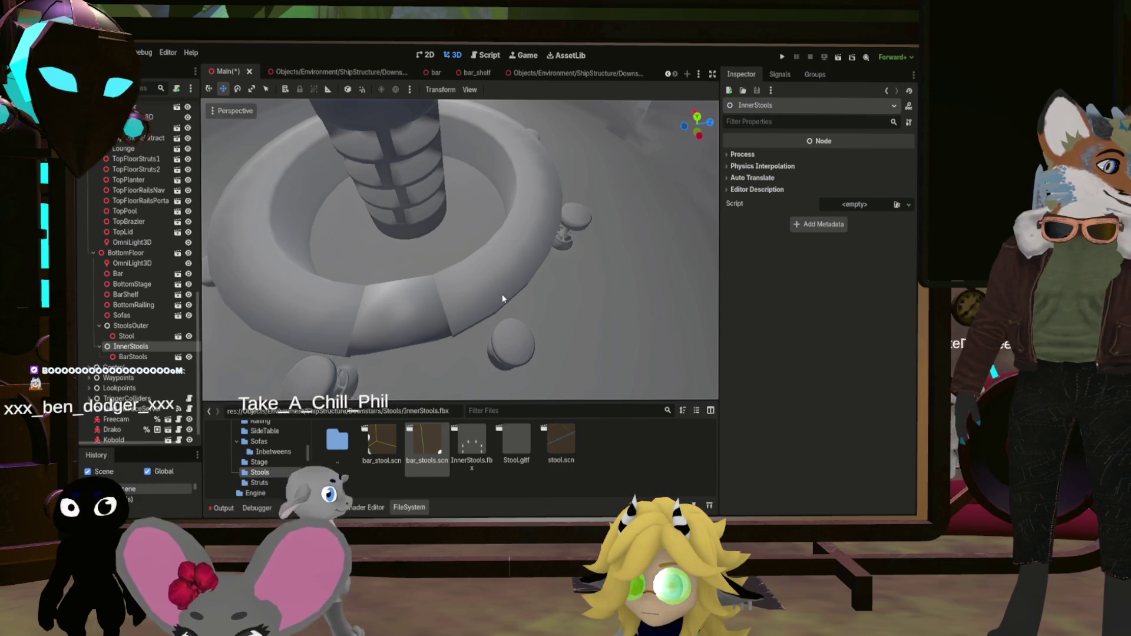
pyautogui.scroll(5, 502, 299)
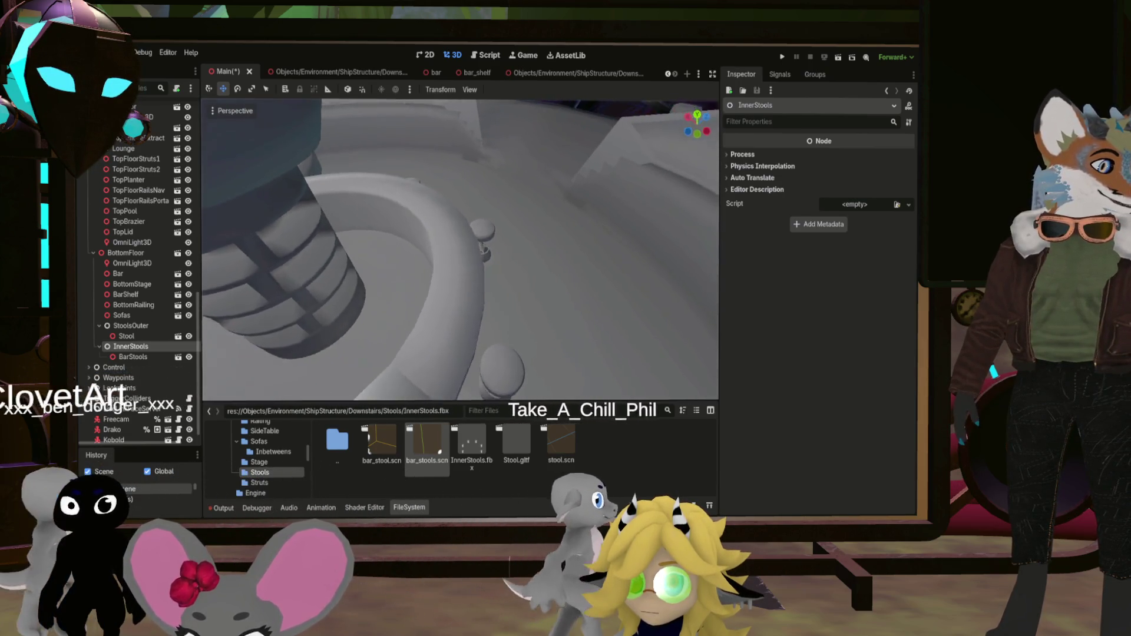
pyautogui.scroll(-5, 459, 253)
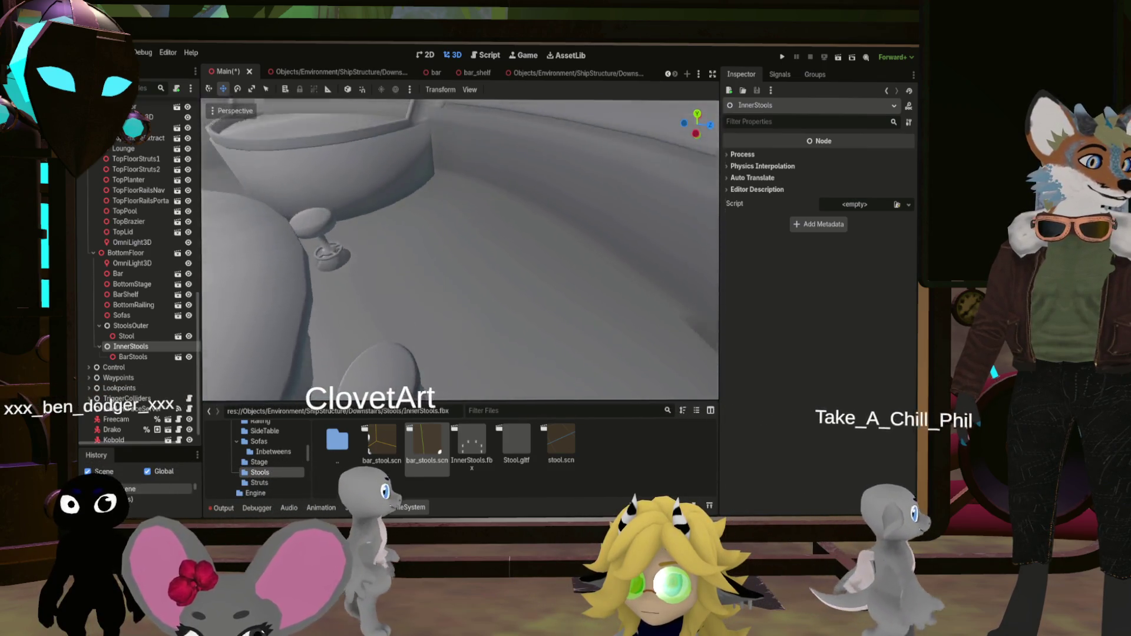
pyautogui.scroll(-3, 460, 253)
pyautogui.moveTo(417, 313); pyautogui.dragTo(412, 311)
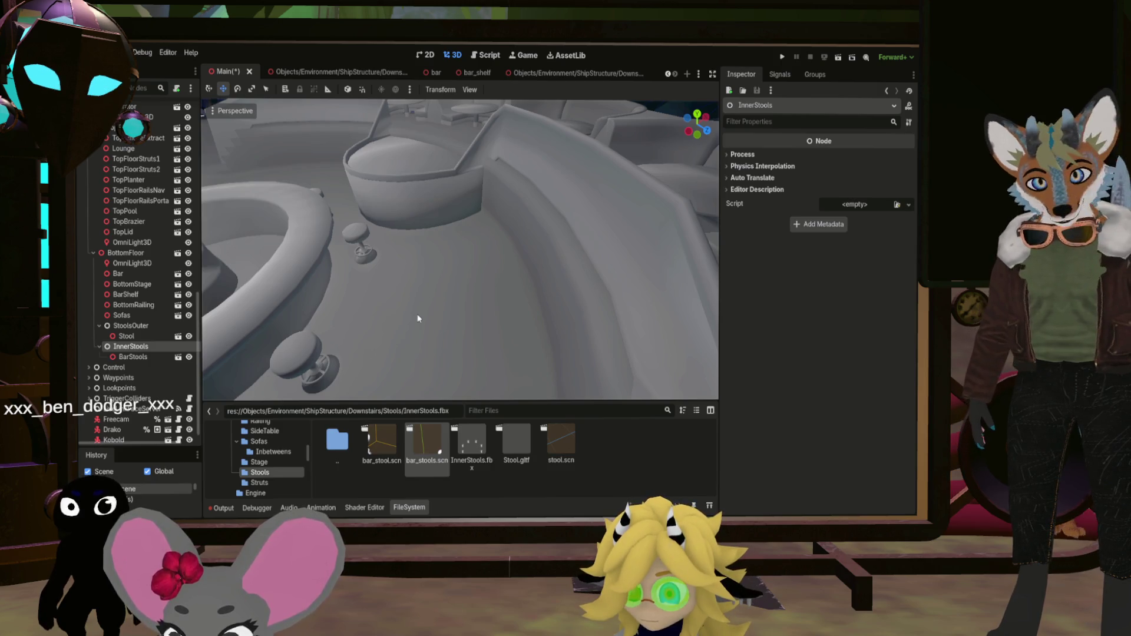
pyautogui.moveTo(394, 262)
pyautogui.mouseDown()
pyautogui.moveTo(360, 224)
pyautogui.moveTo(413, 300)
pyautogui.mouseUp()
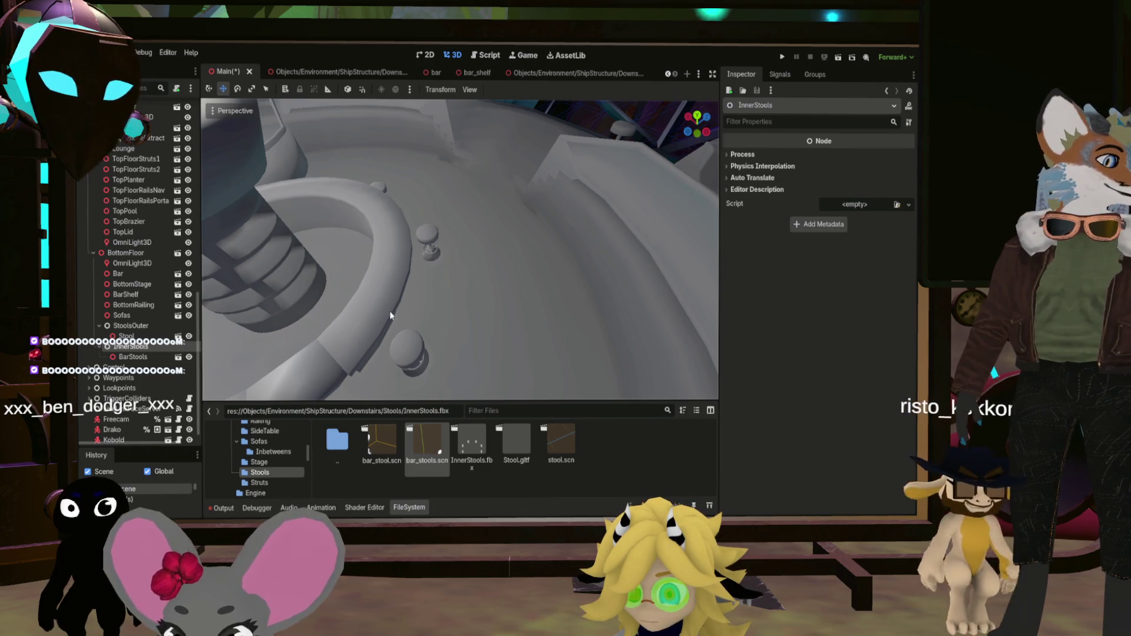
pyautogui.moveTo(434, 320); pyautogui.dragTo(436, 245)
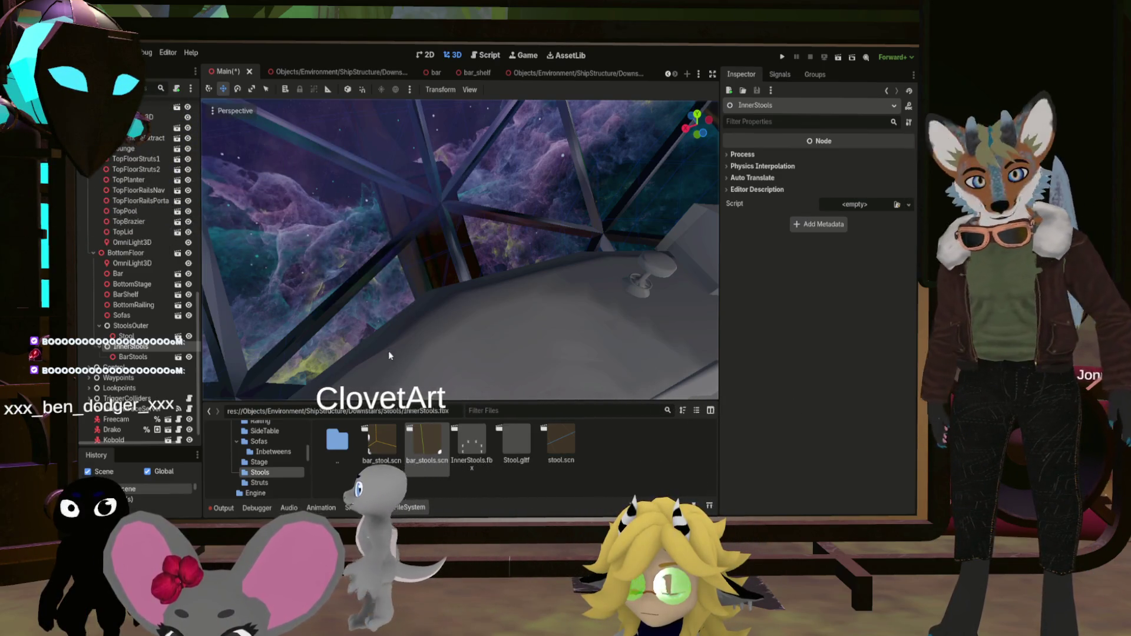
pyautogui.moveTo(470, 323)
pyautogui.mouseDown()
pyautogui.moveTo(472, 365)
pyautogui.moveTo(371, 265)
pyautogui.mouseUp()
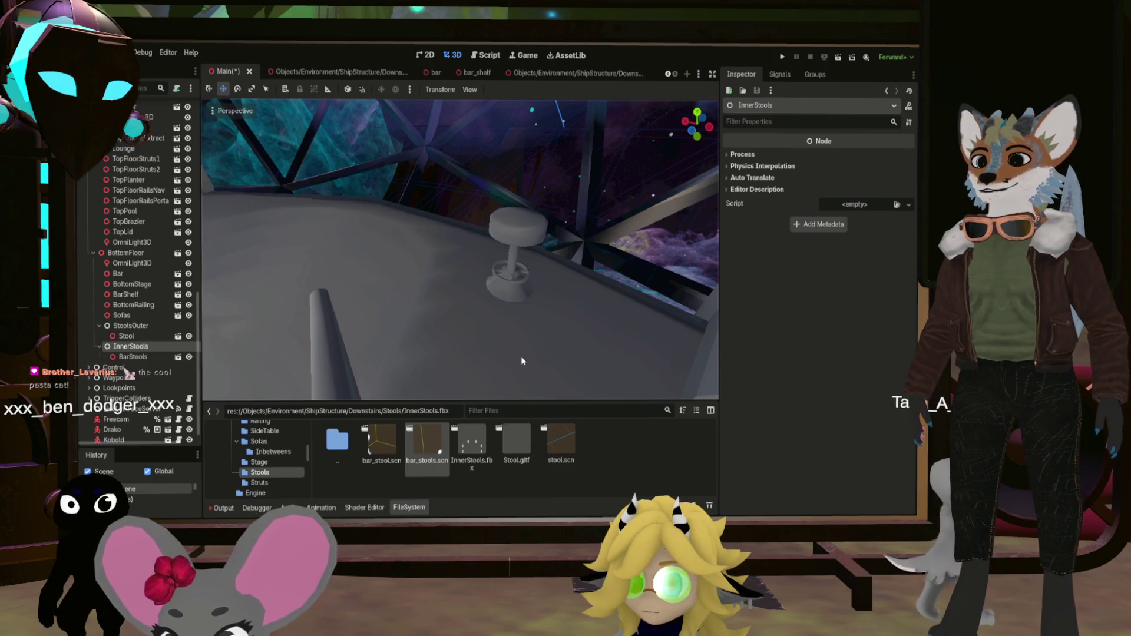
pyautogui.scroll(-5, 469, 329)
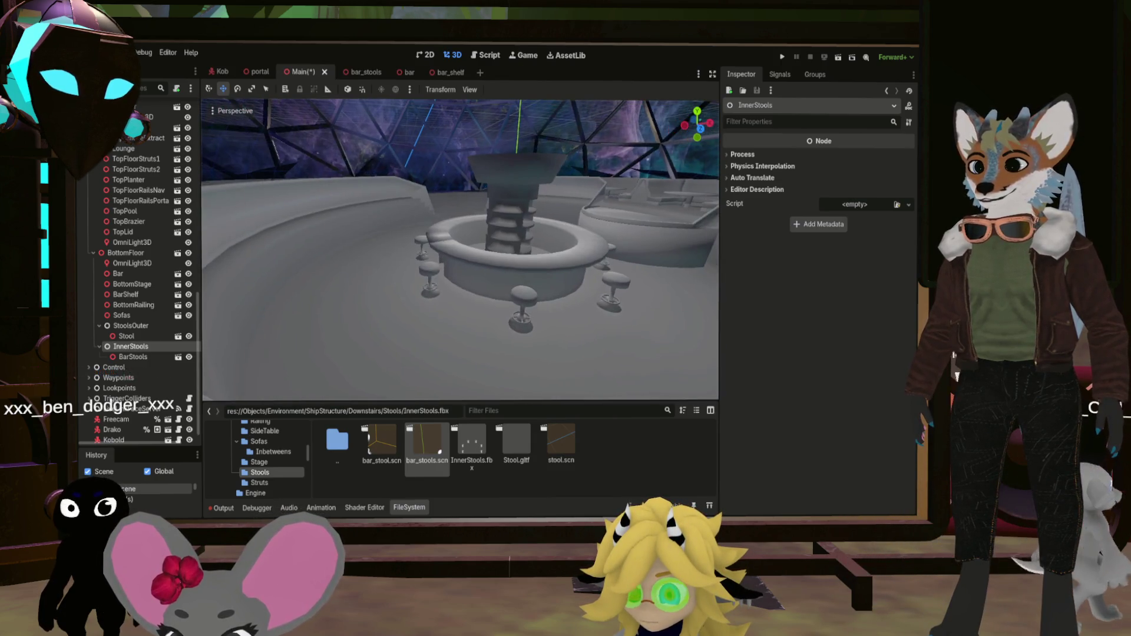
pyautogui.scroll(5, 460, 250)
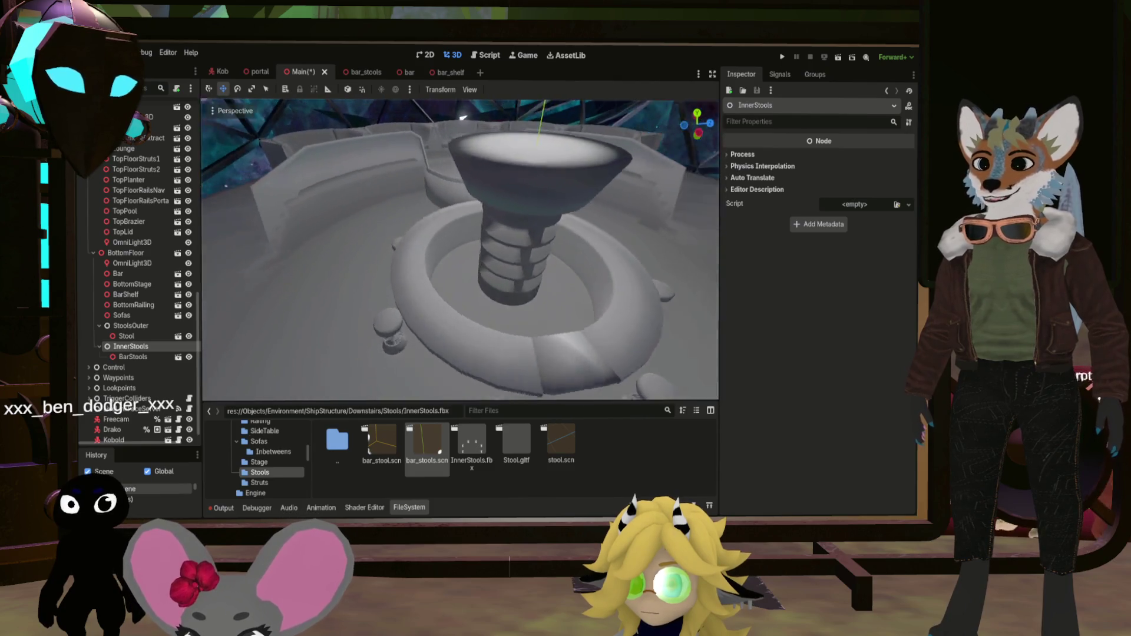
pyautogui.press('w')
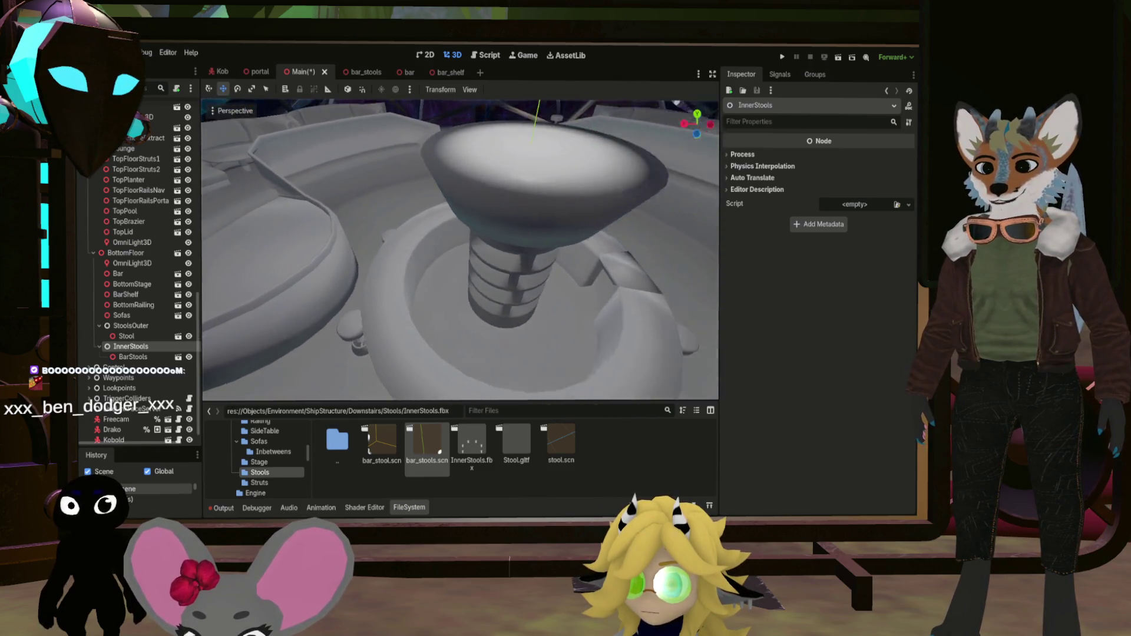
pyautogui.press('w')
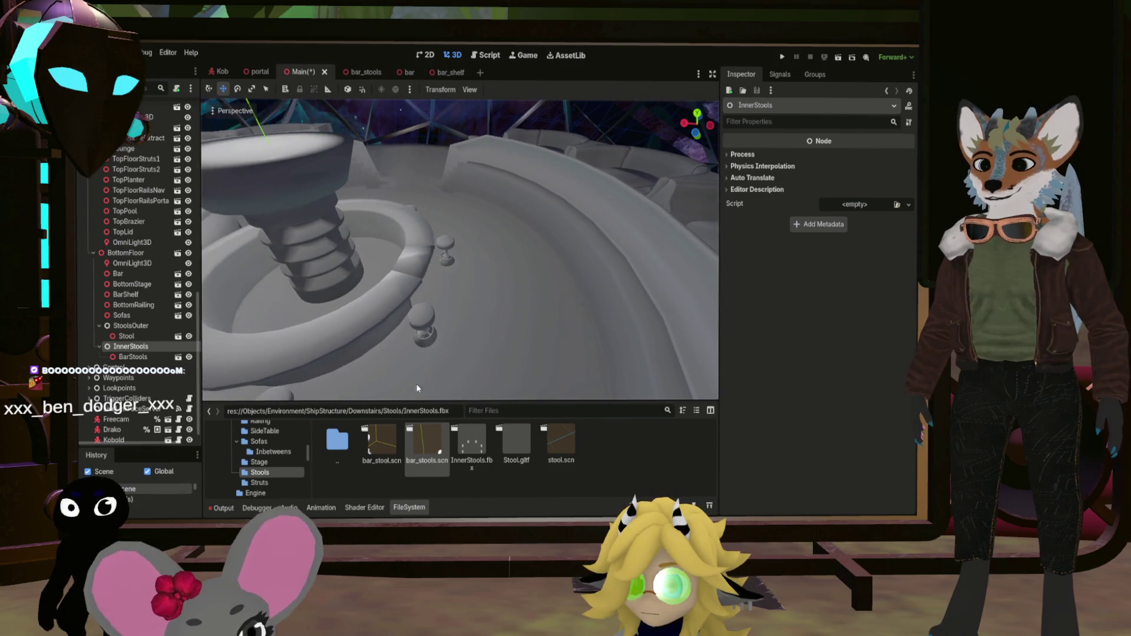
pyautogui.press('s')
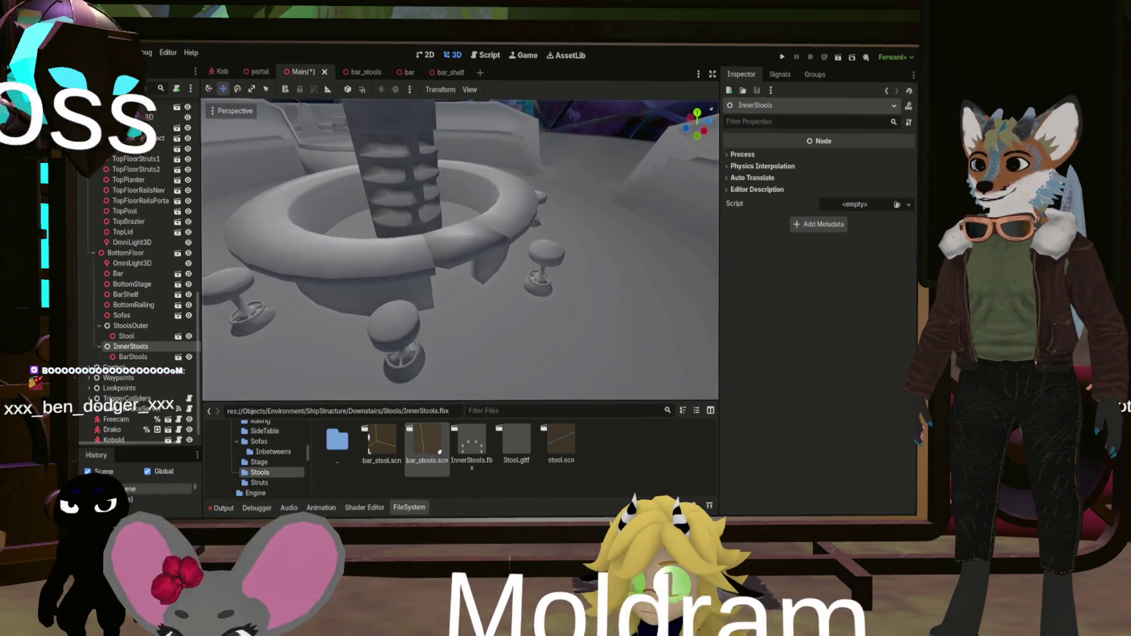
pyautogui.hotkey('ctrl', 's')
pyautogui.press('w')
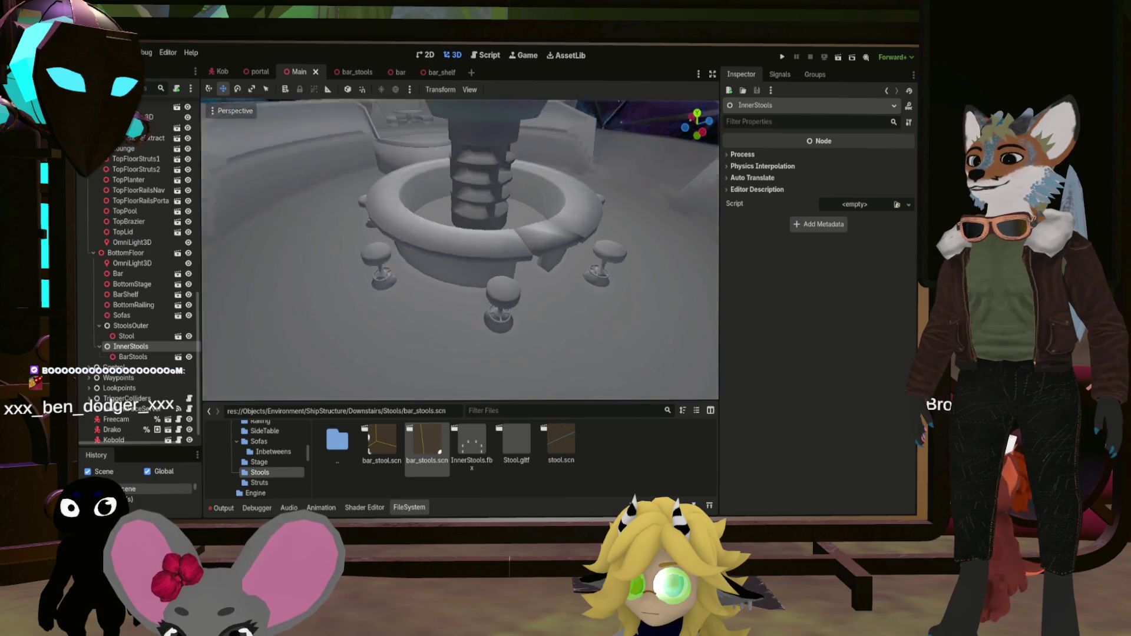
pyautogui.press('s')
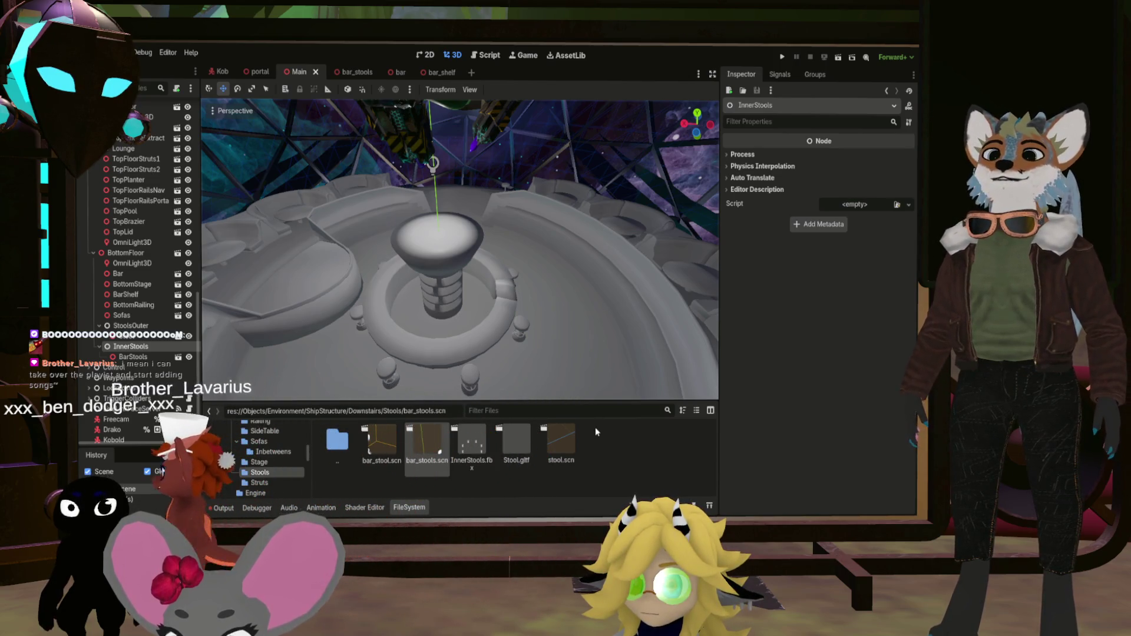
pyautogui.press('d')
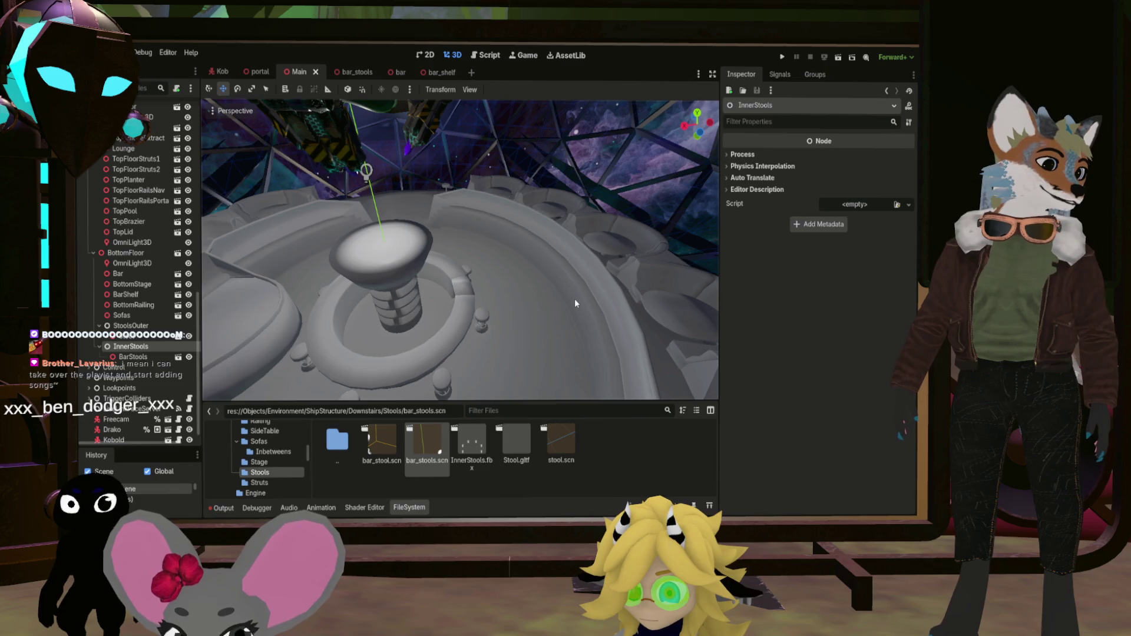
pyautogui.rightClick(574, 299)
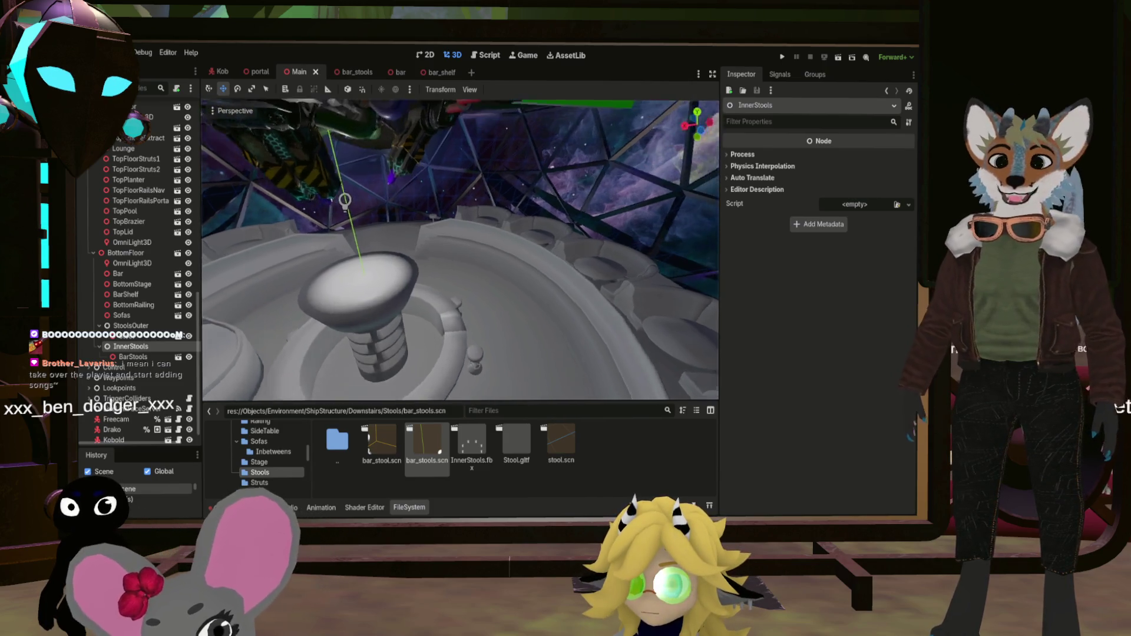
pyautogui.press('w')
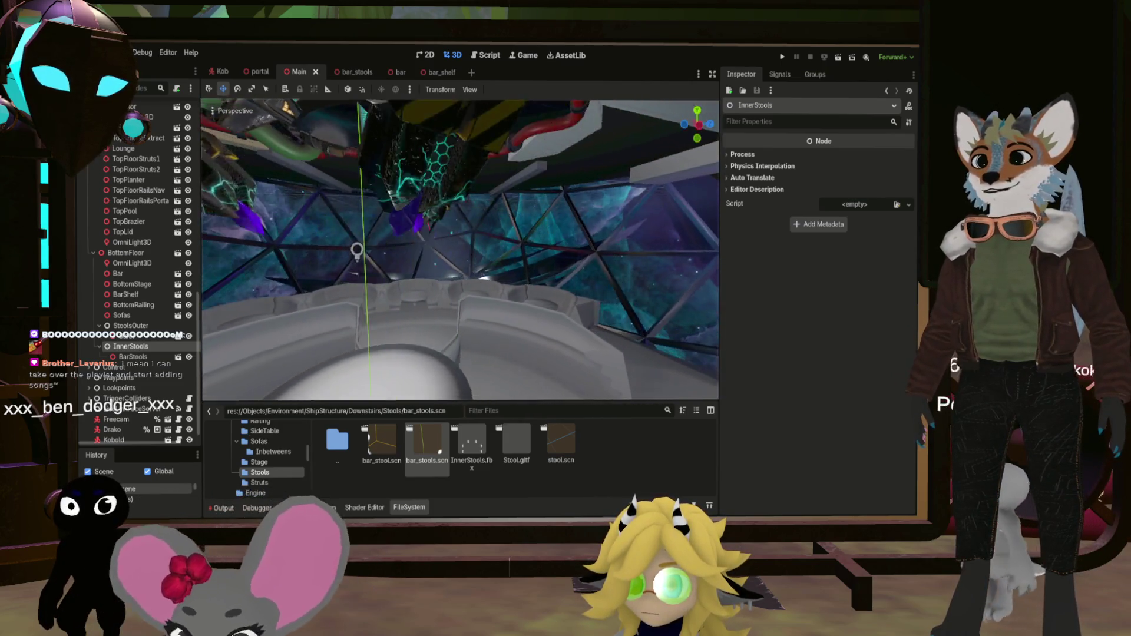
pyautogui.press('s')
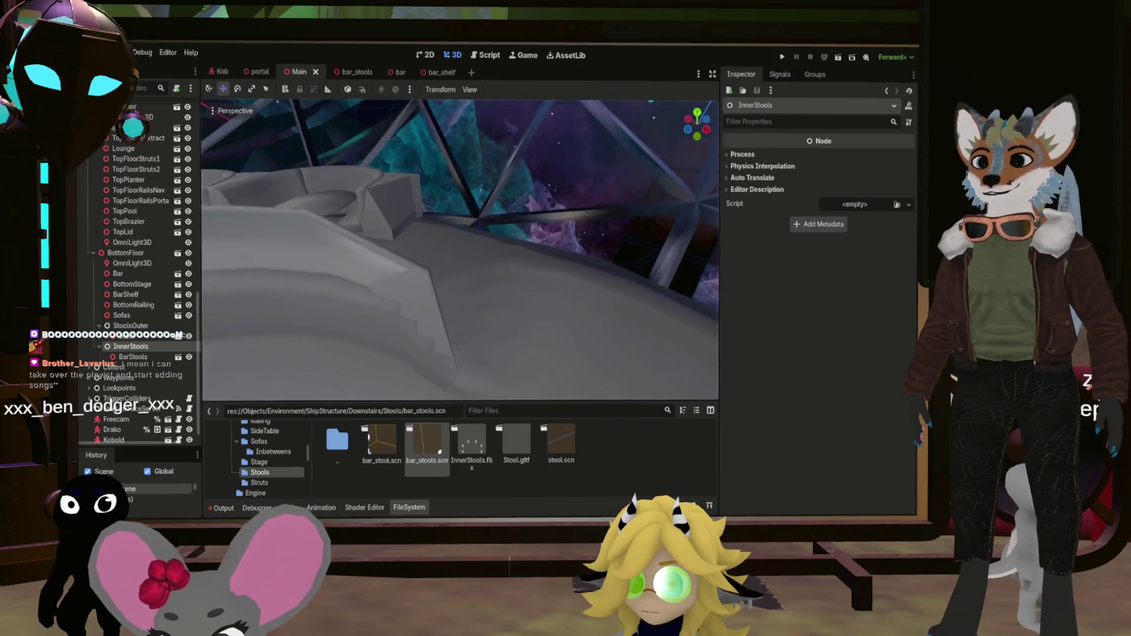
pyautogui.press('w')
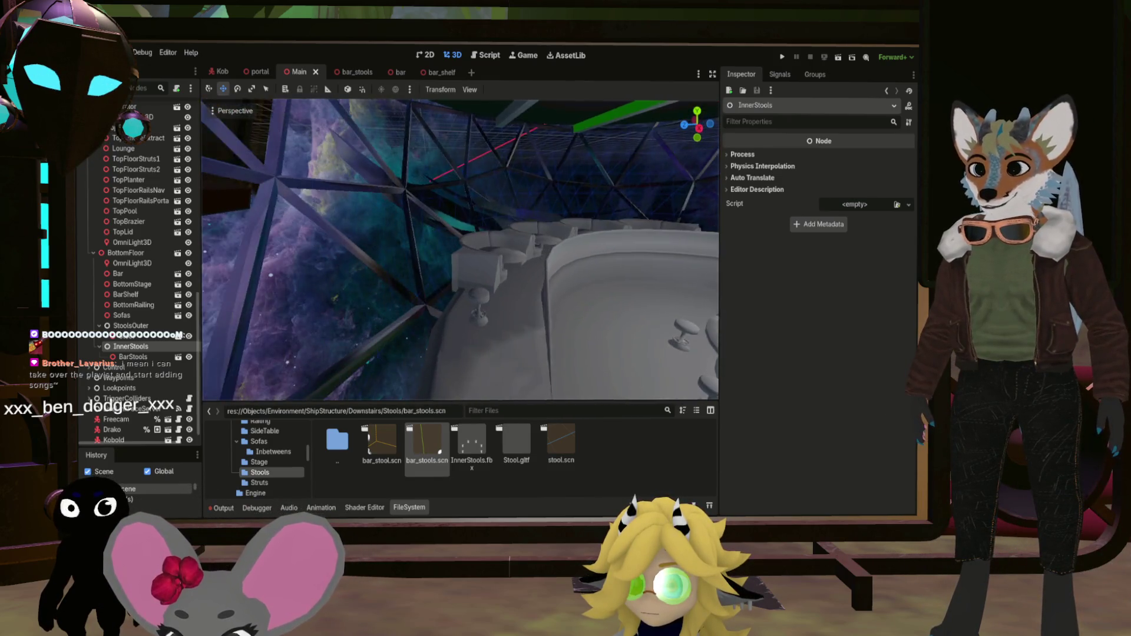
pyautogui.press('w')
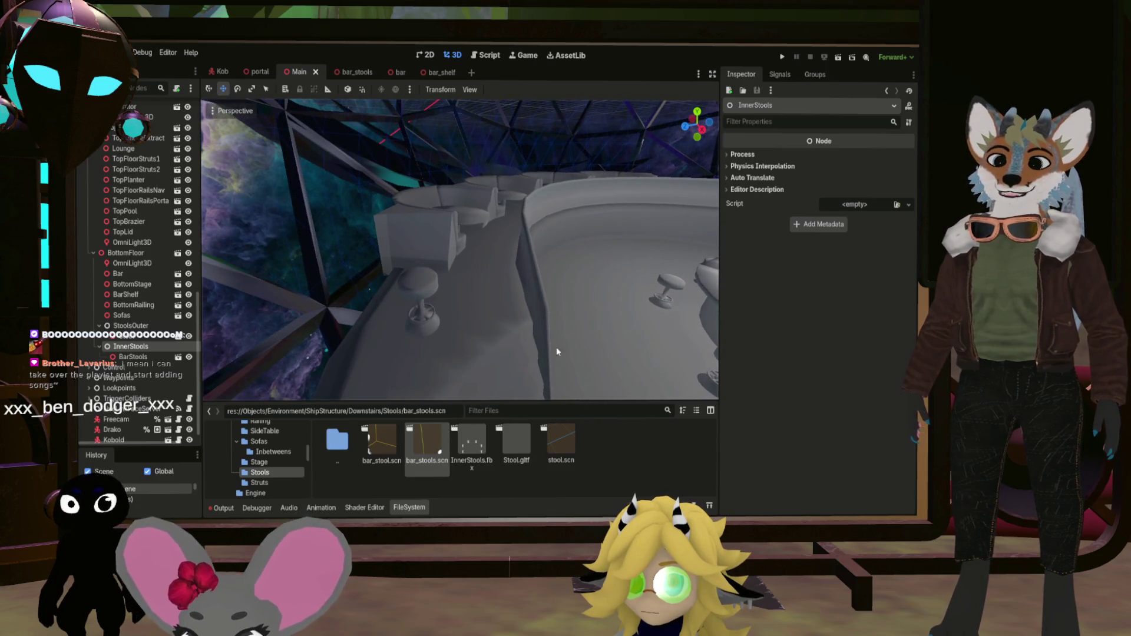
pyautogui.doubleClick(327, 443)
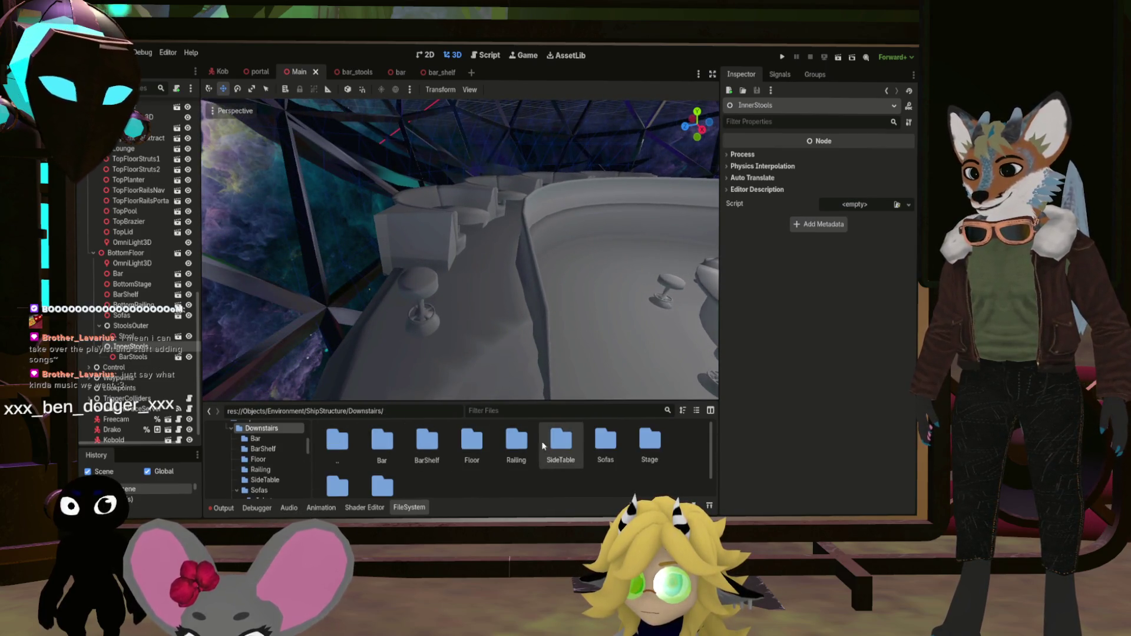
# Open SideTable.gltf from Downstairs/SideTable and save it as side_table.scn
pyautogui.doubleClick(560, 442)
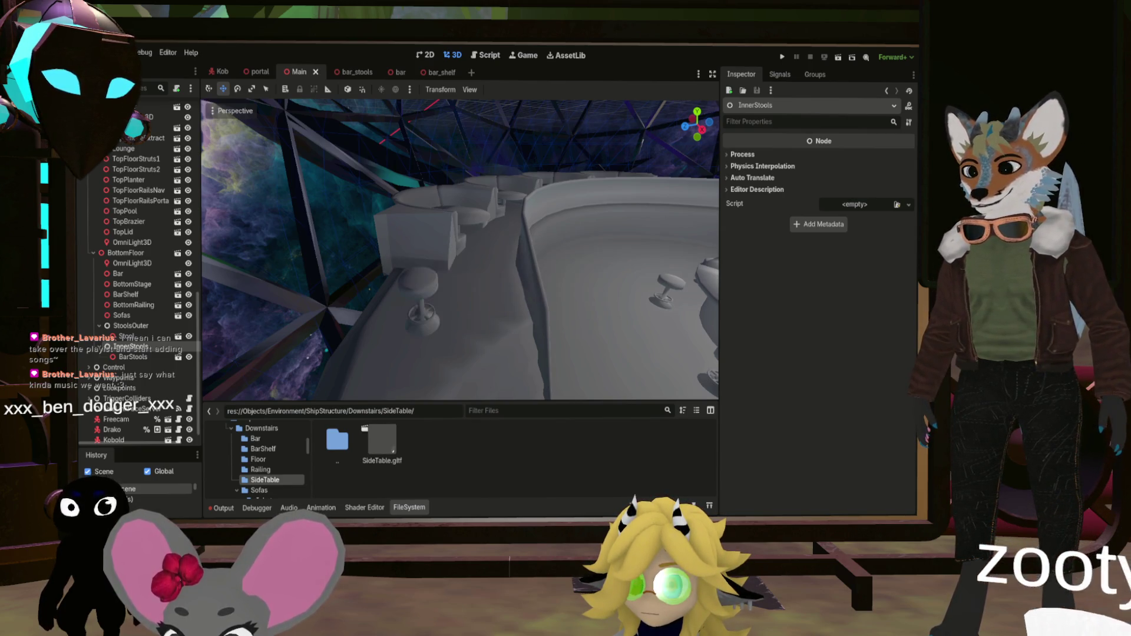
pyautogui.click(377, 439)
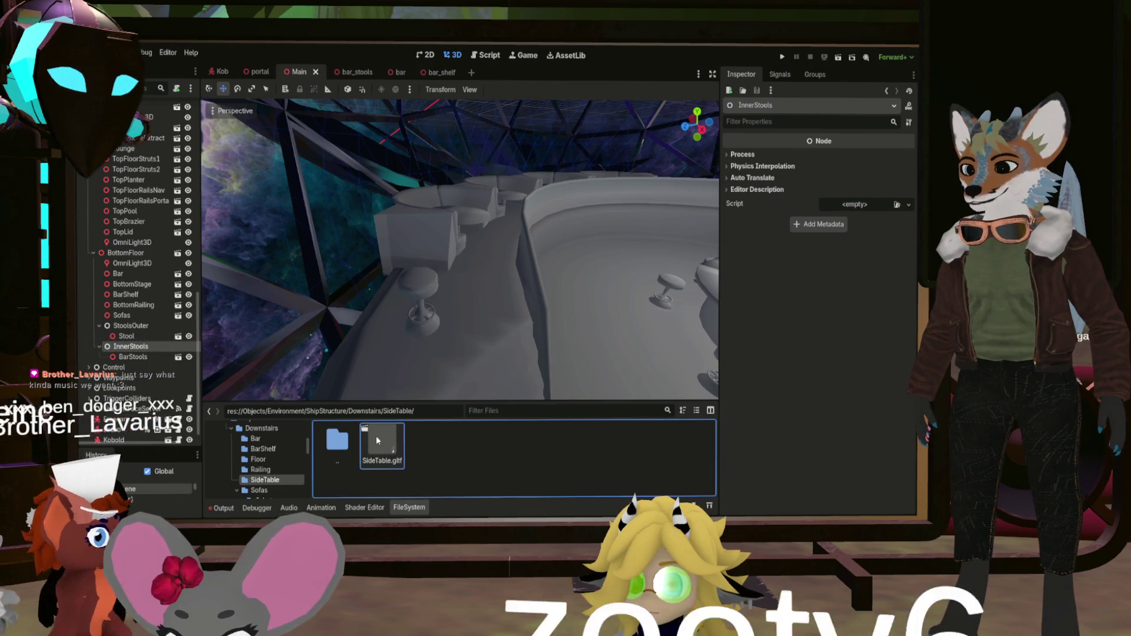
pyautogui.doubleClick(382, 444)
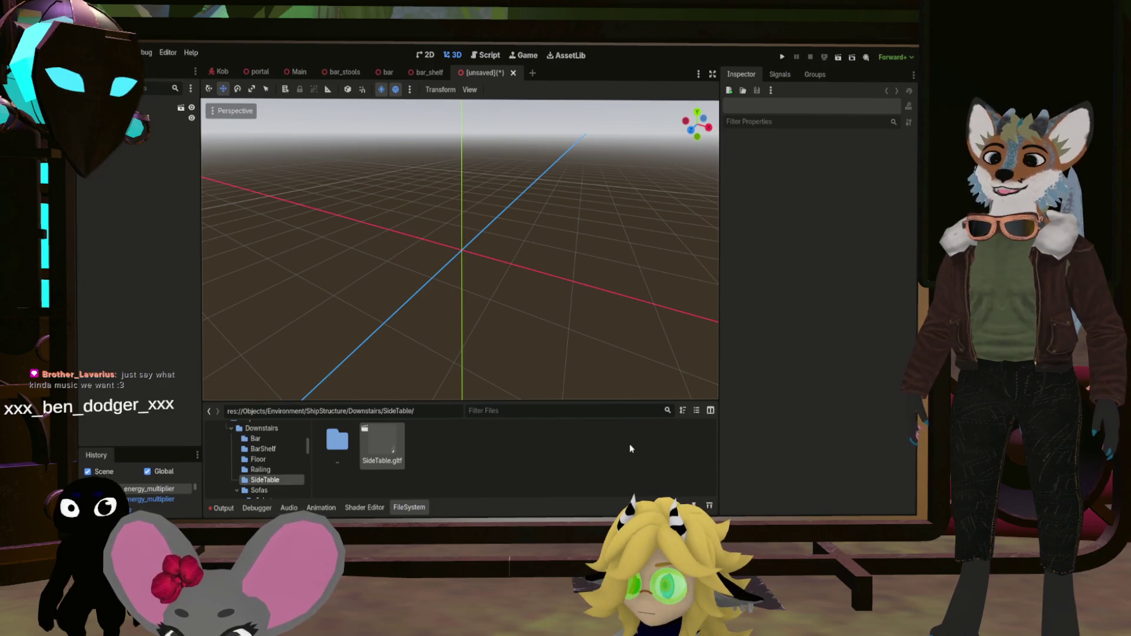
pyautogui.hotkey('ctrl', 's')
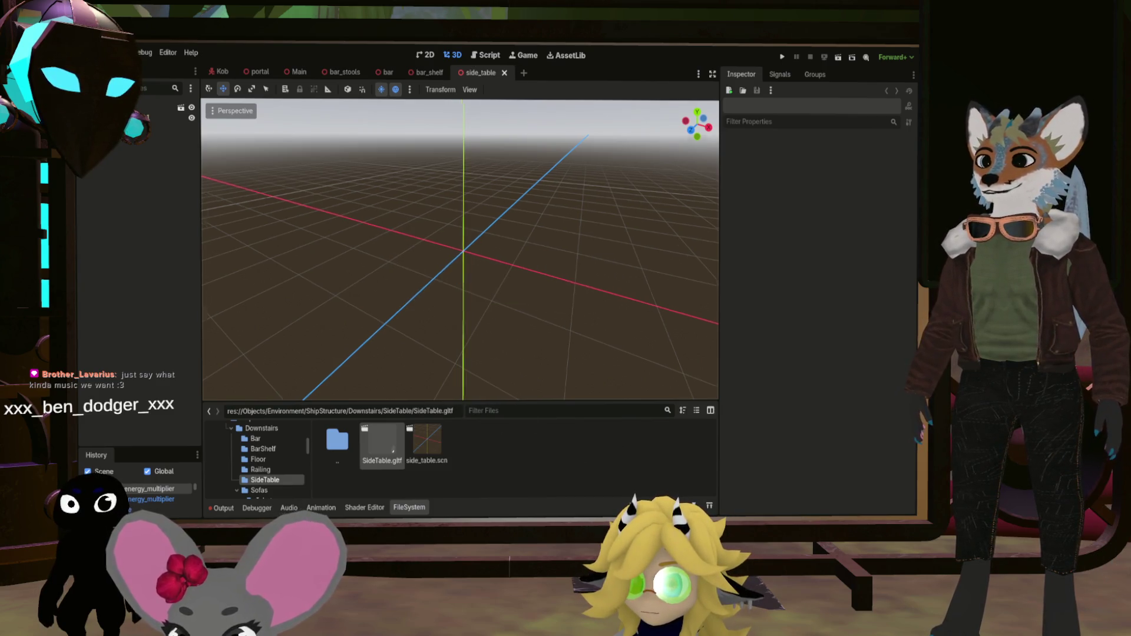
pyautogui.moveTo(382, 445)
pyautogui.mouseDown()
pyautogui.moveTo(442, 391)
pyautogui.moveTo(517, 290)
pyautogui.moveTo(499, 265)
pyautogui.moveTo(471, 255)
pyautogui.mouseUp()
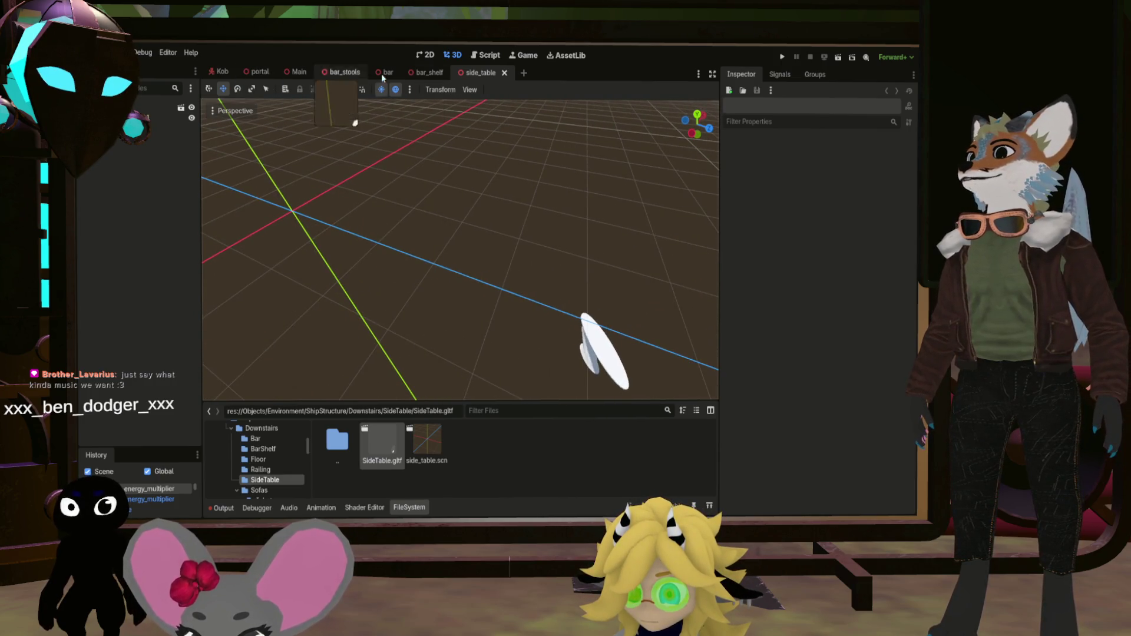
# Close the side_table, bar_shelf, bar and bar_stools scene tabs
pyautogui.click(504, 73)
pyautogui.click(458, 72)
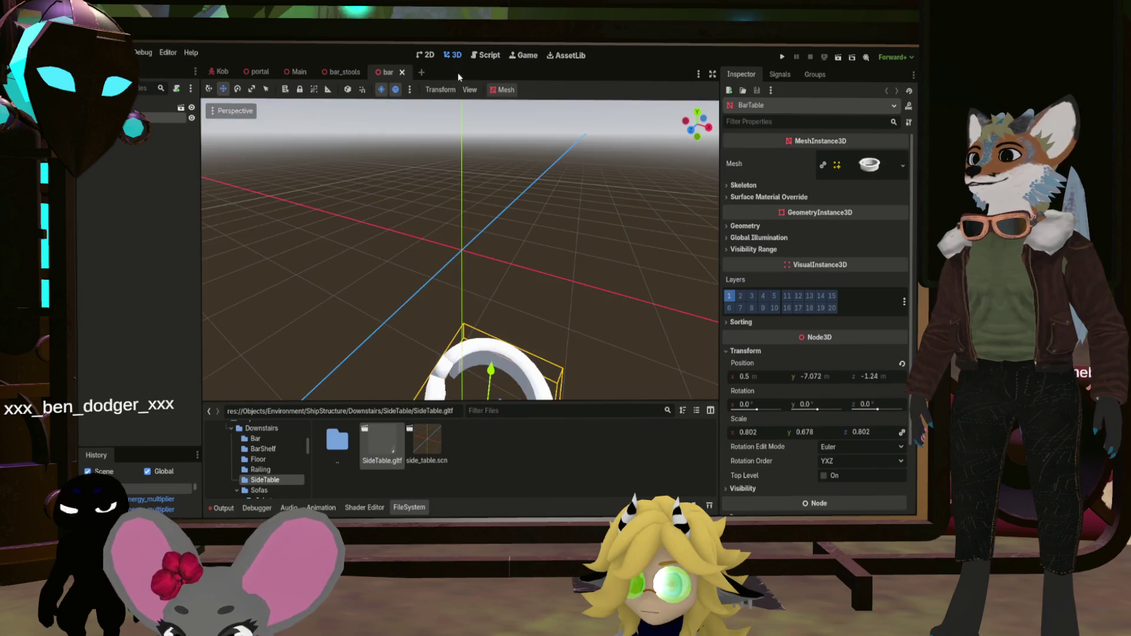
pyautogui.click(401, 73)
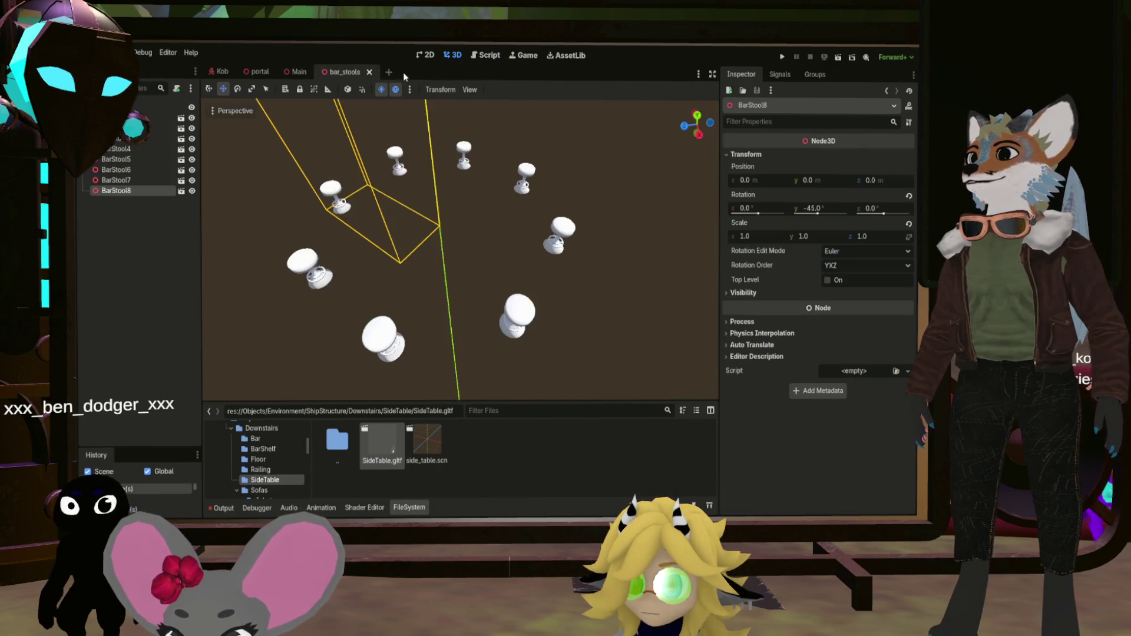
pyautogui.click(368, 73)
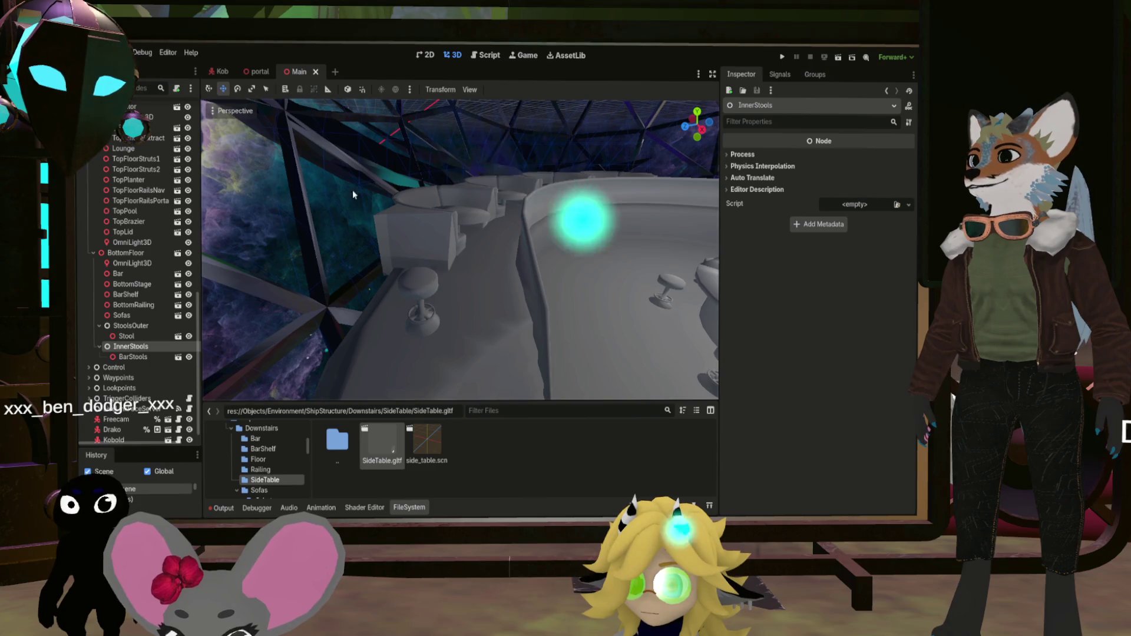
# Instance side_table.scn under BottomFloor and frame the new SideTable in the viewport
pyautogui.moveTo(426, 444); pyautogui.dragTo(138, 336)
pyautogui.moveTo(122, 243); pyautogui.dragTo(122, 253)
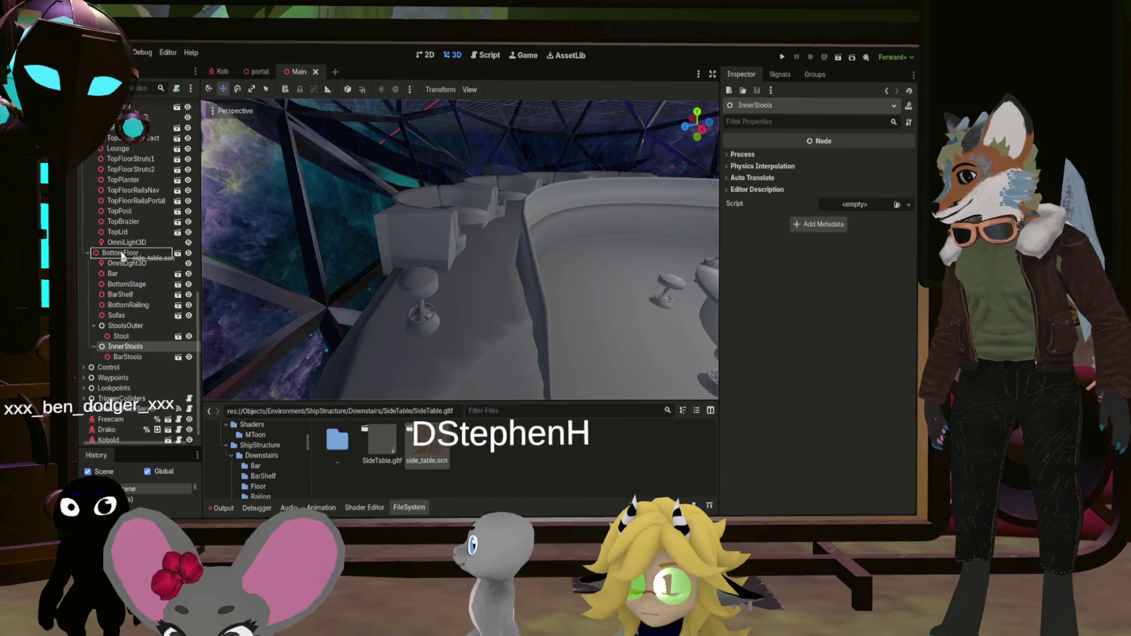
pyautogui.press('w')
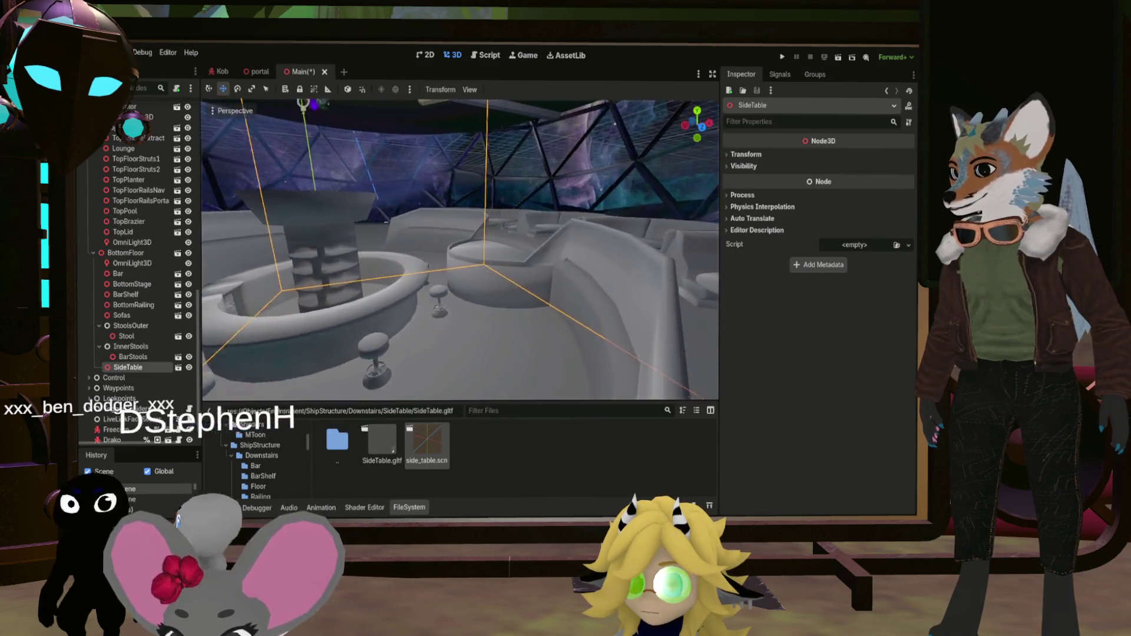
pyautogui.press('w')
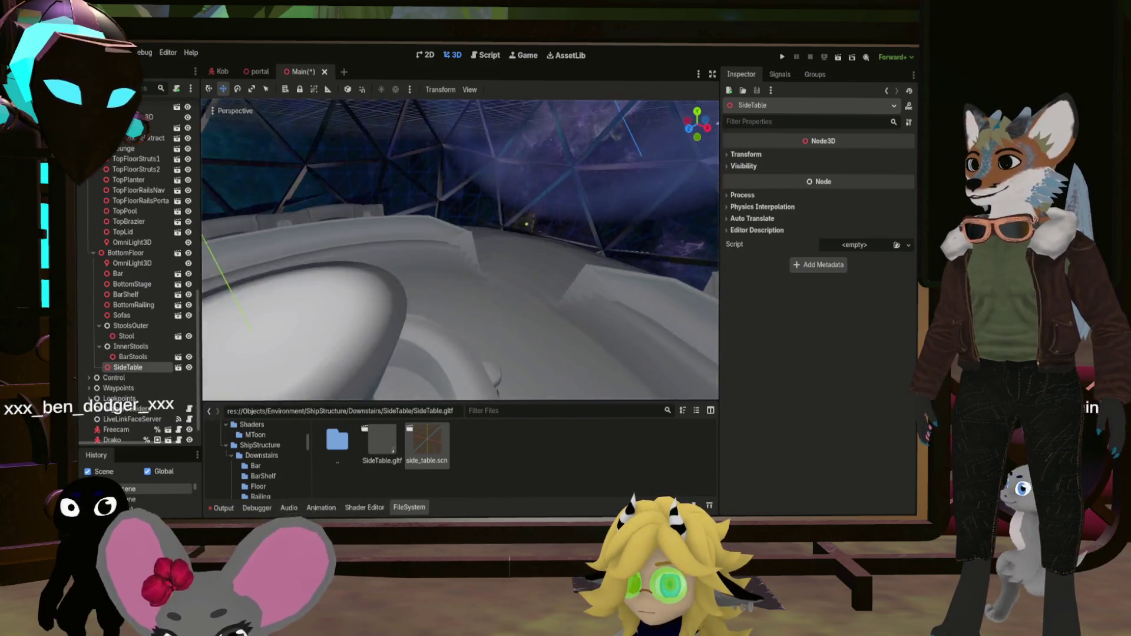
pyautogui.press('w')
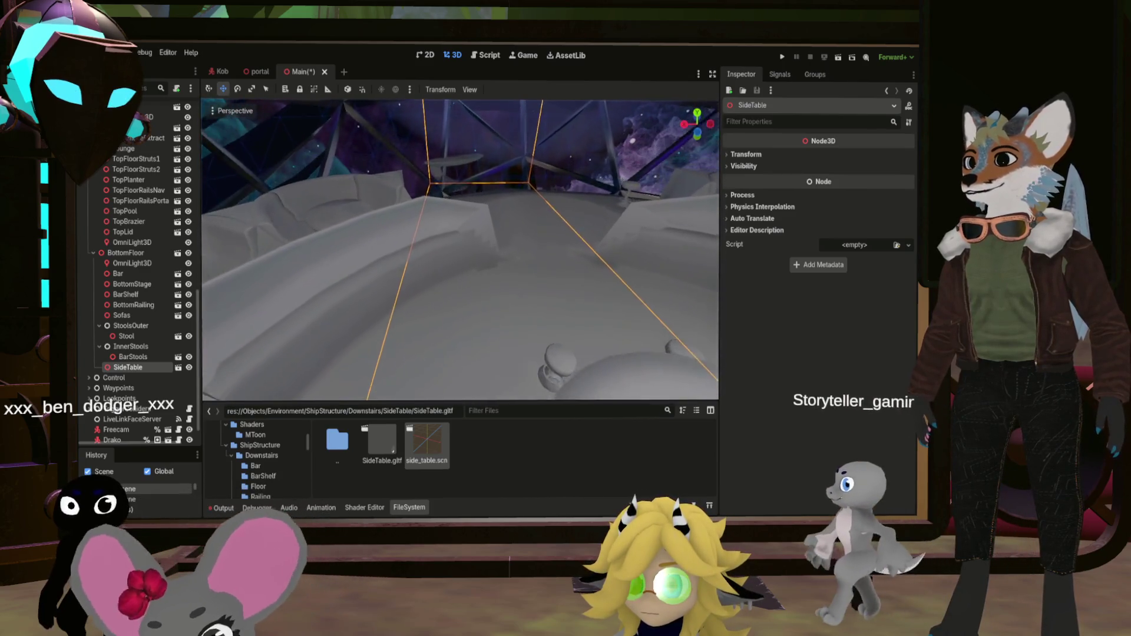
pyautogui.press('f')
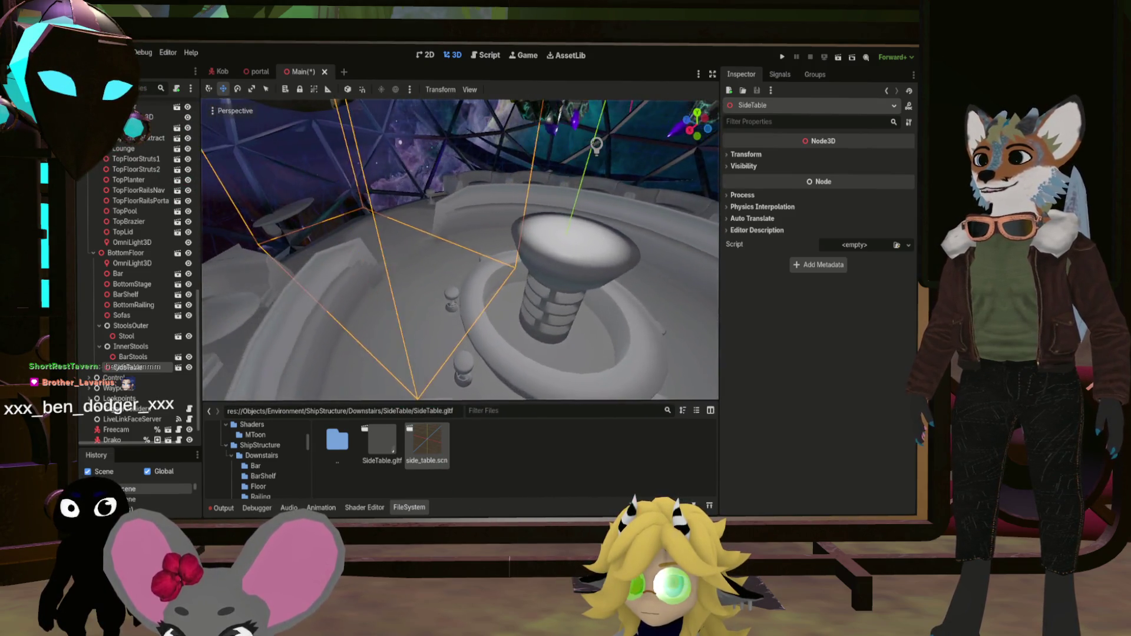
# Place the SideTable at position x 0.5, z -1.25 in the Inspector's Transform
pyautogui.click(745, 156)
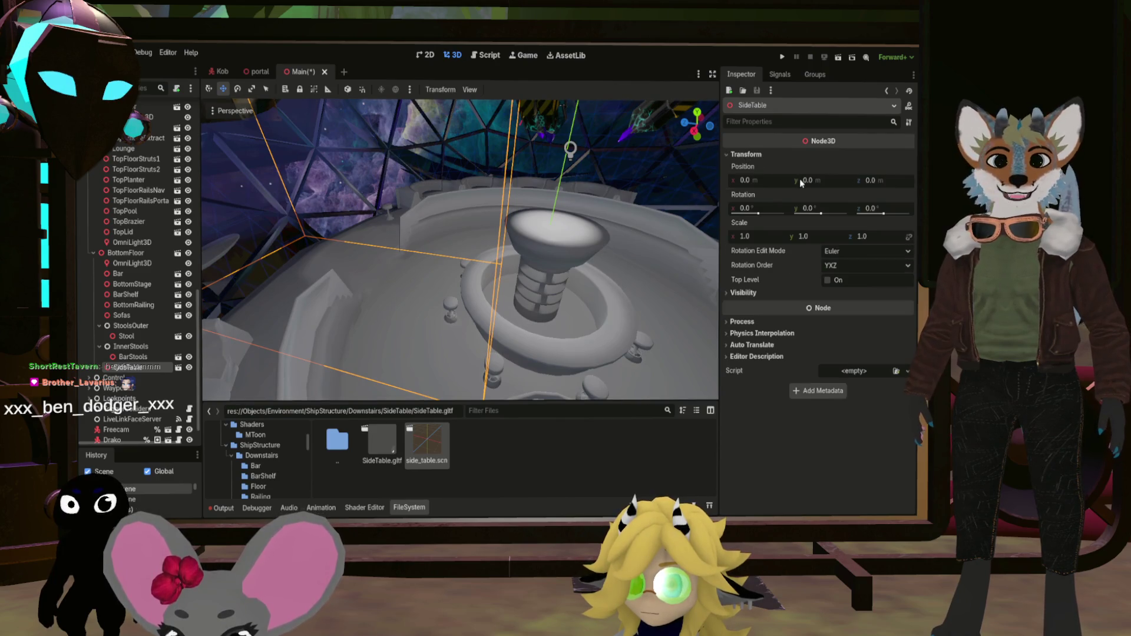
pyautogui.click(750, 180)
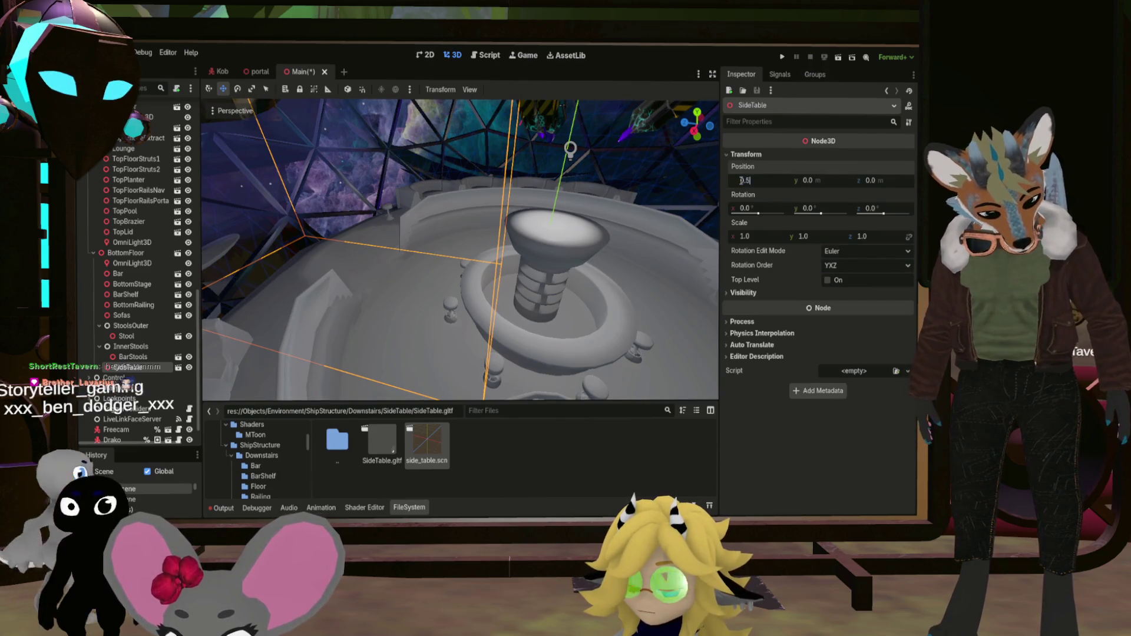
pyautogui.click(871, 181)
pyautogui.write('-1.25')
pyautogui.press('Return')
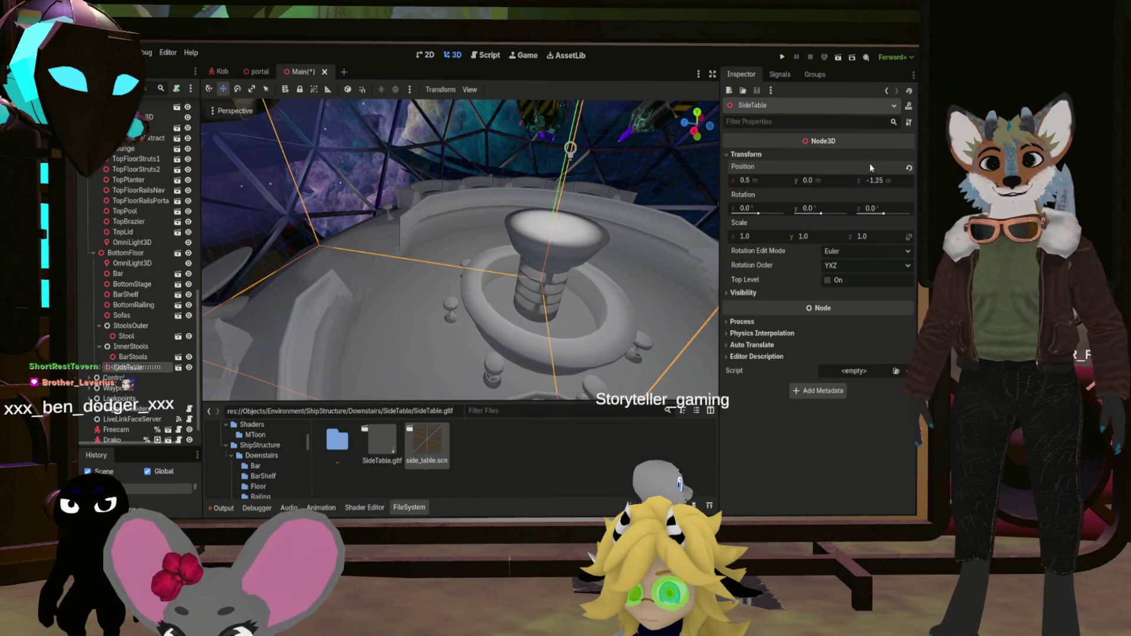
# Frame the side table in the viewport and duplicate it as SideTable2
pyautogui.press('f')
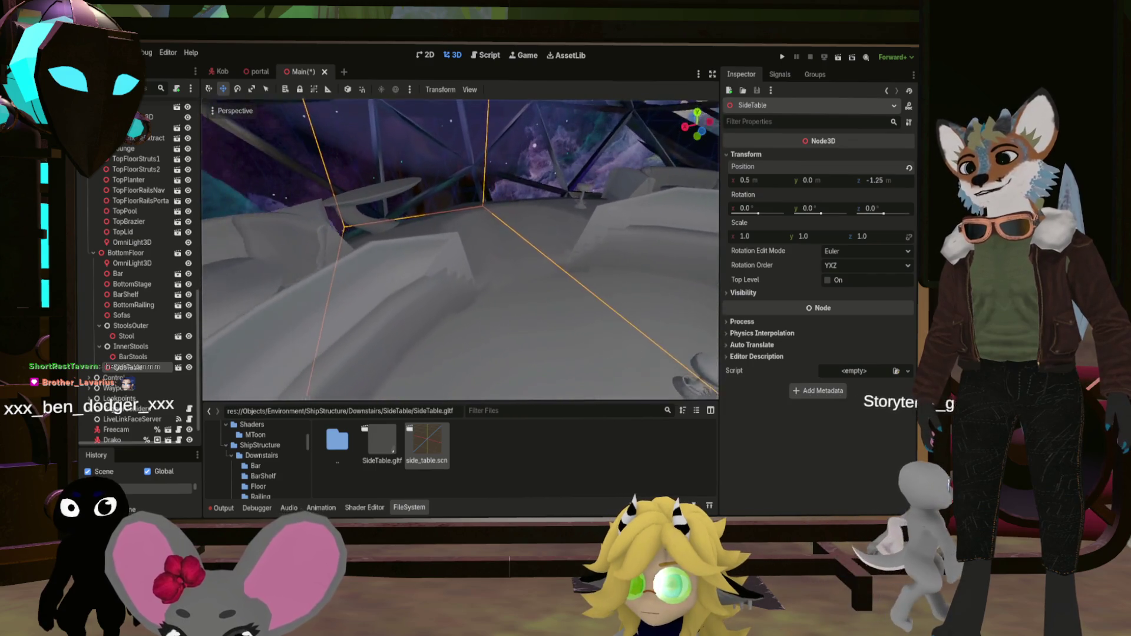
pyautogui.moveTo(238, 397); pyautogui.dragTo(239, 398)
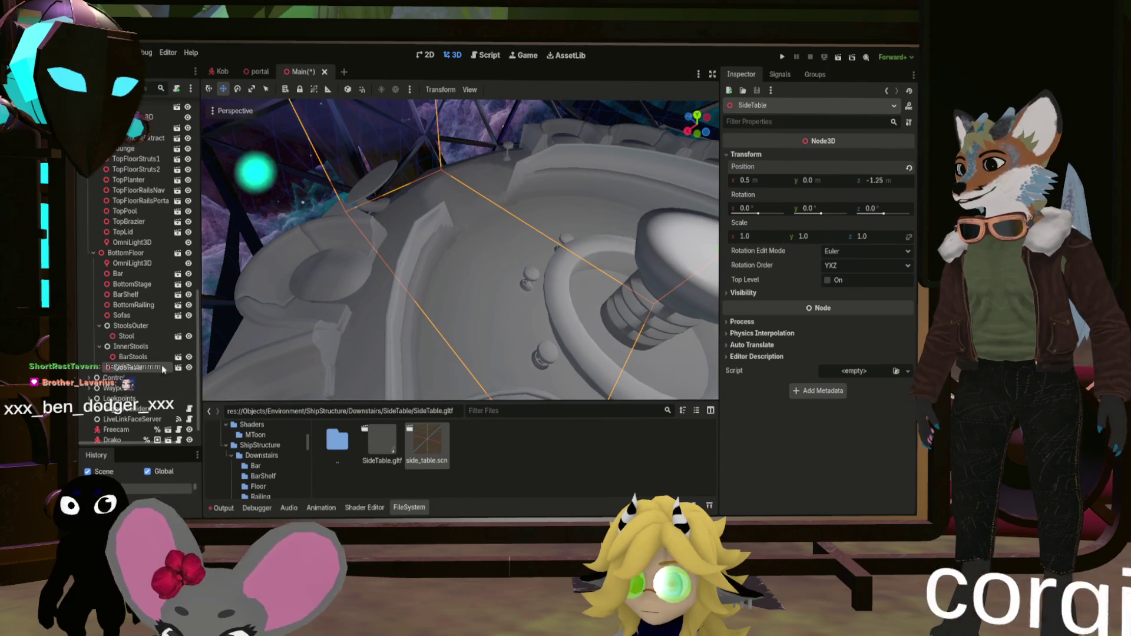
pyautogui.hotkey('ctrl', 'd')
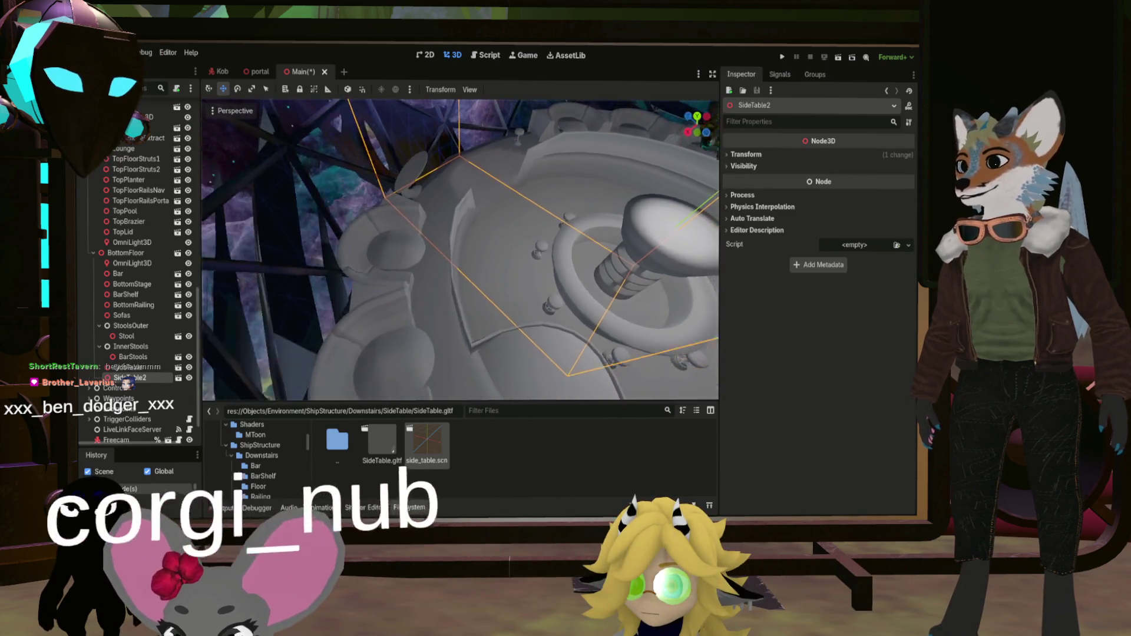
# Spin SideTable2 to about 204.5° around Y, then select the BottomFloor node
pyautogui.click(746, 154)
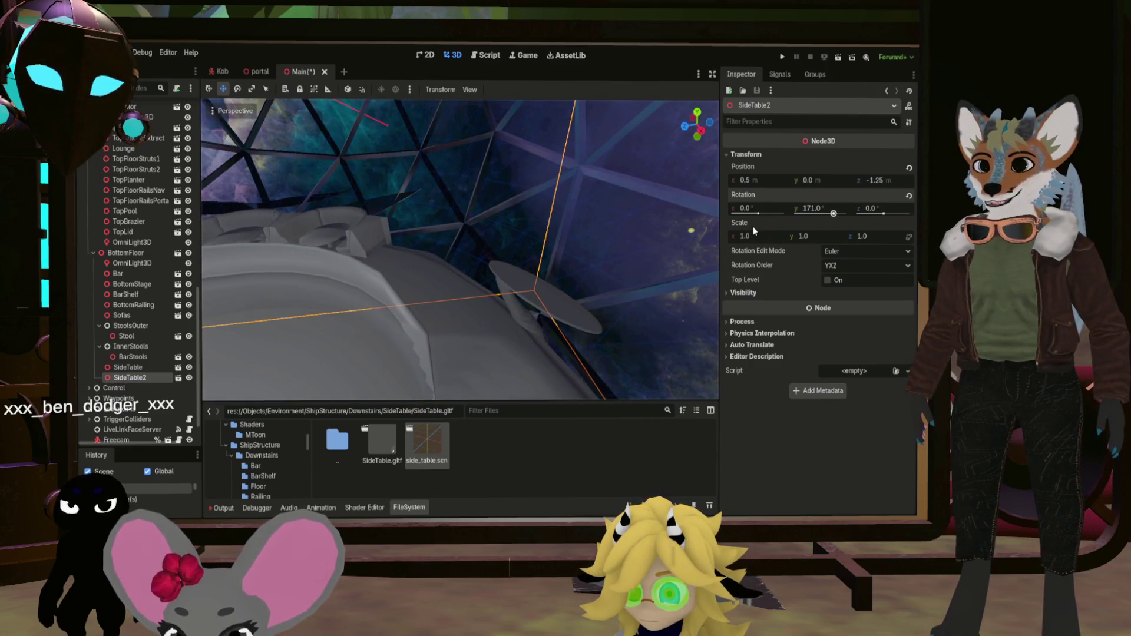
pyautogui.moveTo(815, 210); pyautogui.dragTo(832, 210)
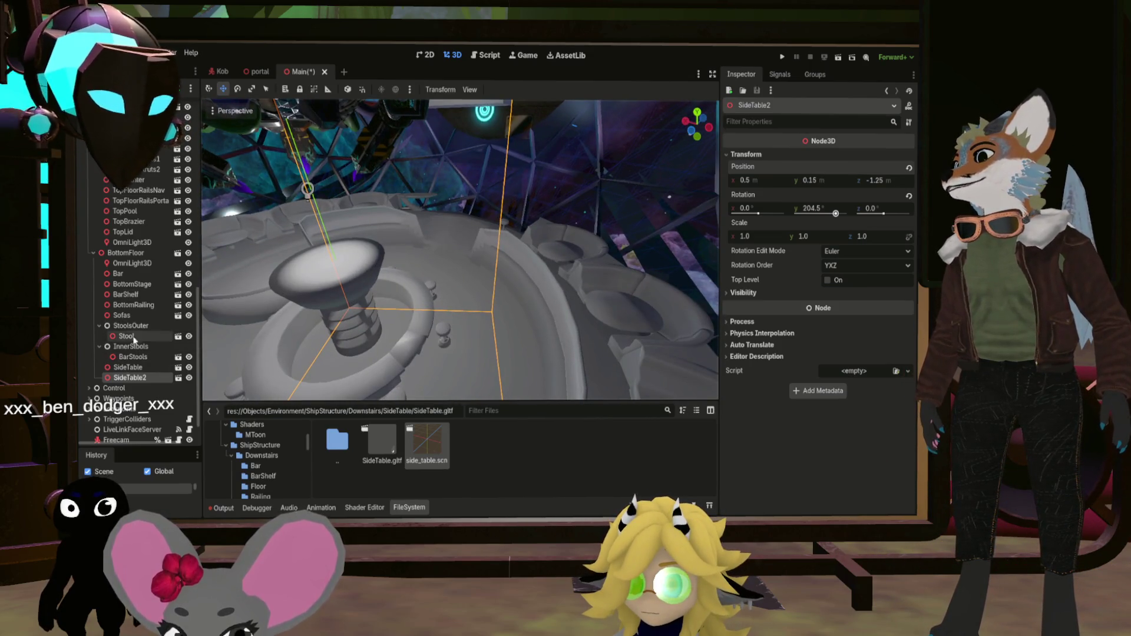
pyautogui.click(127, 252)
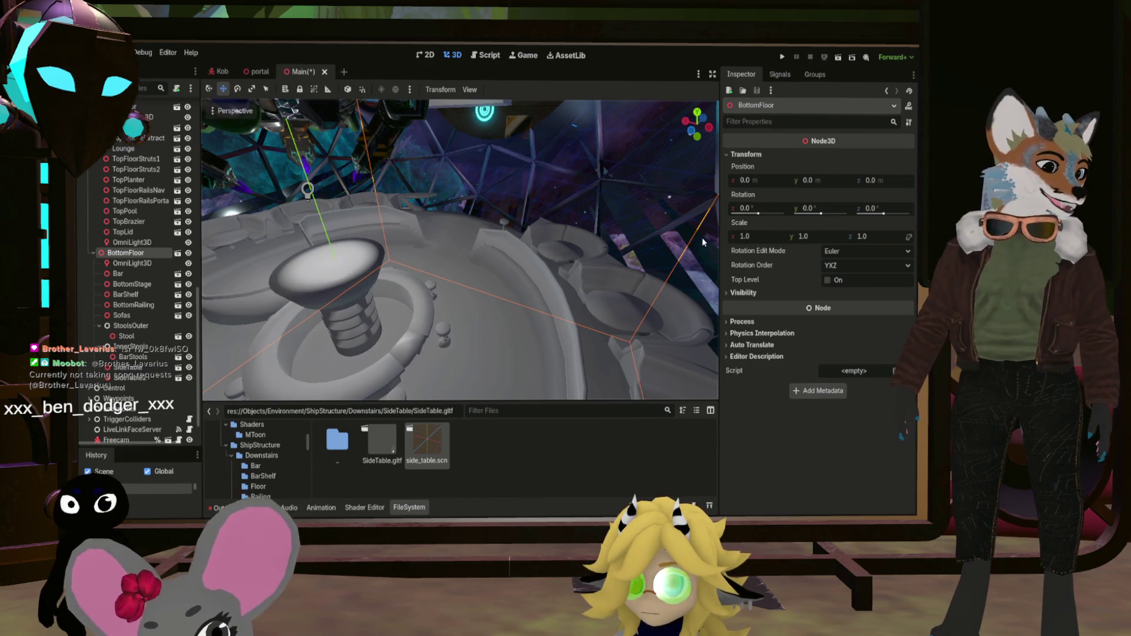
# Fly the view over the lounge seating and set SideTable2's Y rotation to -157.5°
pyautogui.press('w')
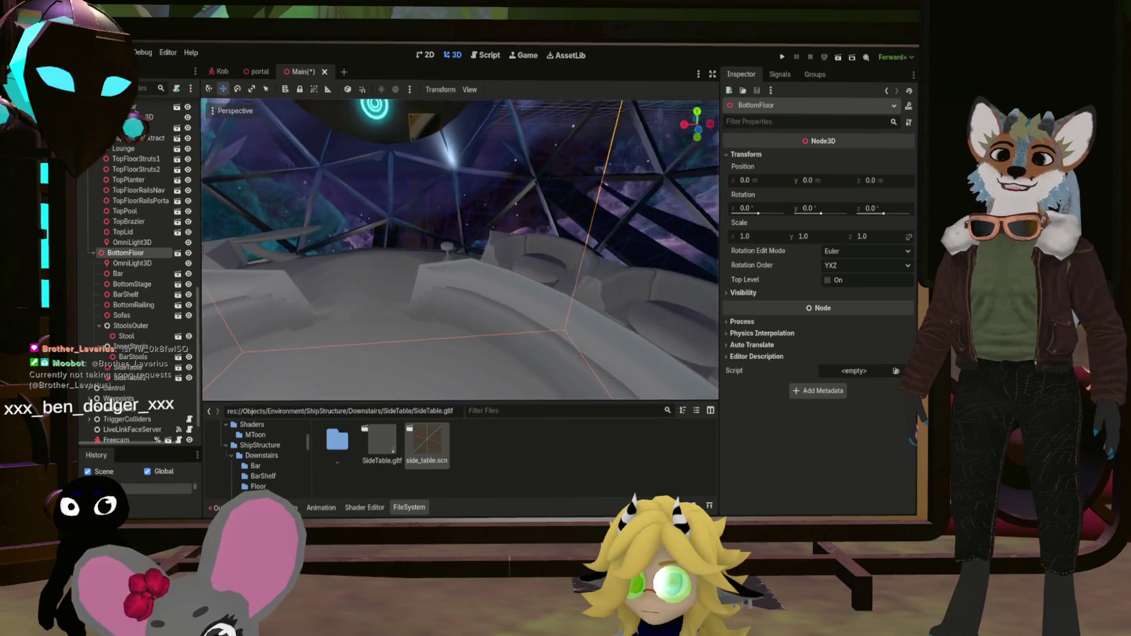
pyautogui.press('w')
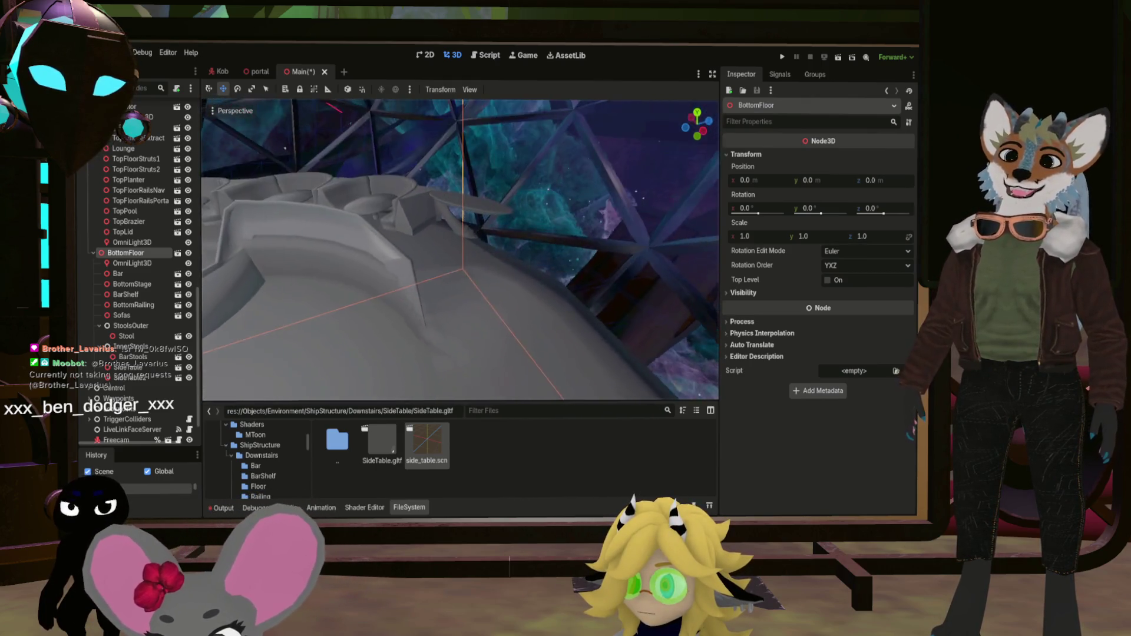
pyautogui.press('w')
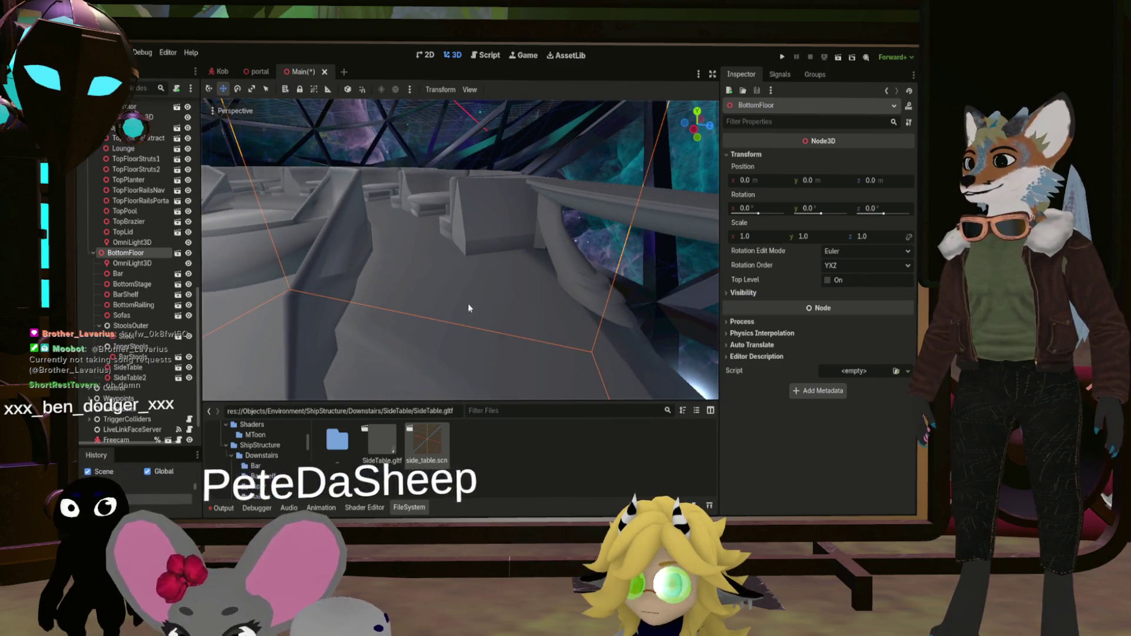
pyautogui.press('w')
pyautogui.press('w')
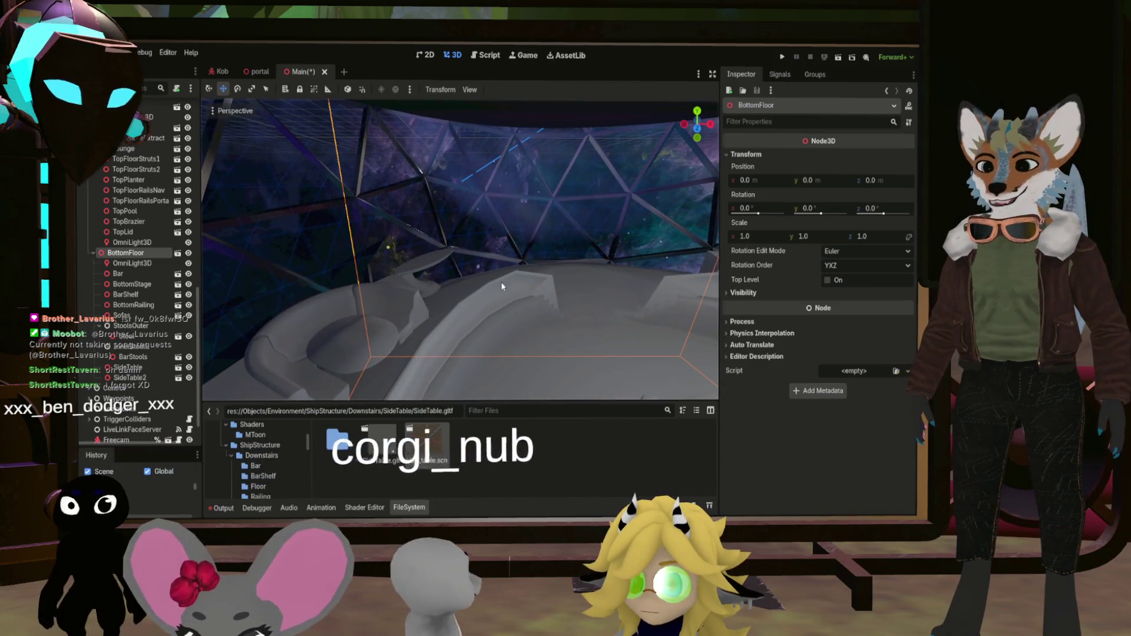
pyautogui.press('w')
pyautogui.press('w')
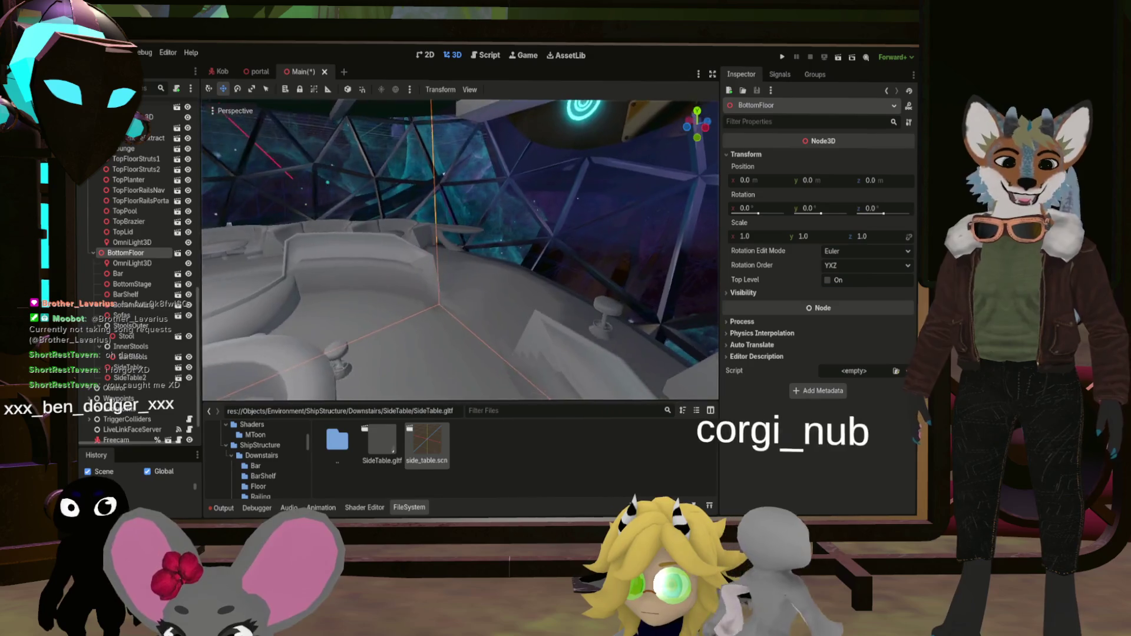
pyautogui.press('w')
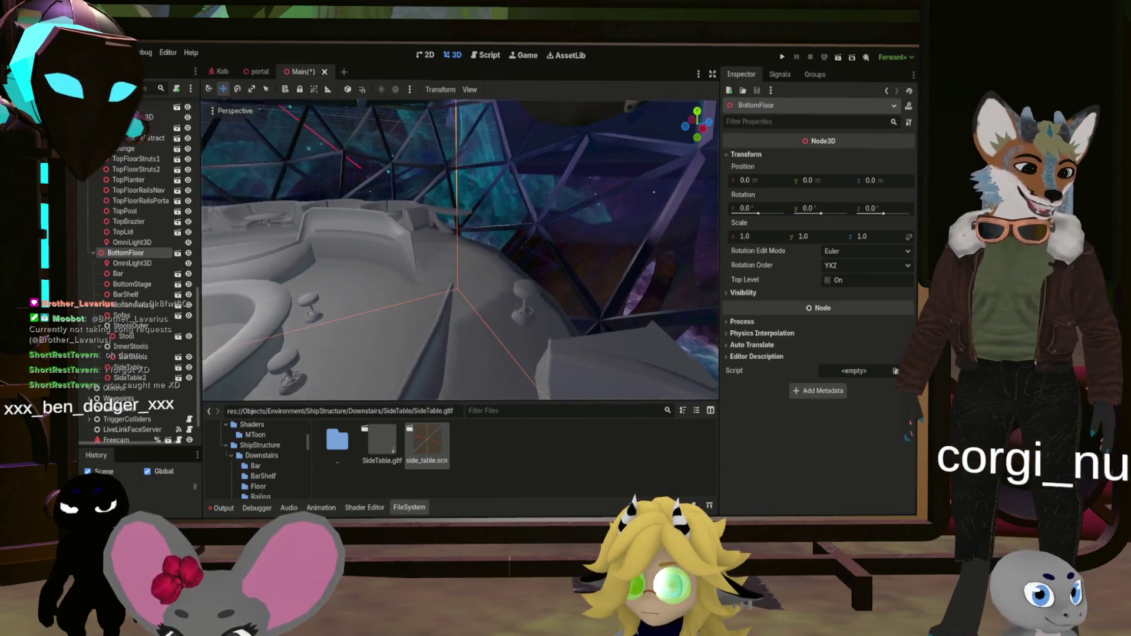
pyautogui.press('w')
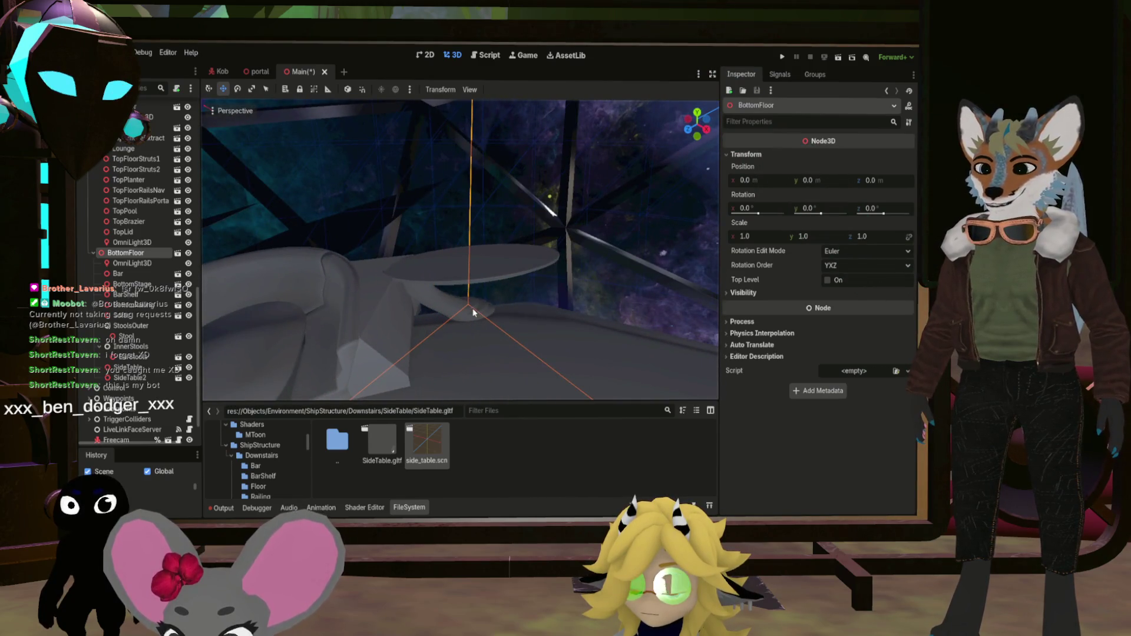
pyautogui.click(117, 369)
pyautogui.moveTo(810, 214); pyautogui.dragTo(802, 213)
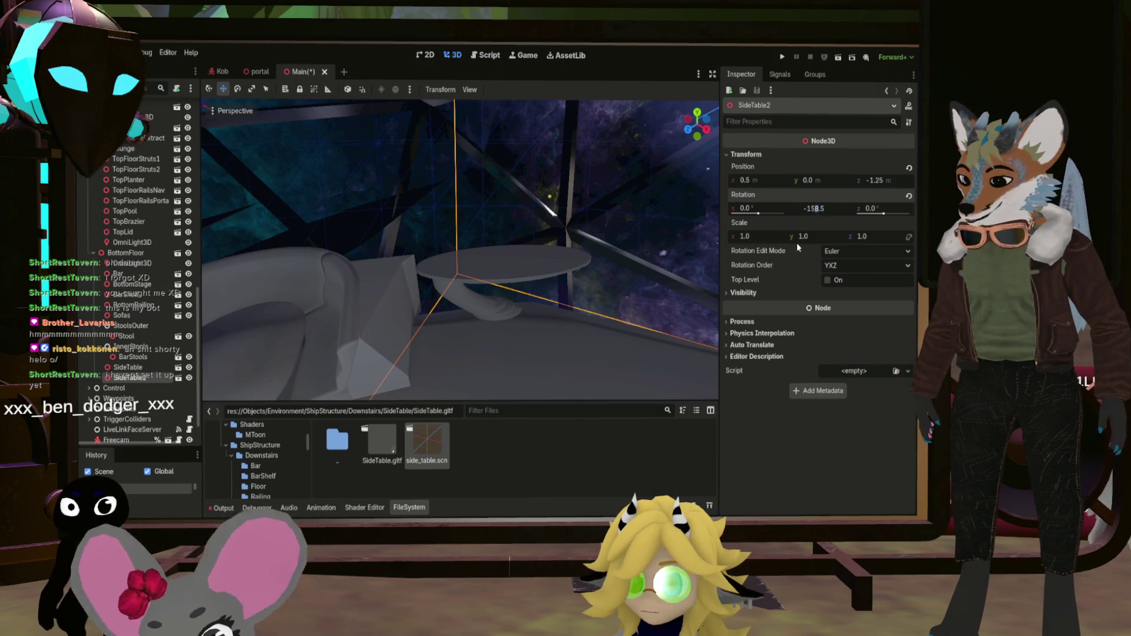
pyautogui.press('Return')
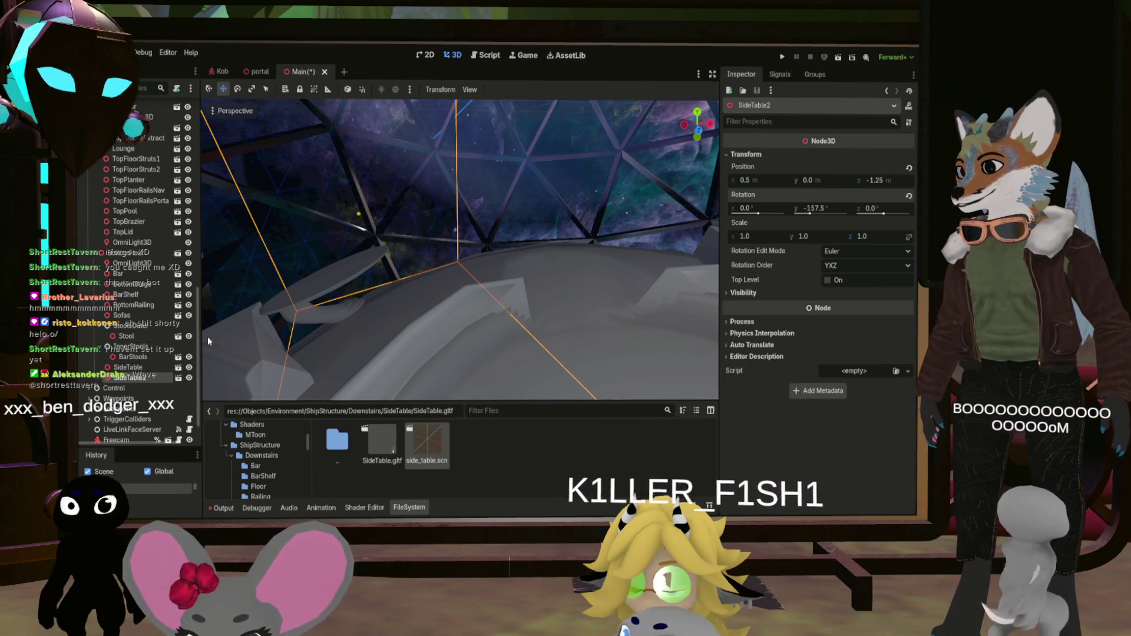
# Duplicate SideTable2 as SideTable3 and expand the copy's Transform values
pyautogui.hotkey('ctrl', 'd')
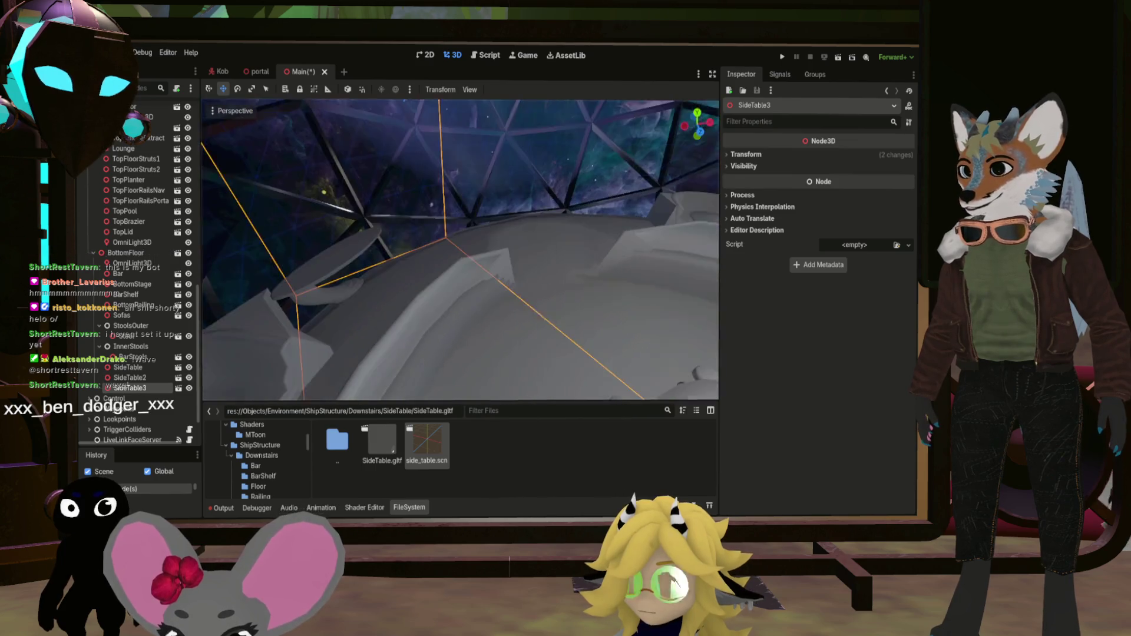
pyautogui.click(744, 155)
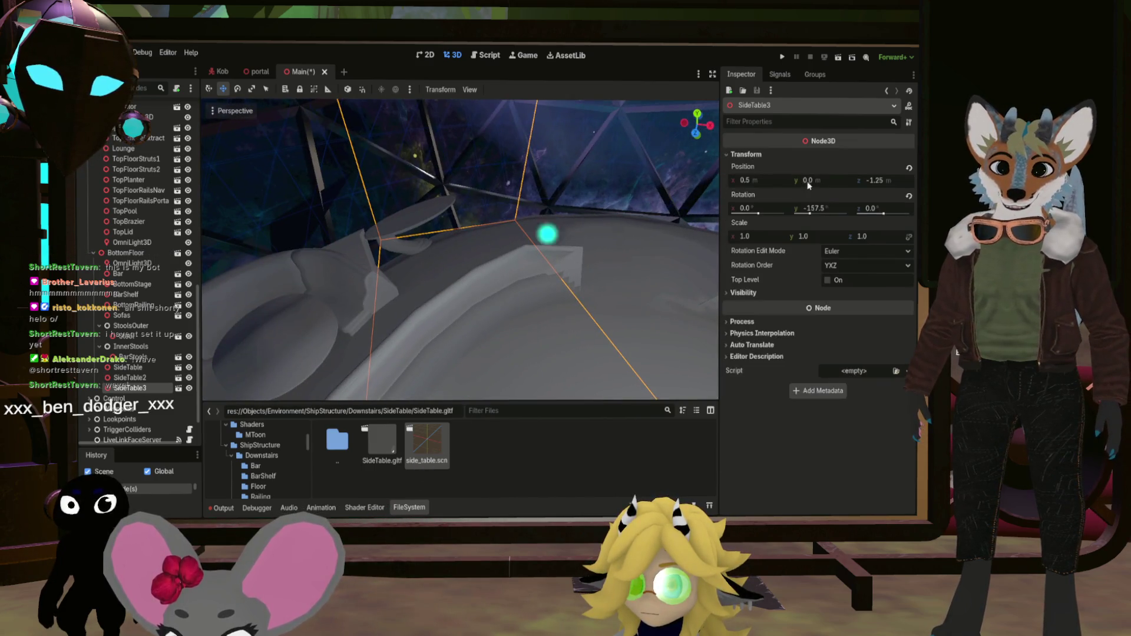
# Swing SideTable3 around Y and enter a negative scale, orbiting to locate the flipped table
pyautogui.moveTo(810, 208); pyautogui.dragTo(786, 208)
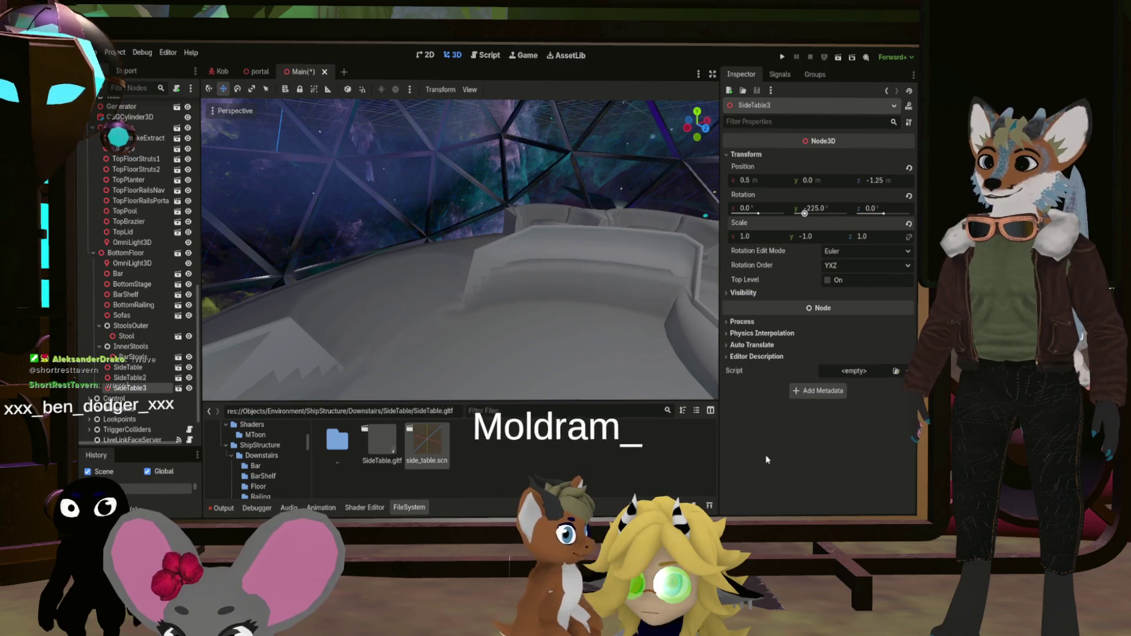
pyautogui.write('-')
pyautogui.press('Return')
pyautogui.scroll(-5, 459, 250)
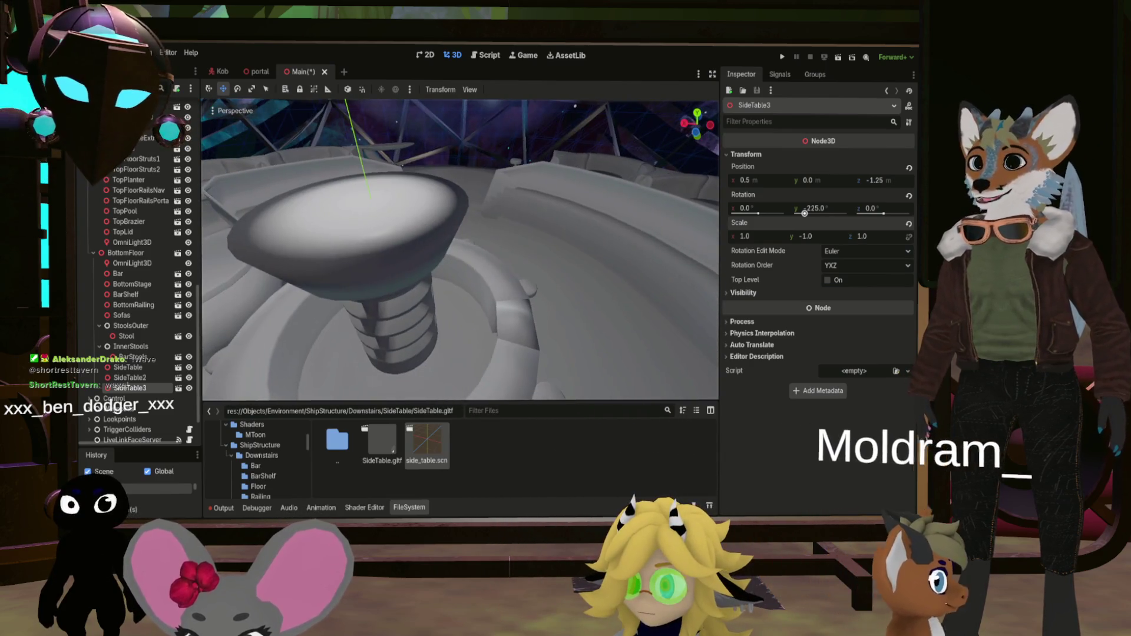
pyautogui.moveTo(459, 250); pyautogui.dragTo(383, 242)
pyautogui.scroll(3, 459, 250)
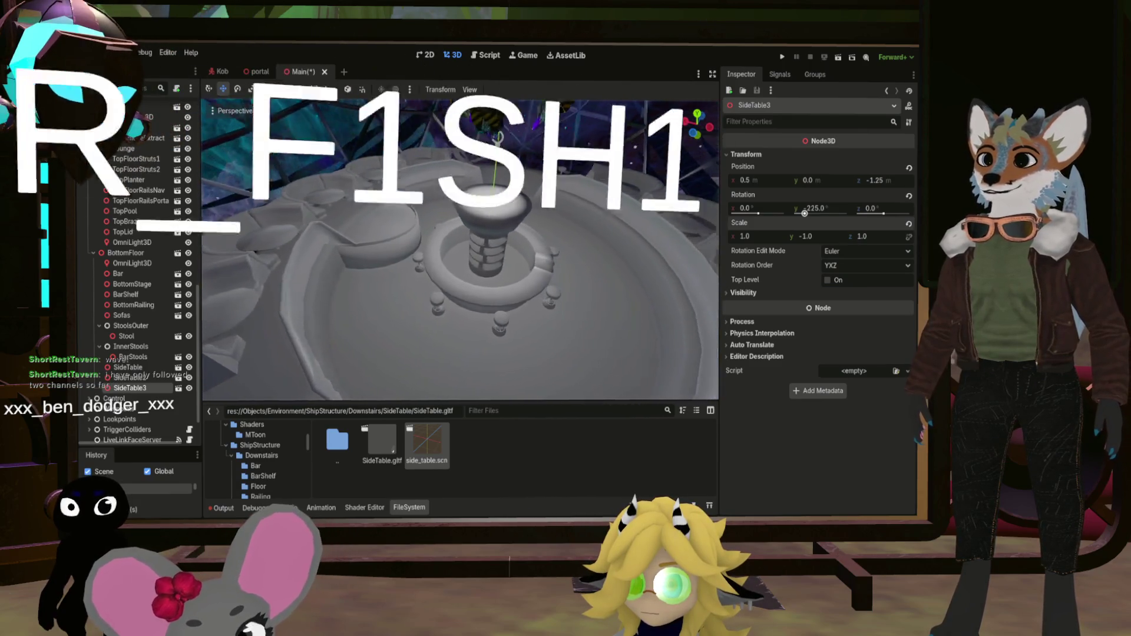
pyautogui.moveTo(624, 298); pyautogui.dragTo(613, 298)
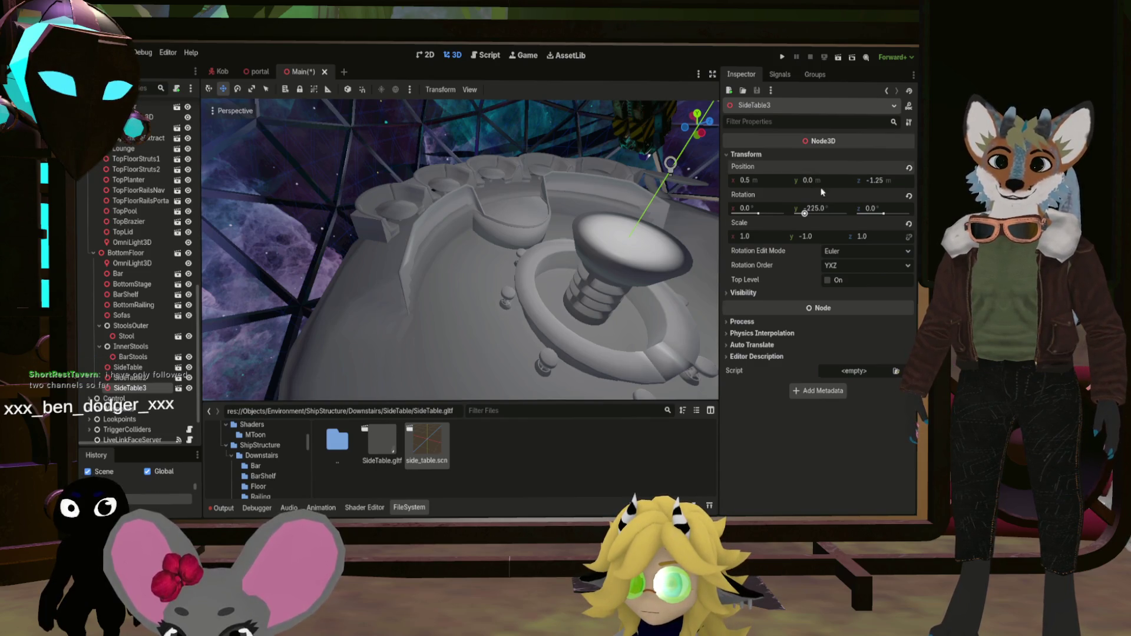
# Settle SideTable3 at X scale -1 and about -184° Y rotation
pyautogui.moveTo(818, 212); pyautogui.dragTo(766, 212)
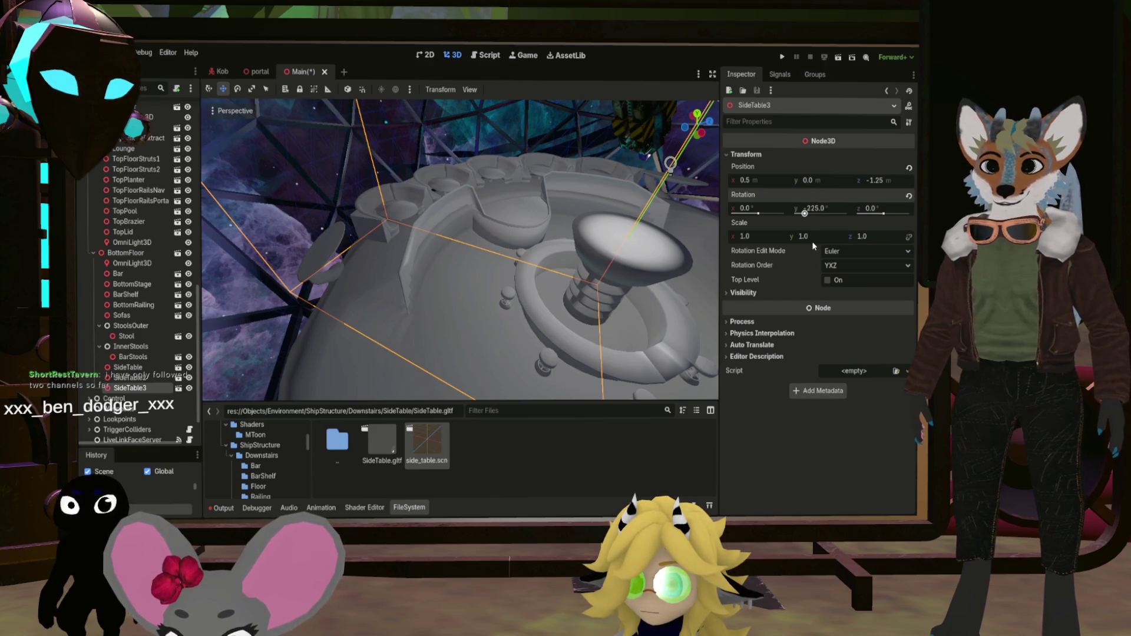
pyautogui.moveTo(812, 242); pyautogui.dragTo(863, 249)
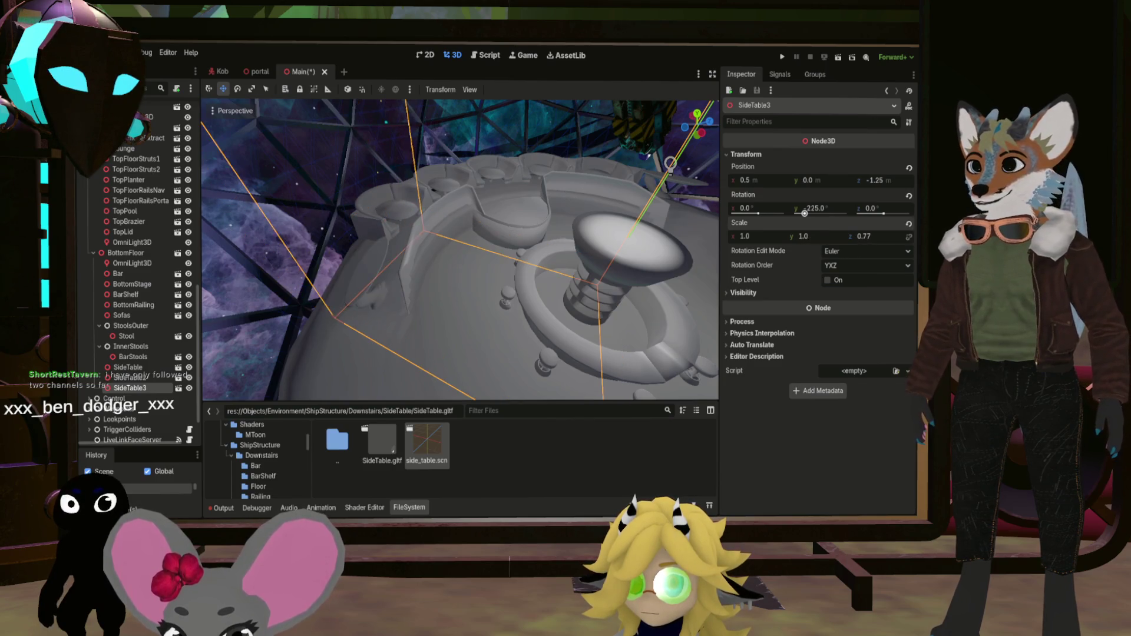
pyautogui.moveTo(756, 238)
pyautogui.mouseDown()
pyautogui.moveTo(729, 238)
pyautogui.moveTo(743, 238)
pyautogui.mouseUp()
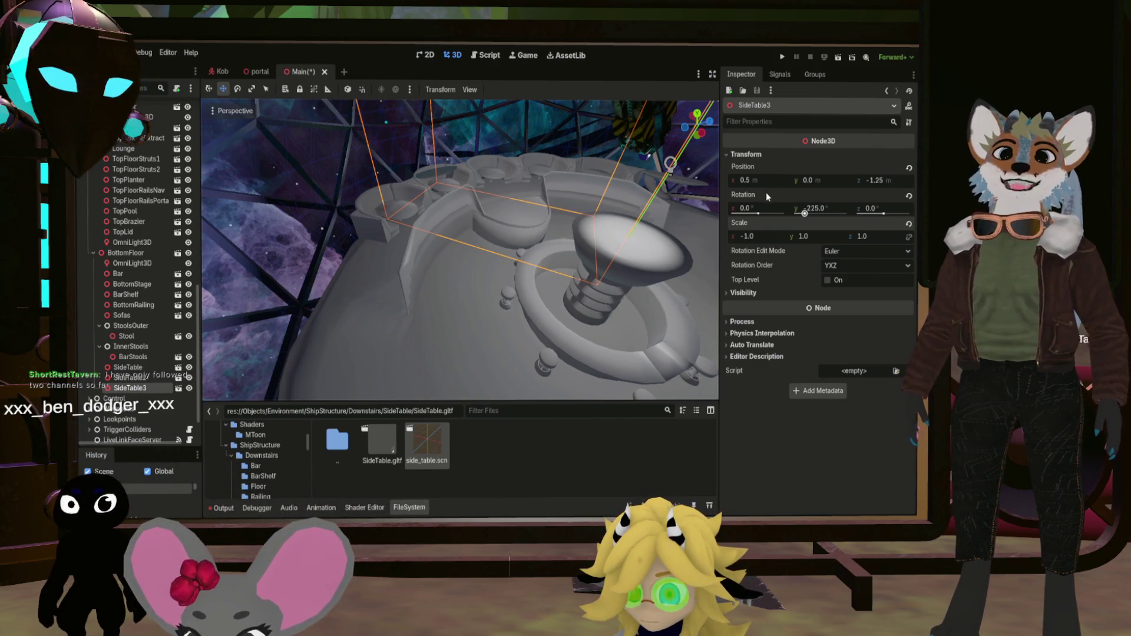
pyautogui.moveTo(810, 208); pyautogui.dragTo(808, 208)
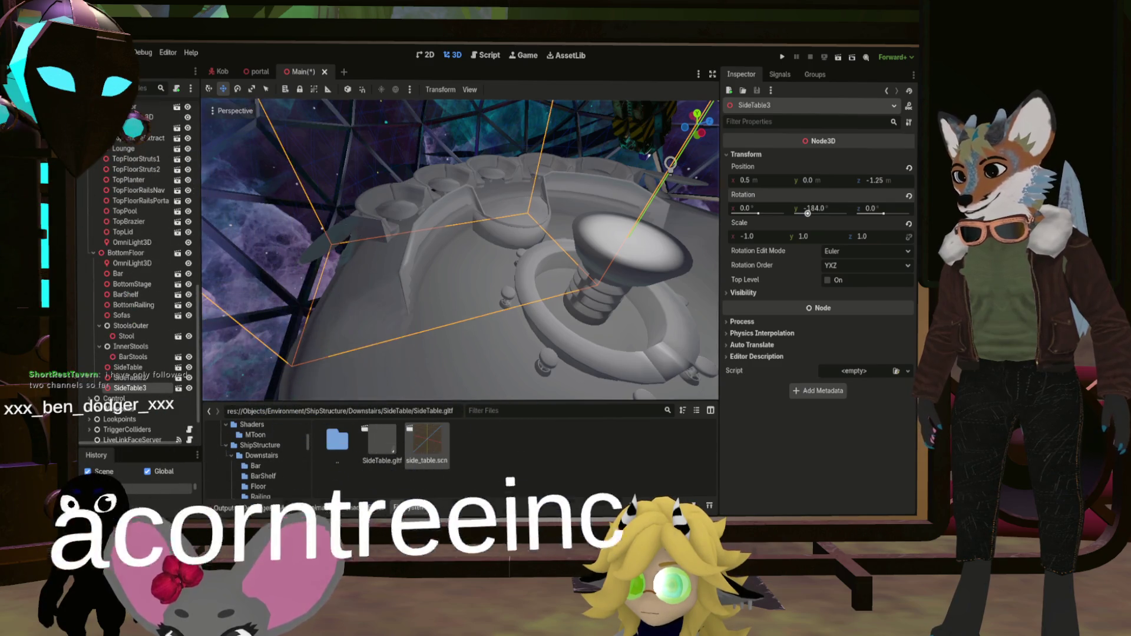
pyautogui.scroll(10, 459, 251)
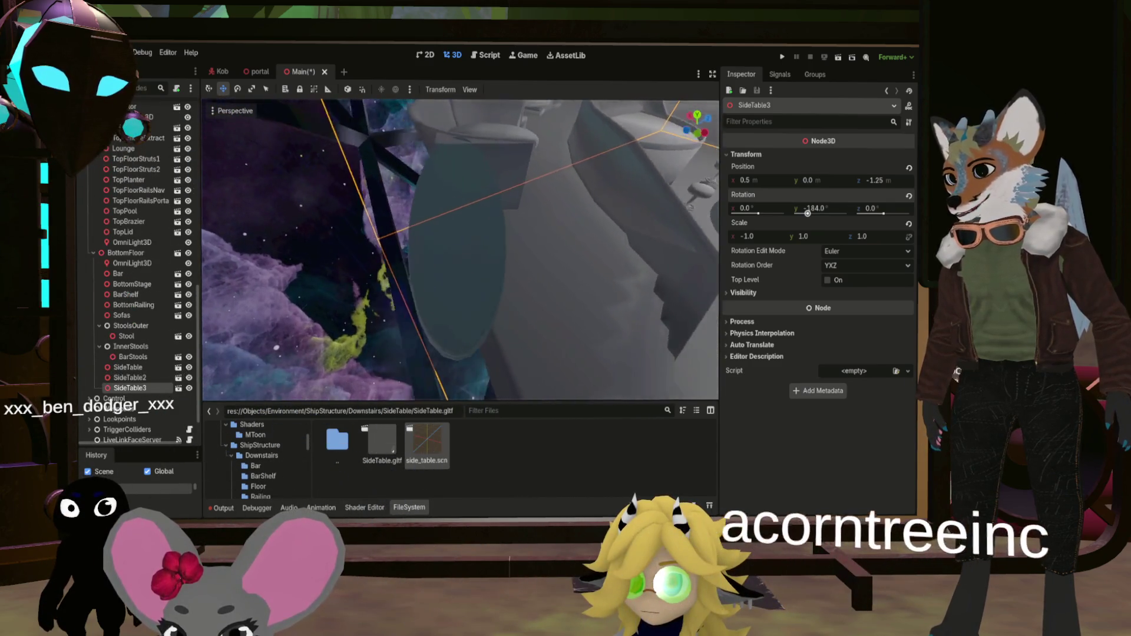
# Fine-tune the mirrored table's Y rotation to exactly -182.5°
pyautogui.scroll(-5, 460, 250)
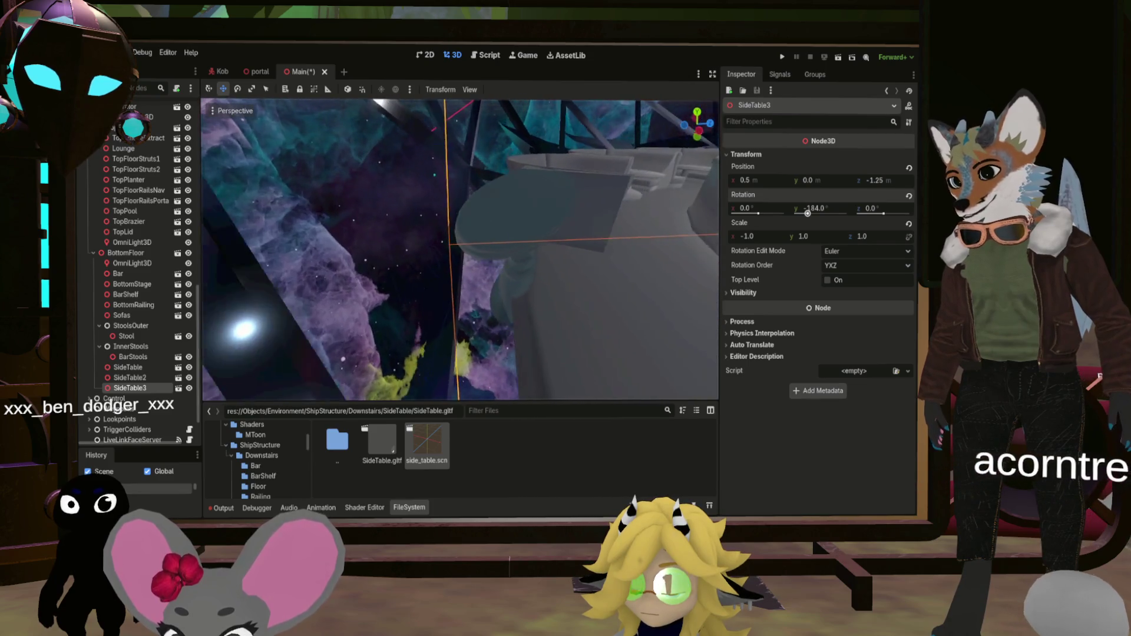
pyautogui.scroll(5, 542, 282)
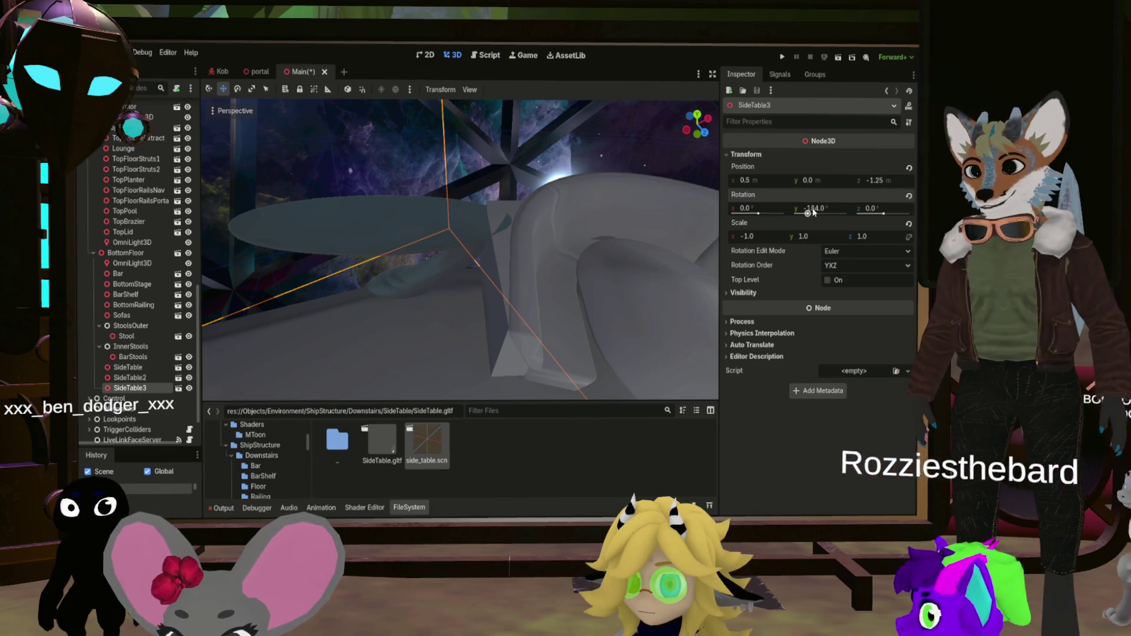
pyautogui.moveTo(818, 212); pyautogui.dragTo(823, 212)
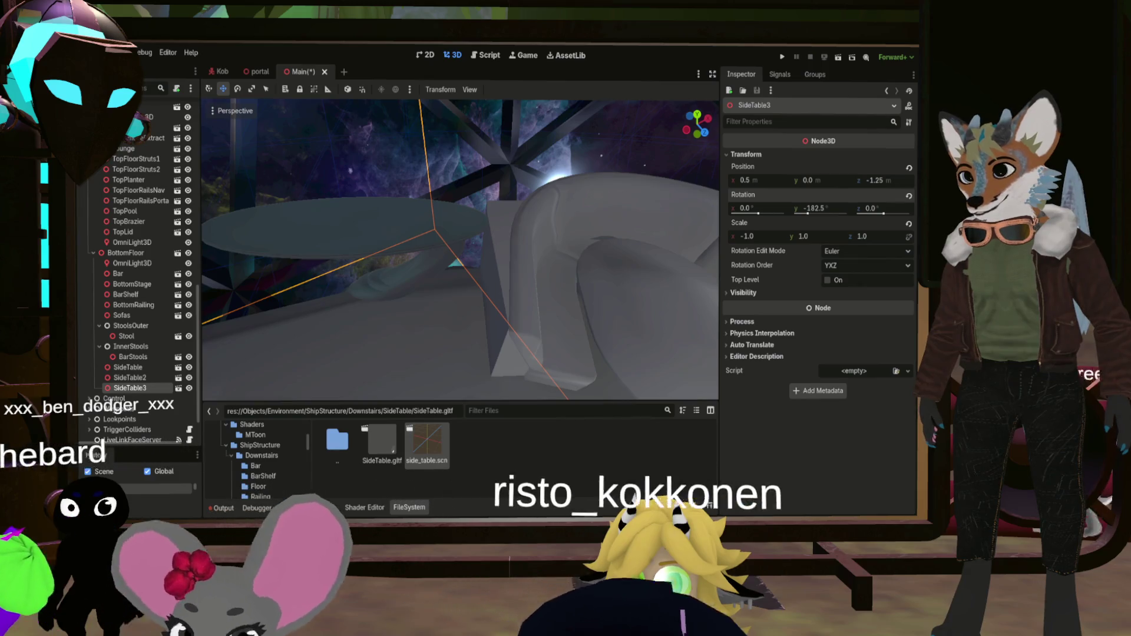
pyautogui.moveTo(822, 212); pyautogui.dragTo(823, 210)
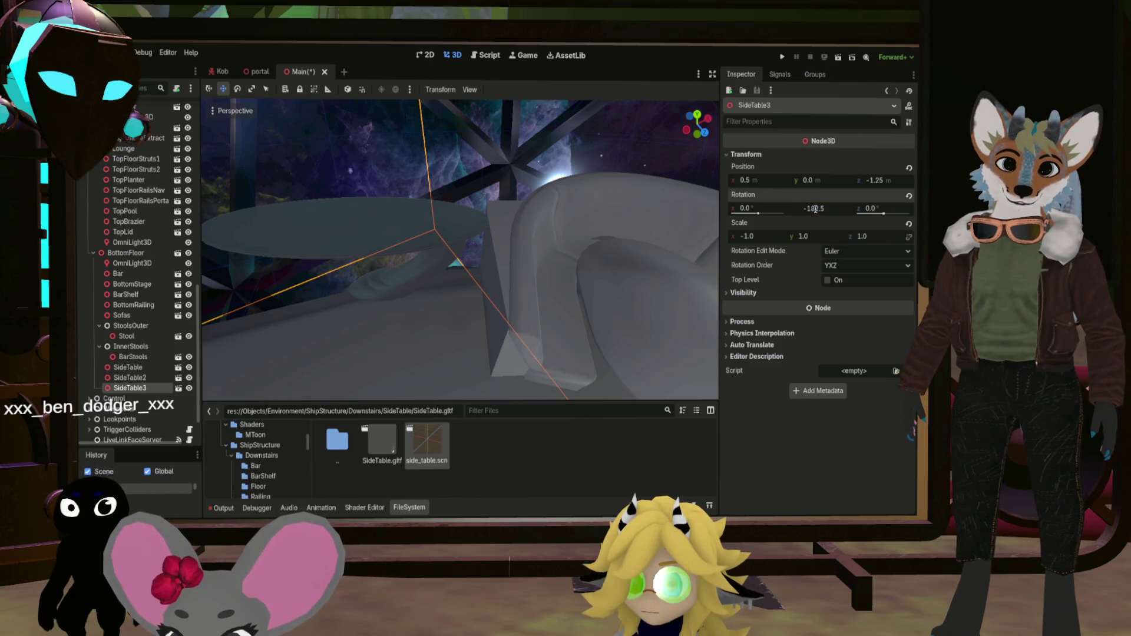
pyautogui.moveTo(819, 209); pyautogui.dragTo(820, 208)
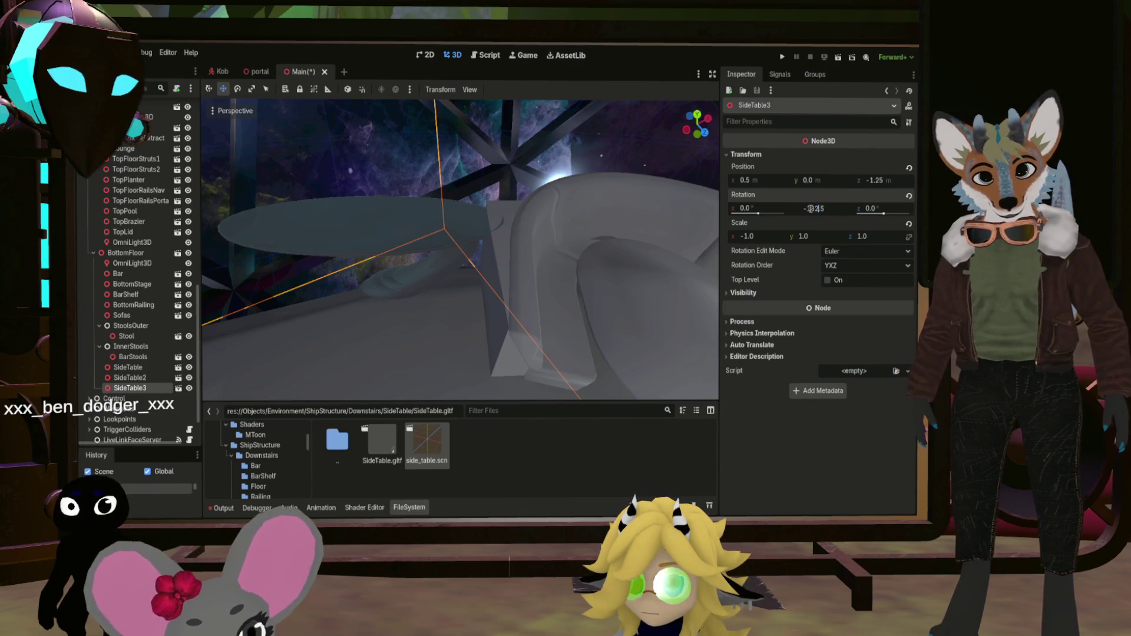
pyautogui.press('Return')
# Duplicate the mirrored side table as SideTableInverted4
pyautogui.scroll(3, 460, 250)
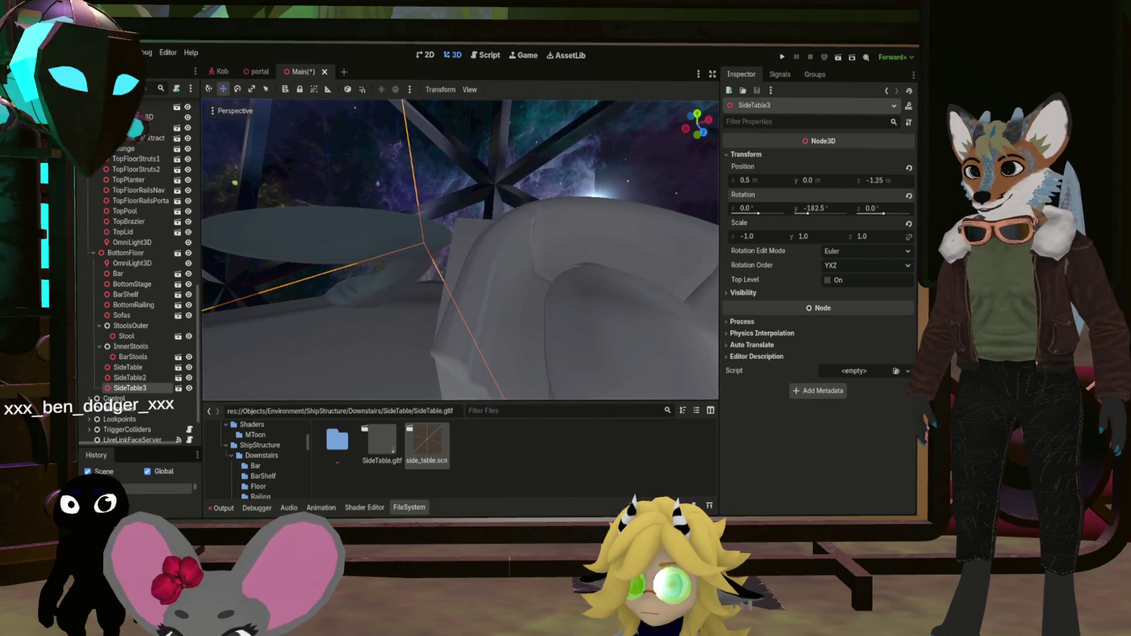
pyautogui.scroll(5, 460, 250)
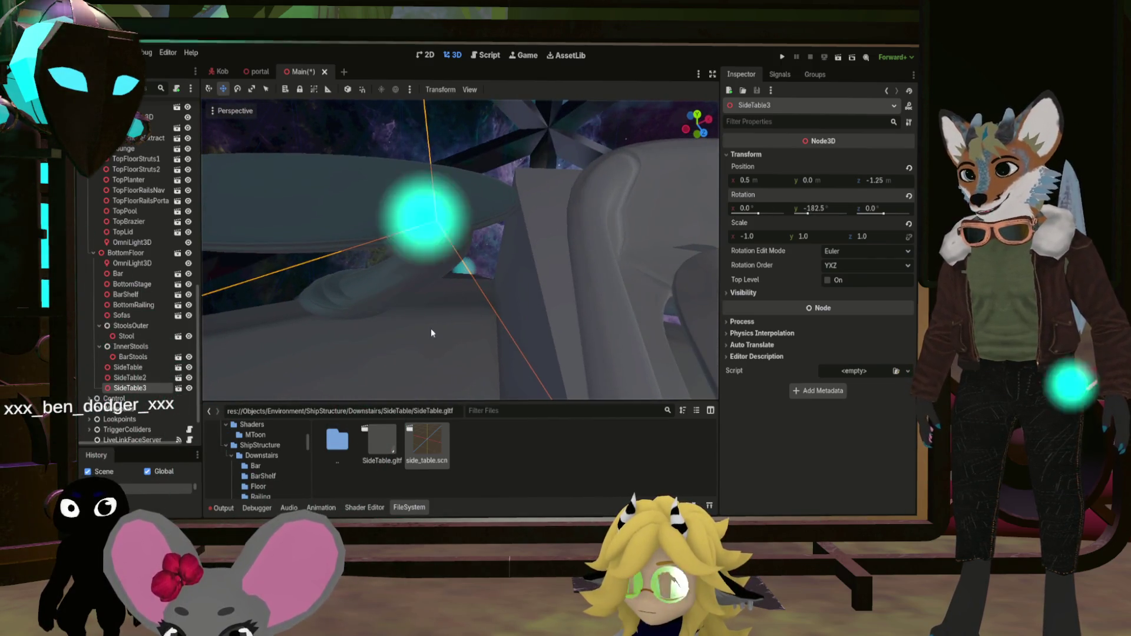
pyautogui.scroll(5, 460, 249)
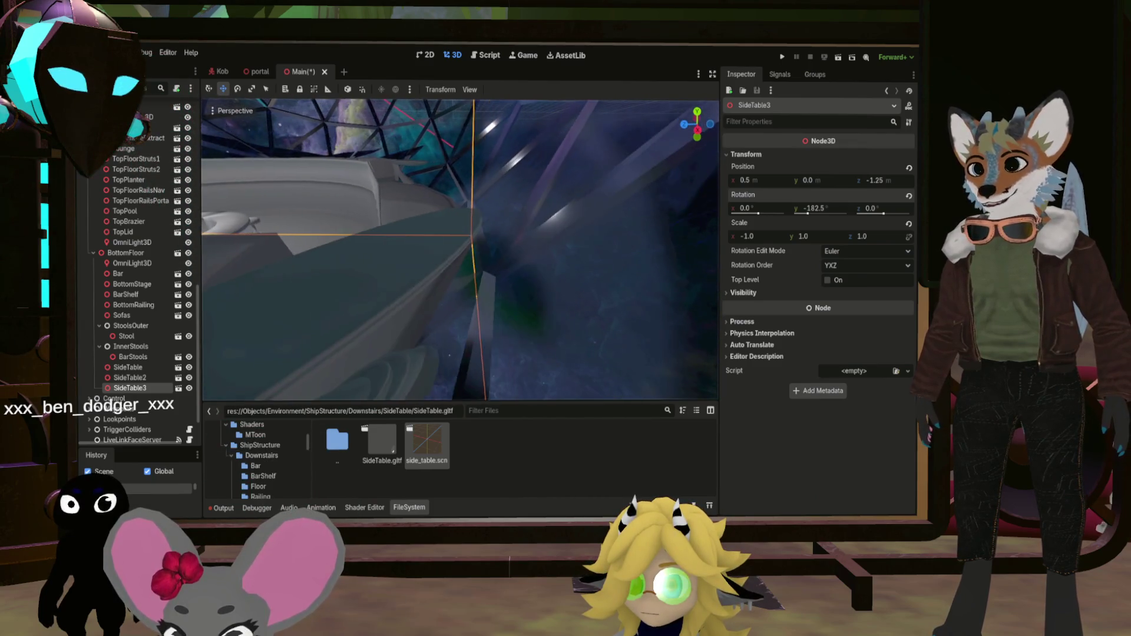
pyautogui.scroll(5, 608, 271)
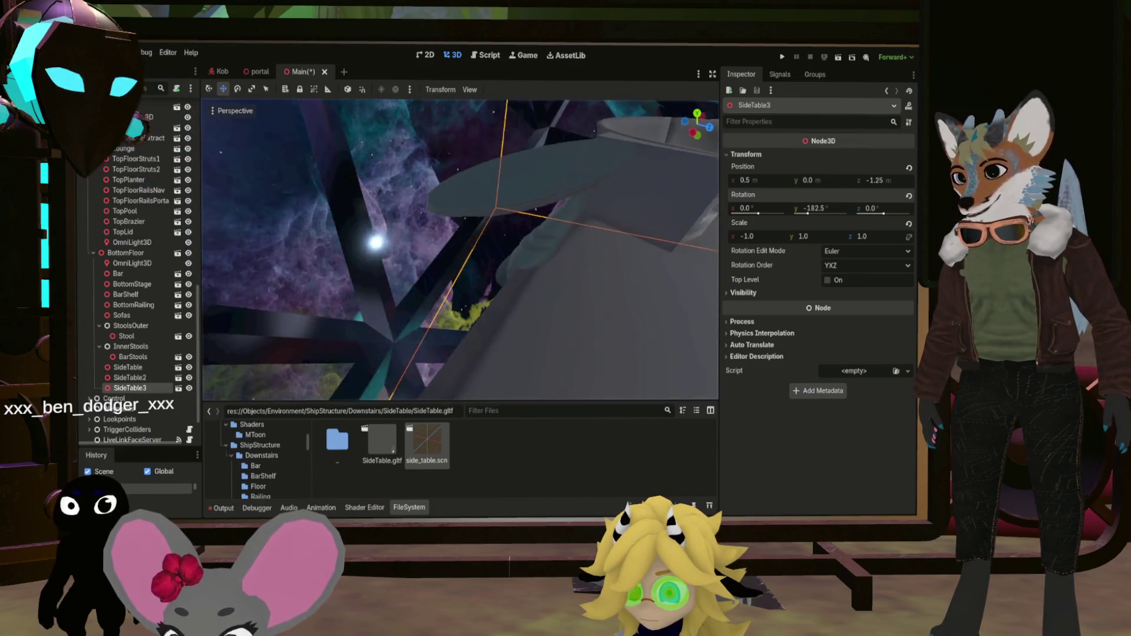
pyautogui.scroll(5, 608, 272)
pyautogui.scroll(3, 465, 285)
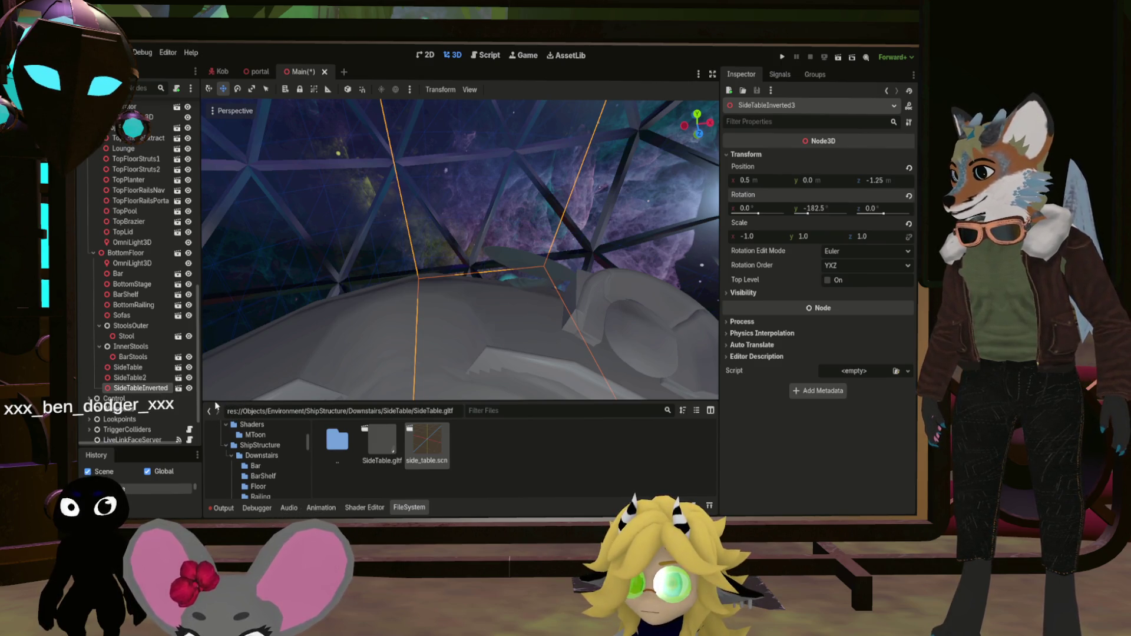
pyautogui.hotkey('ctrl', 'd')
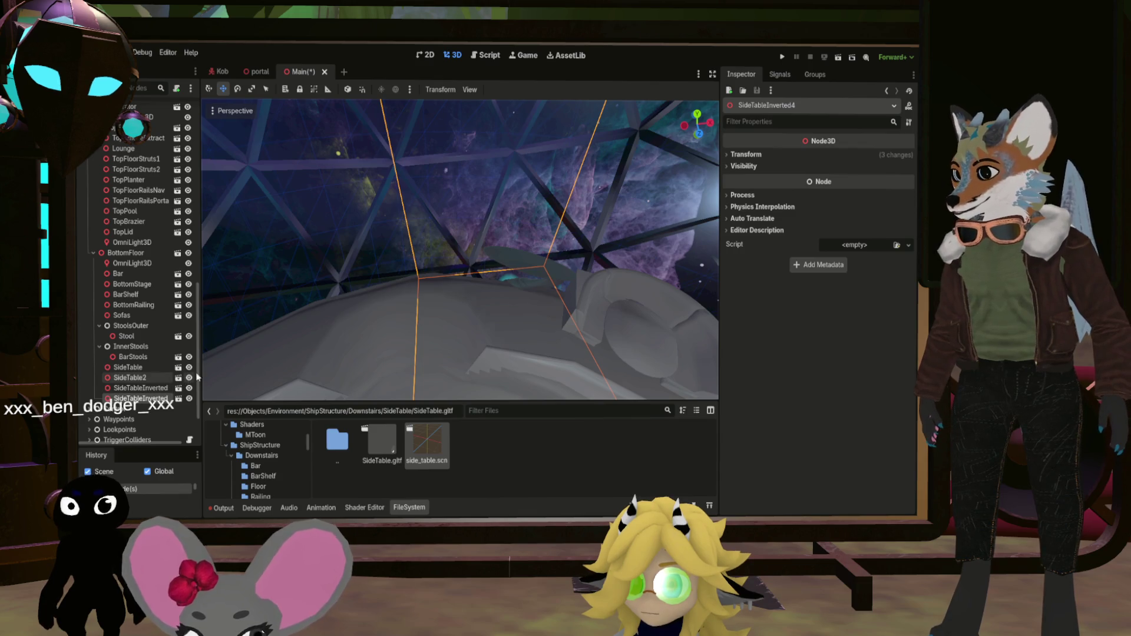
# Widen the Scene dock and expand SideTableInverted4's Transform values
pyautogui.moveTo(199, 377); pyautogui.dragTo(212, 377)
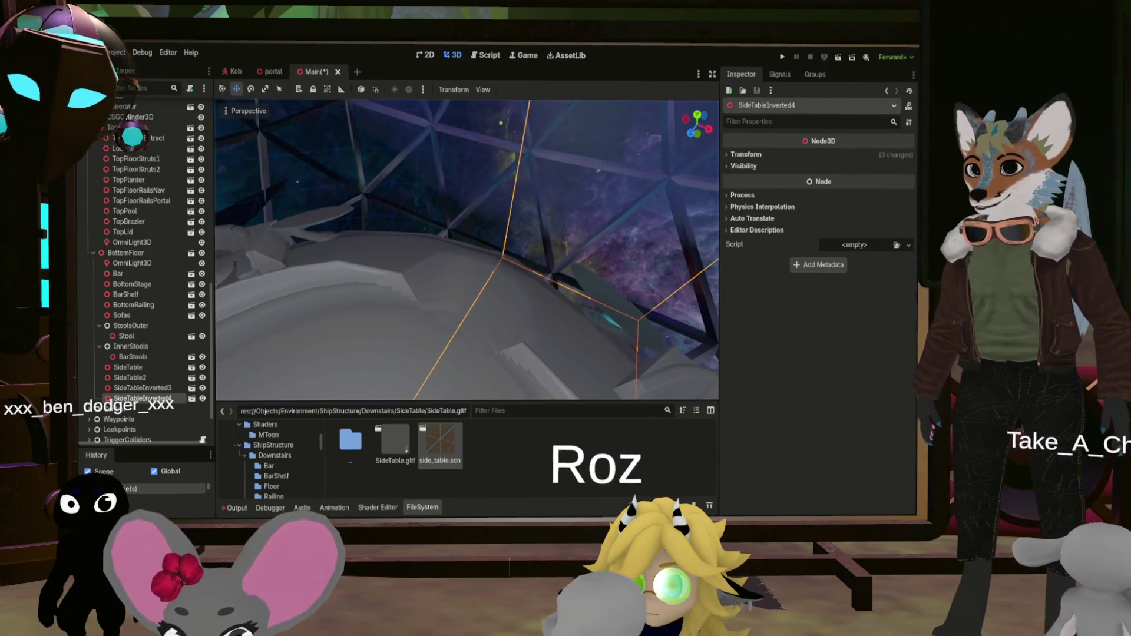
pyautogui.click(743, 154)
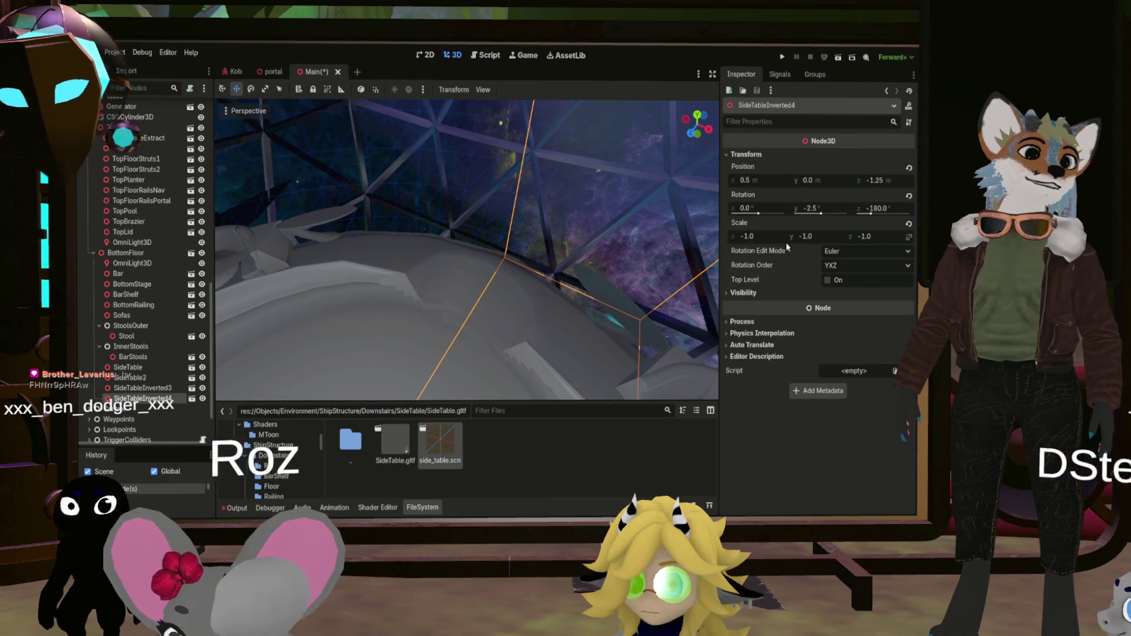